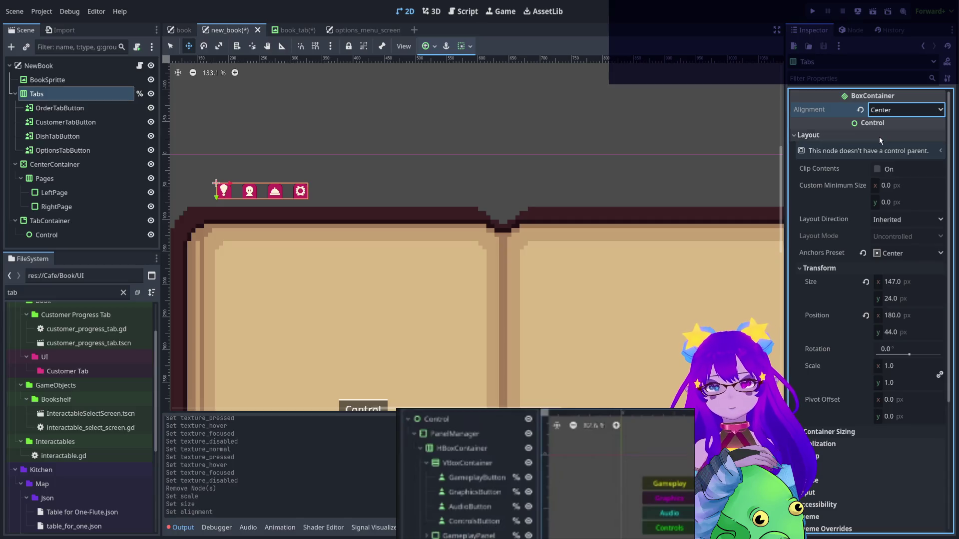
# Centre the four tab icons at 2.86 scale, widen their Separation, and shift the row right over the book
pyautogui.moveTo(894, 367)
pyautogui.mouseDown()
pyautogui.moveTo(939, 367)
pyautogui.moveTo(928, 367)
pyautogui.mouseUp()
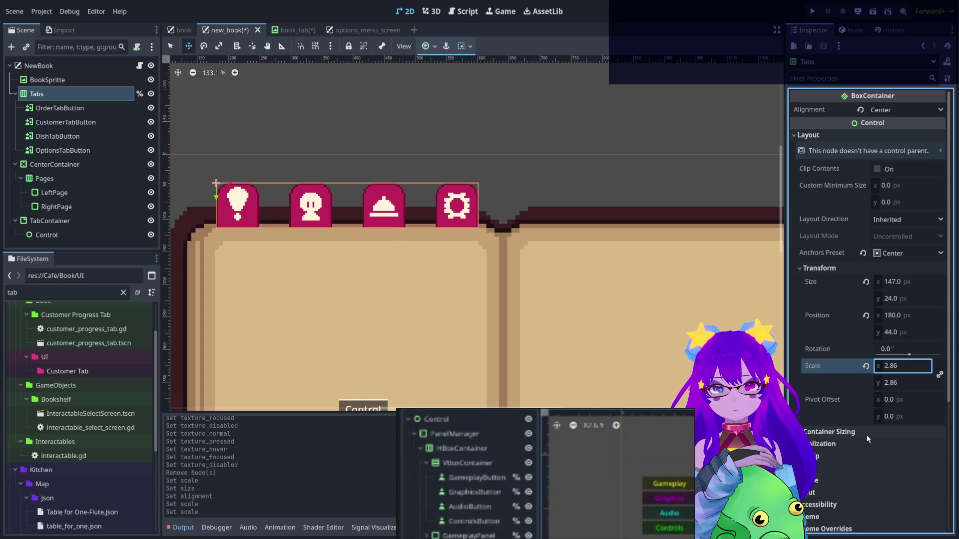
pyautogui.click(867, 434)
pyautogui.scroll(-2, 467, 131)
pyautogui.scroll(-3, 850, 466)
pyautogui.scroll(-2, 850, 466)
pyautogui.moveTo(907, 417)
pyautogui.mouseDown()
pyautogui.moveTo(937, 416)
pyautogui.moveTo(904, 416)
pyautogui.mouseUp()
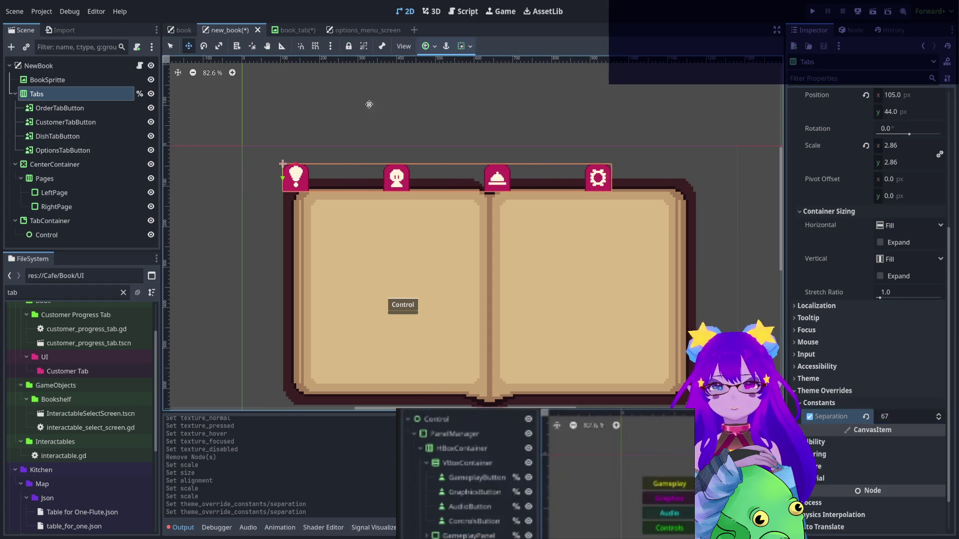
pyautogui.moveTo(497, 185); pyautogui.dragTo(533, 185)
pyautogui.click(45, 108)
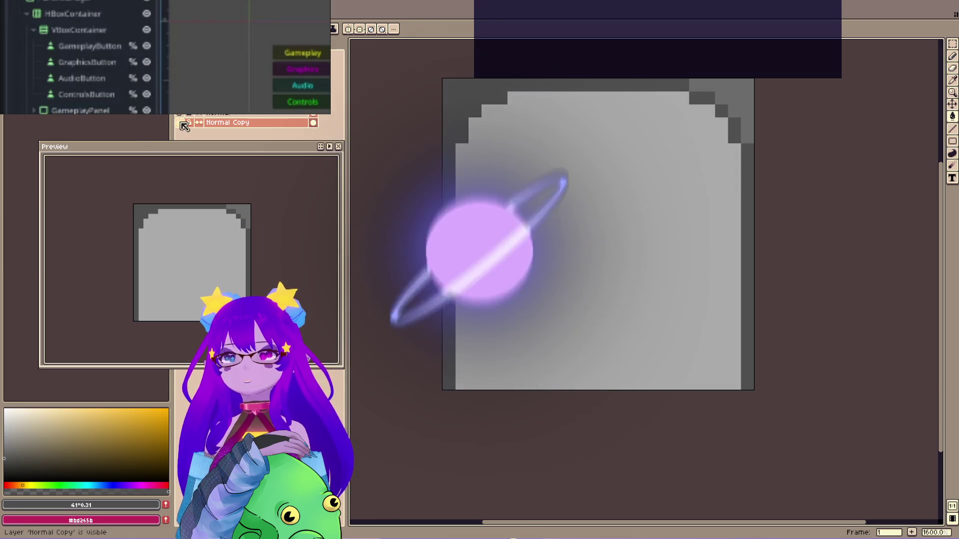
# Toggle the layer visibility in Aseprite so the order layer's white exclamation mark shows
pyautogui.click(181, 116)
pyautogui.click(181, 116)
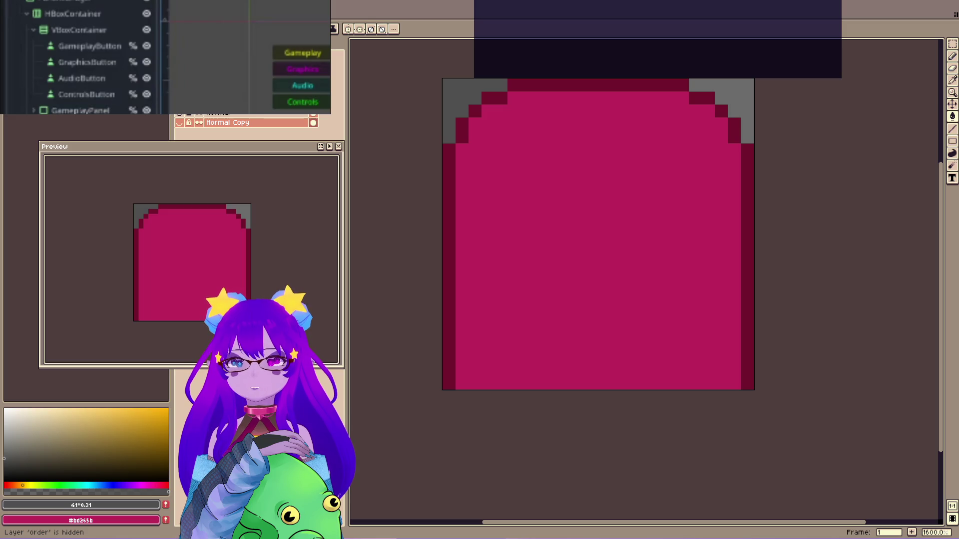
pyautogui.click(180, 105)
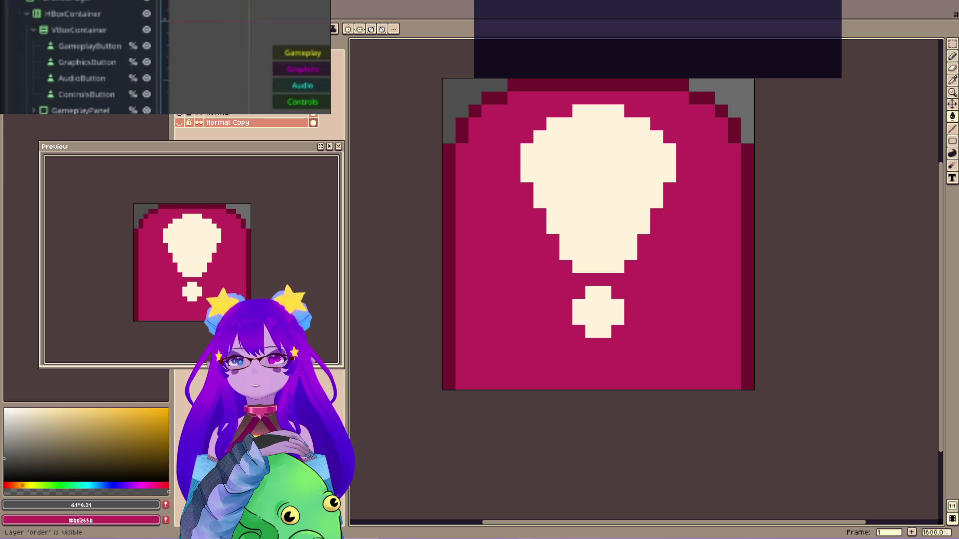
# Marquee-select the upper part of the icon, delete it, then undo to restore the exclamation mark
pyautogui.click(953, 43)
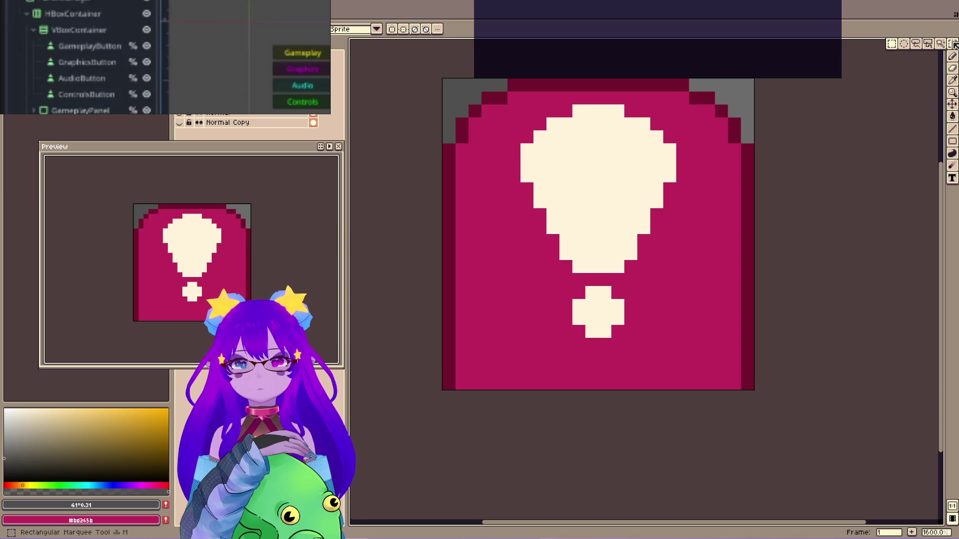
pyautogui.moveTo(443, 80)
pyautogui.mouseDown()
pyautogui.moveTo(766, 328)
pyautogui.moveTo(757, 340)
pyautogui.mouseUp()
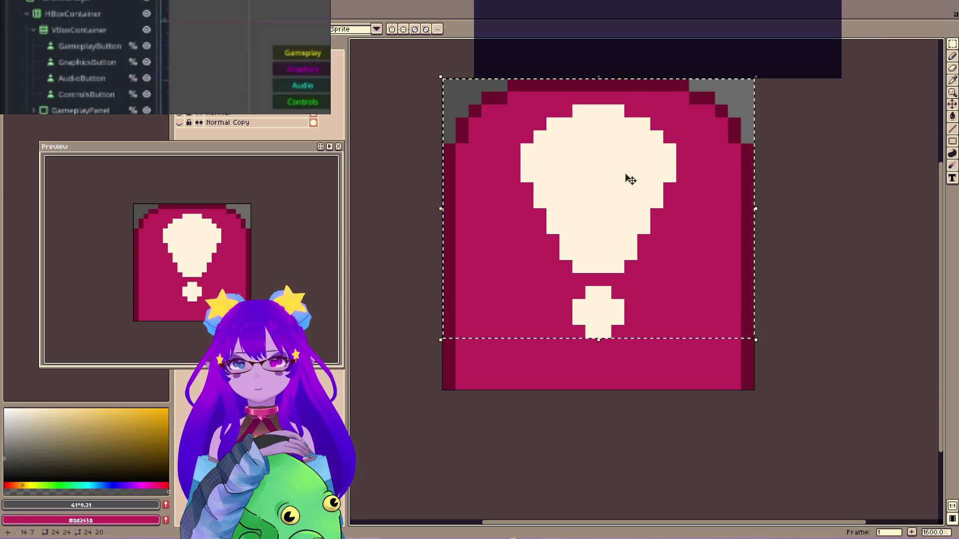
pyautogui.click(624, 172)
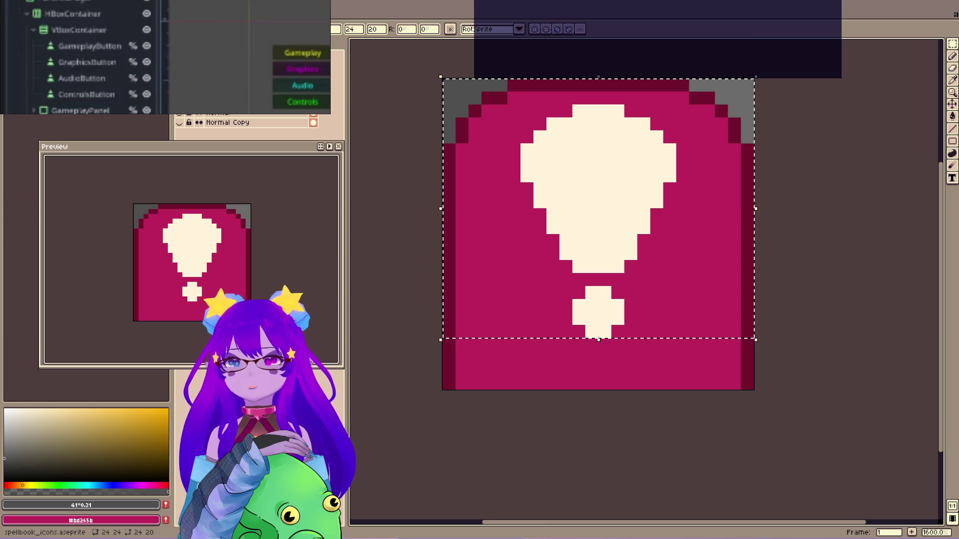
pyautogui.press('Return')
pyautogui.press('Delete')
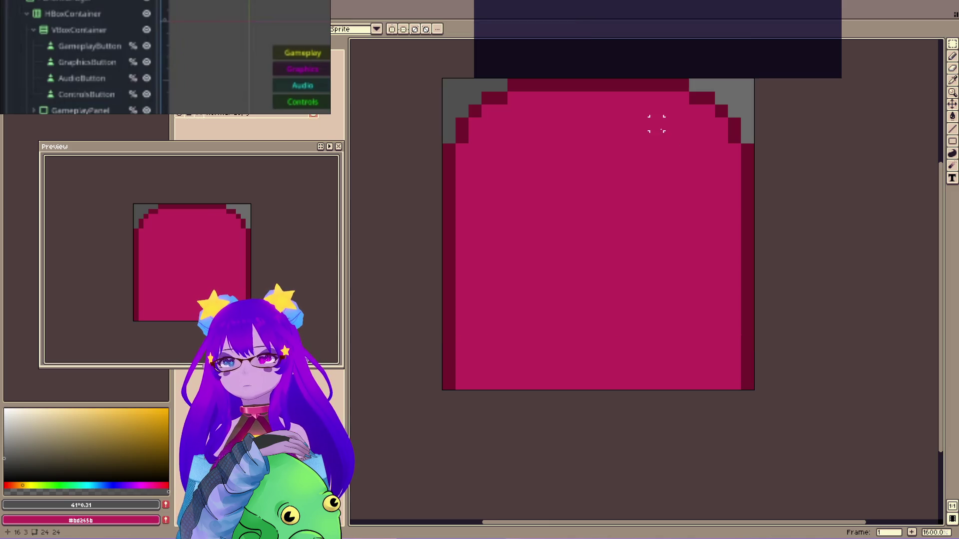
pyautogui.hotkey('ctrl', 'z')
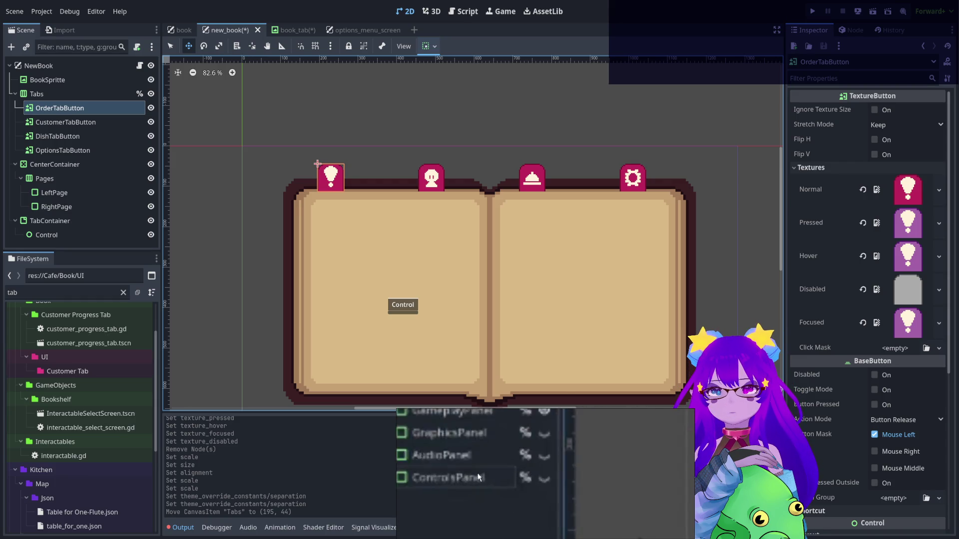
# Move the Control node out of TabContainer to sit directly above CenterContainer, then select the empty TabContainer
pyautogui.click(56, 179)
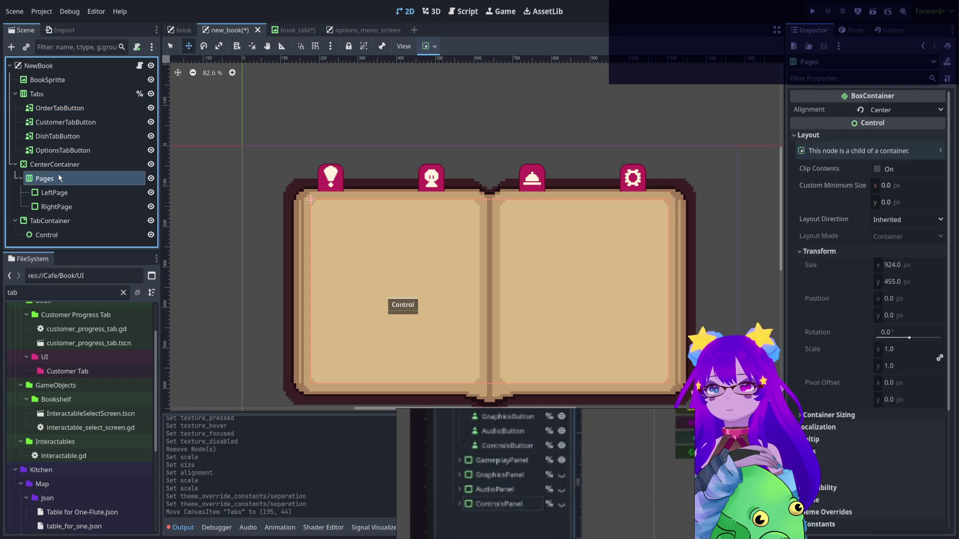
pyautogui.click(57, 167)
pyautogui.click(57, 178)
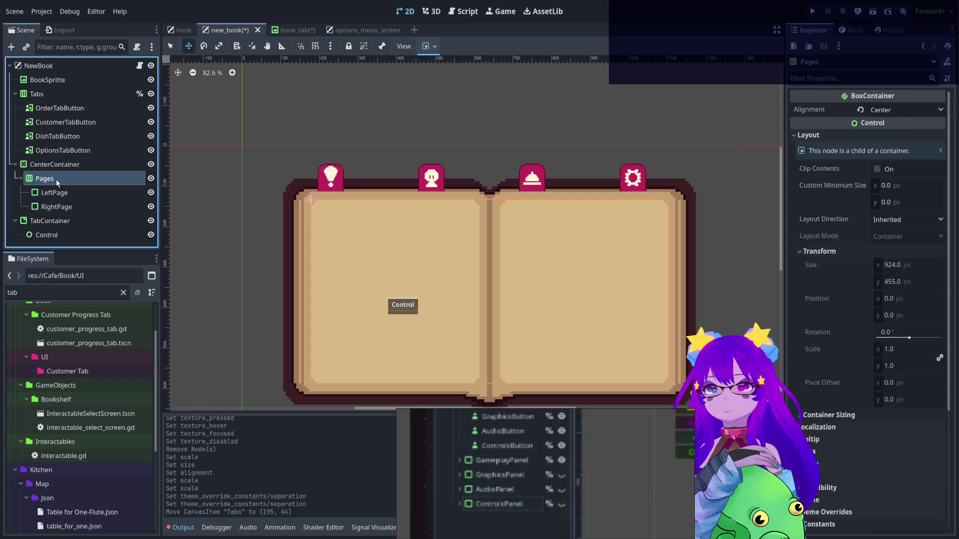
pyautogui.scroll(-1, 430, 156)
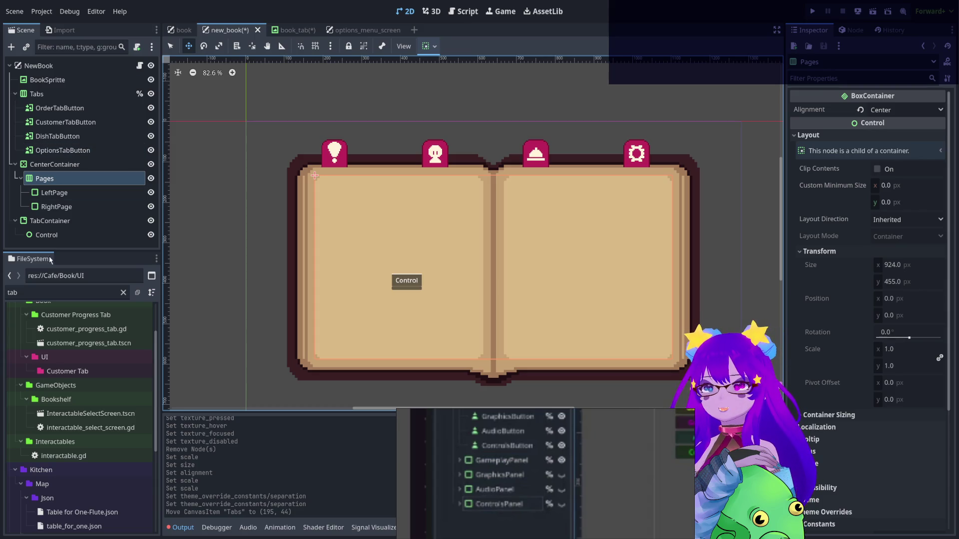
pyautogui.click(46, 235)
pyautogui.moveTo(33, 235); pyautogui.dragTo(19, 163)
pyautogui.click(50, 238)
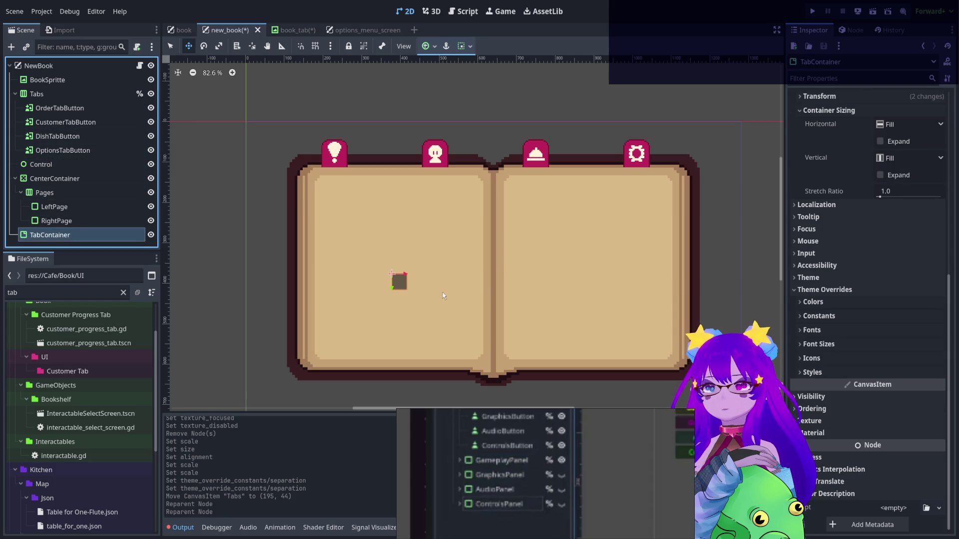
# Delete the empty TabContainer and reparent CenterContainer into the Control node
pyautogui.press('Delete')
pyautogui.click(25, 179)
pyautogui.moveTo(25, 180); pyautogui.dragTo(35, 164)
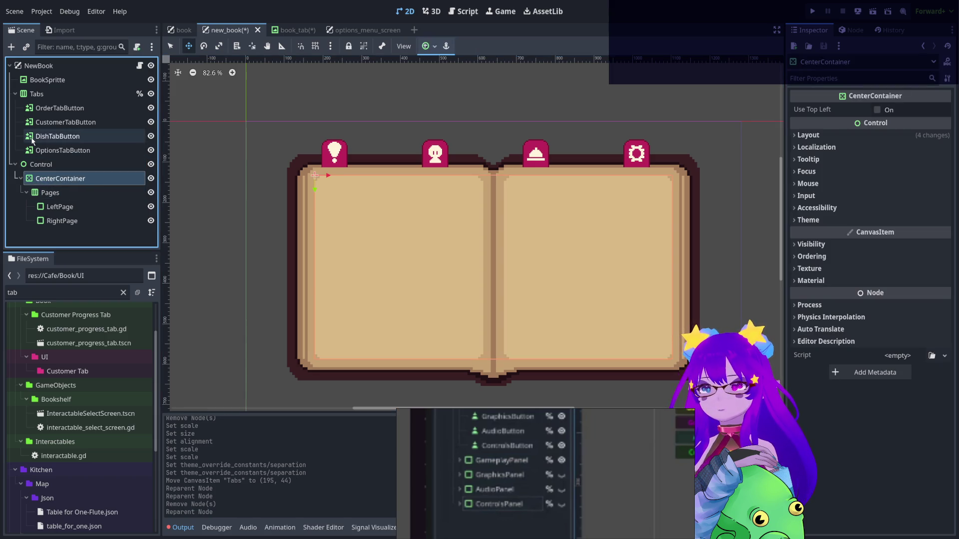
# Rename Control to OrderPage, collapse it, and duplicate it into OrderPage2, OrderPage3 and OrderPage4
pyautogui.click(41, 167)
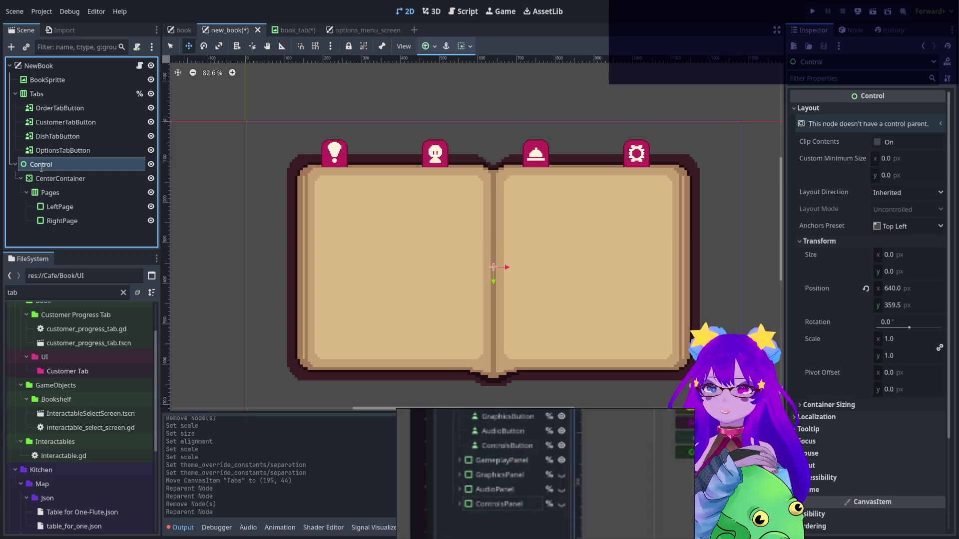
pyautogui.write('OrderPage')
pyautogui.press('Return')
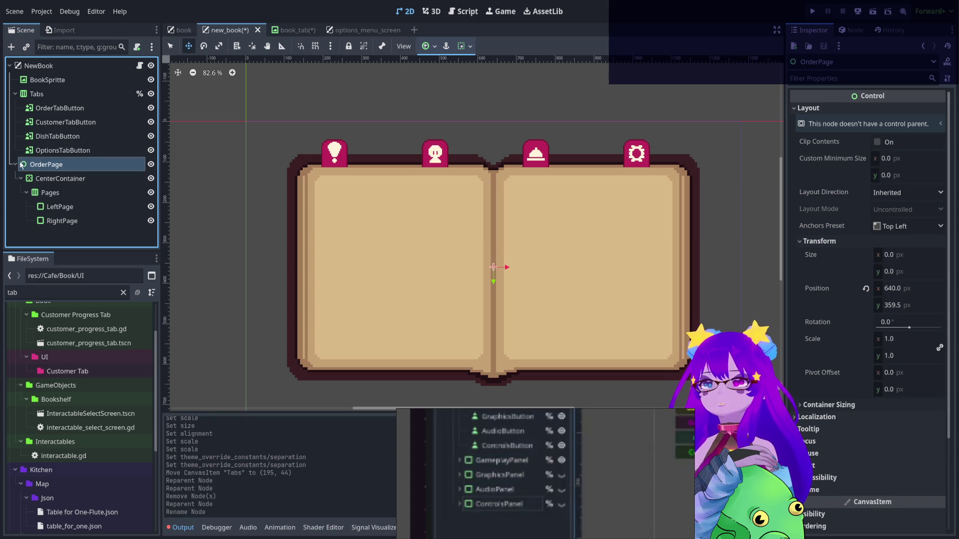
pyautogui.click(16, 164)
pyautogui.hotkey('ctrl', 'd')
pyautogui.hotkey('ctrl', 'd')
pyautogui.hotkey('ctrl', 'd')
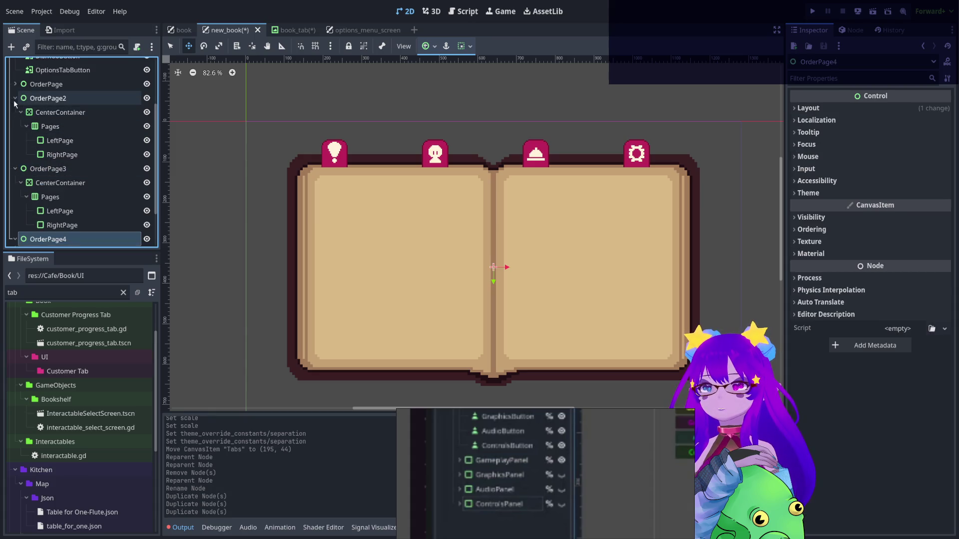
# Collapse the duplicates and rename OrderPage2 to CustomerTab and OrderPage3 to DishTab
pyautogui.click(15, 99)
pyautogui.click(15, 169)
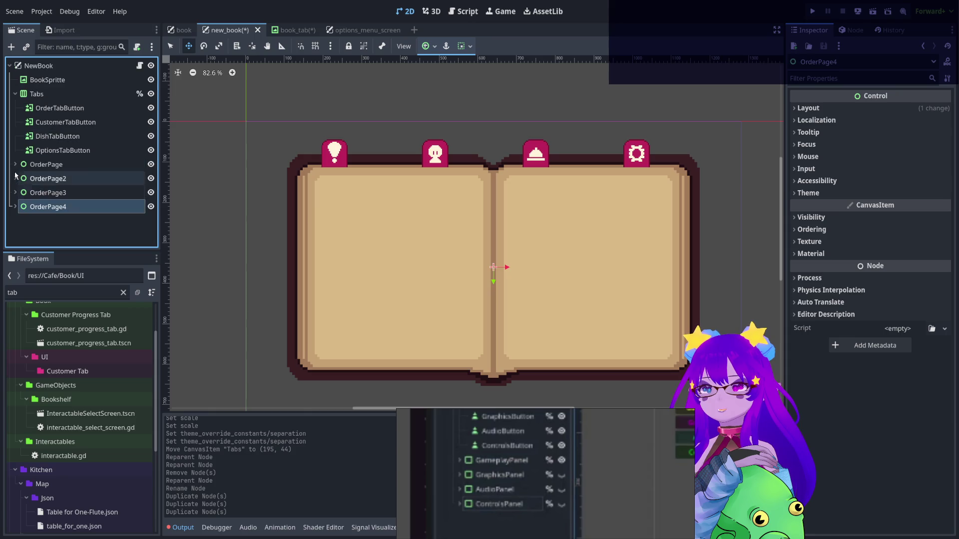
pyautogui.click(47, 183)
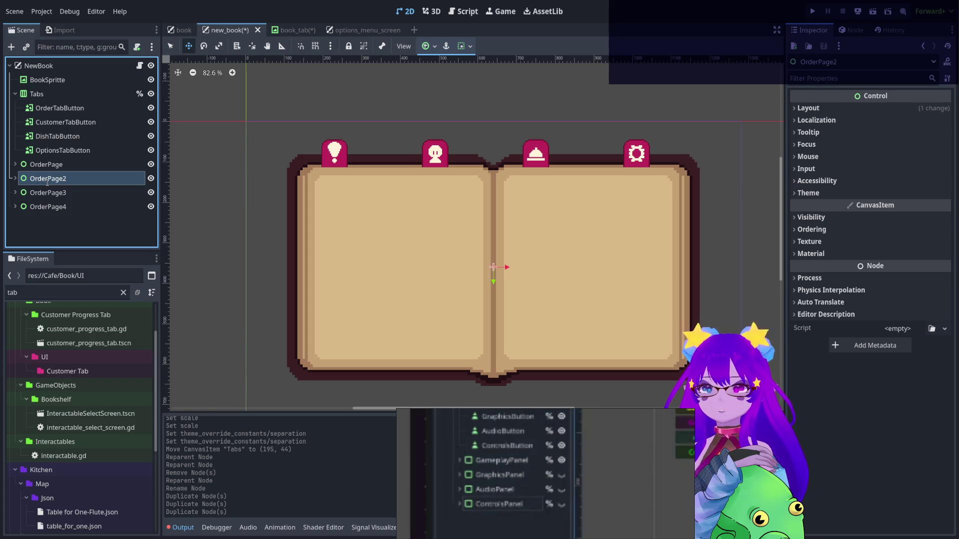
pyautogui.press('Return')
pyautogui.click(51, 197)
pyautogui.write('DishTab')
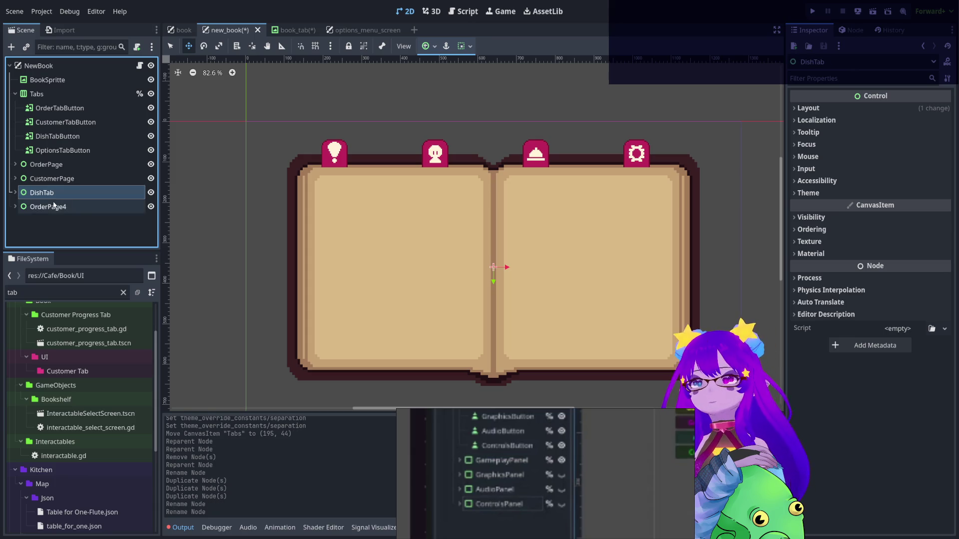
pyautogui.click(53, 179)
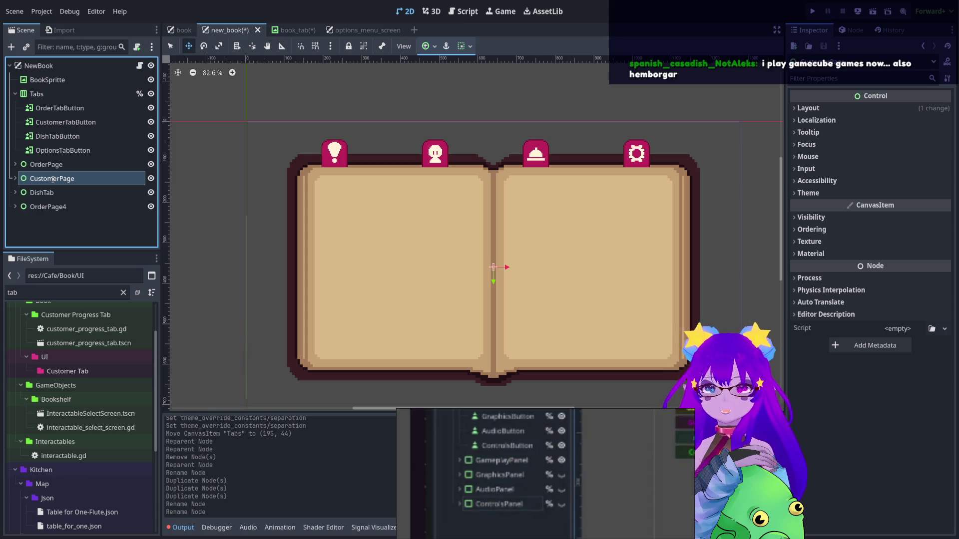
pyautogui.write('Tab')
pyautogui.press('Return')
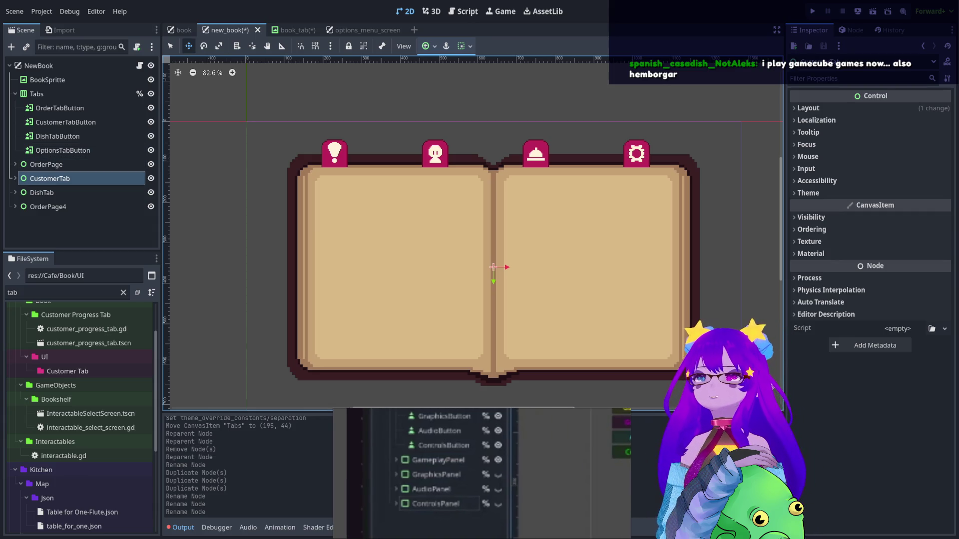
# Rename OrderPage to OrderTab and OrderPage4 to OptionsTab, then expand OrderTab and select Pages
pyautogui.click(59, 164)
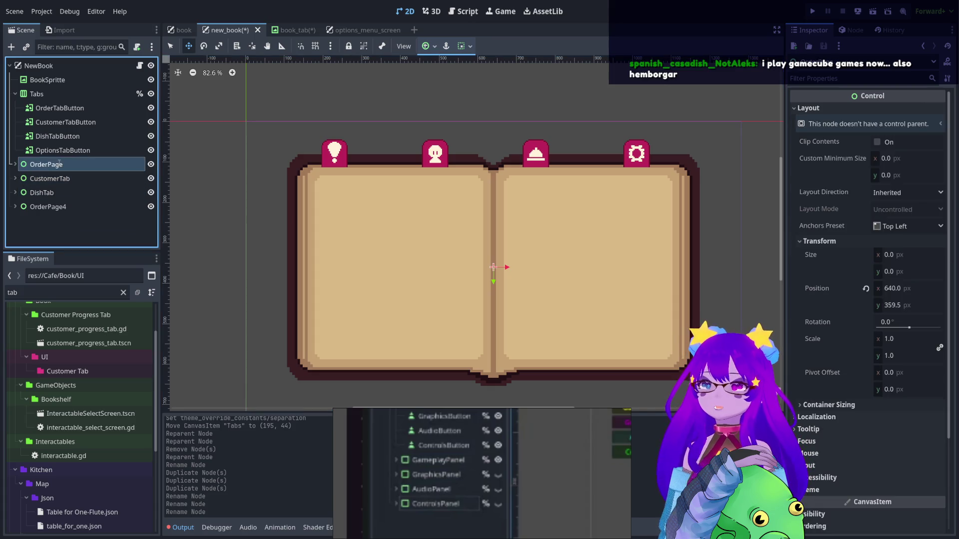
pyautogui.write('OrderTab')
pyautogui.press('Return')
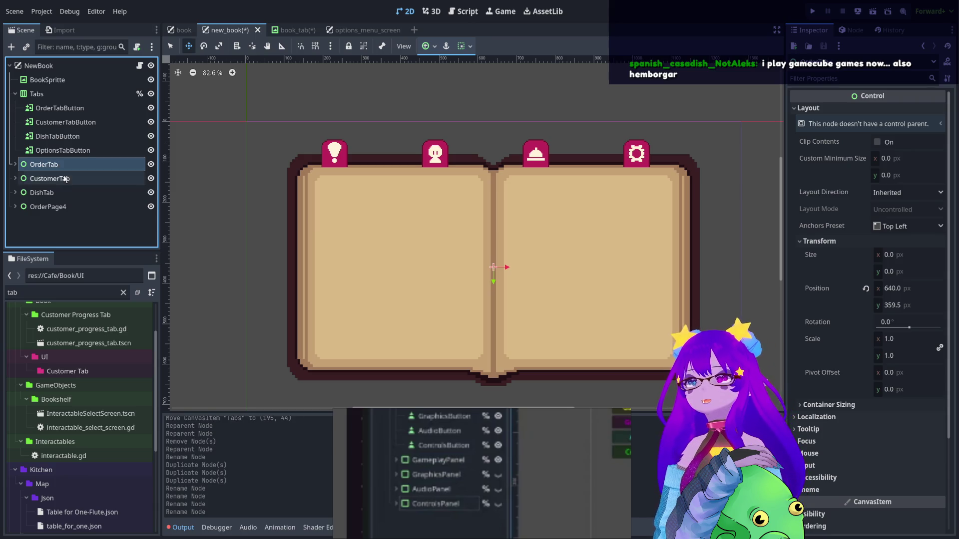
pyautogui.click(72, 206)
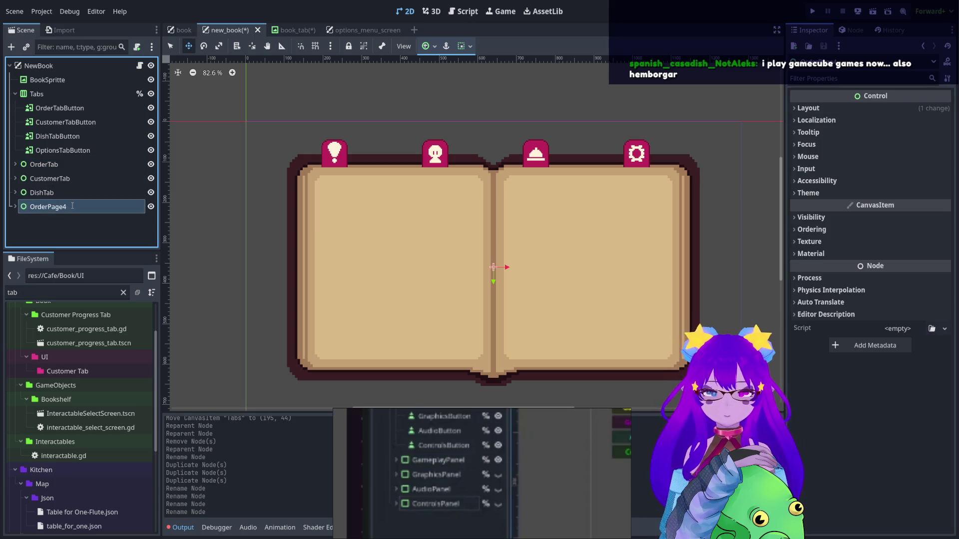
pyautogui.write('OptionsTab')
pyautogui.press('Return')
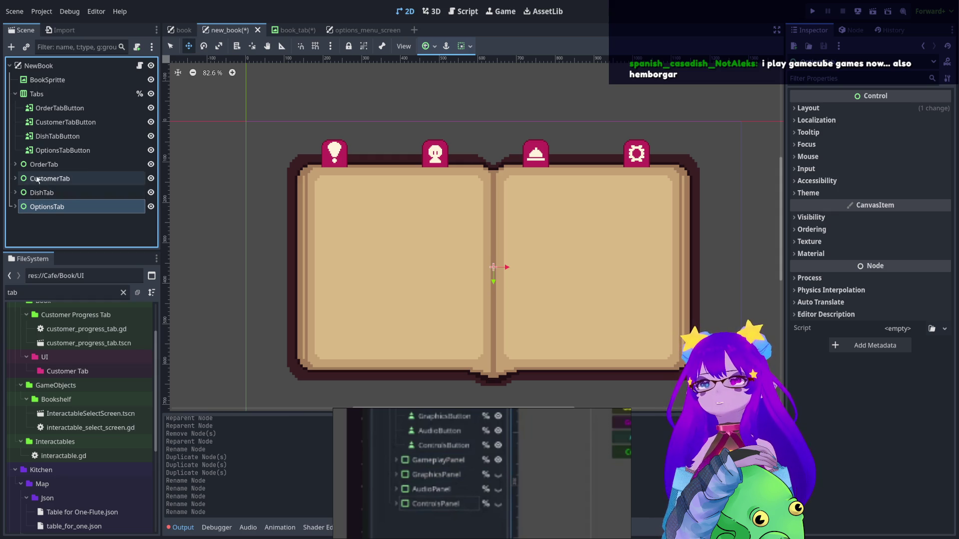
pyautogui.click(15, 164)
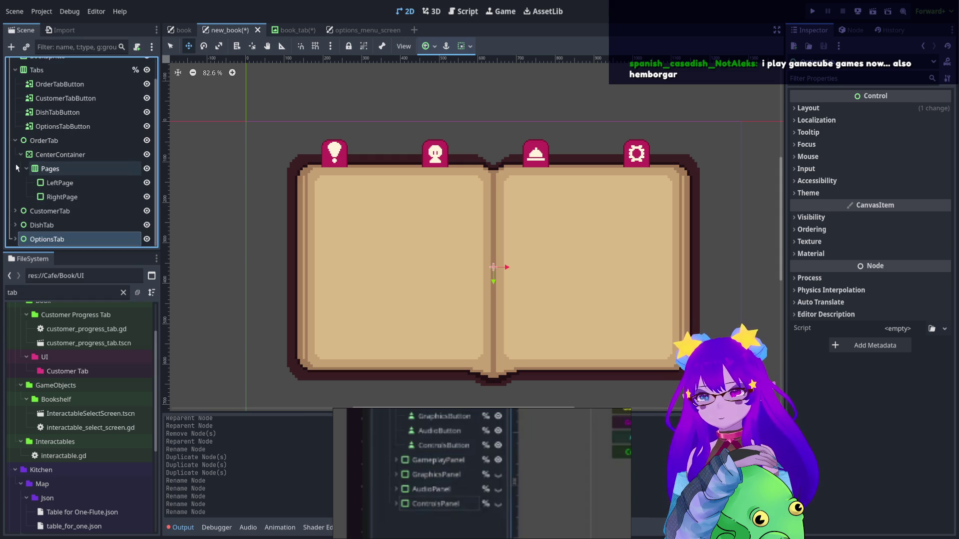
pyautogui.click(41, 168)
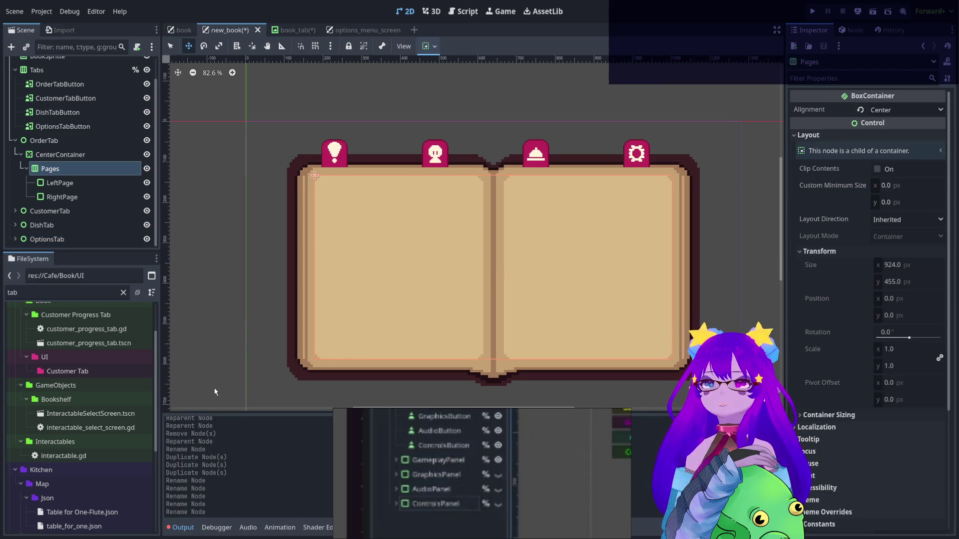
# Add a trial Label node, drag it toward LeftPage and toggle its visibility several times
pyautogui.hotkey('ctrl', 'a')
pyautogui.press('Return')
pyautogui.moveTo(48, 210); pyautogui.dragTo(50, 152)
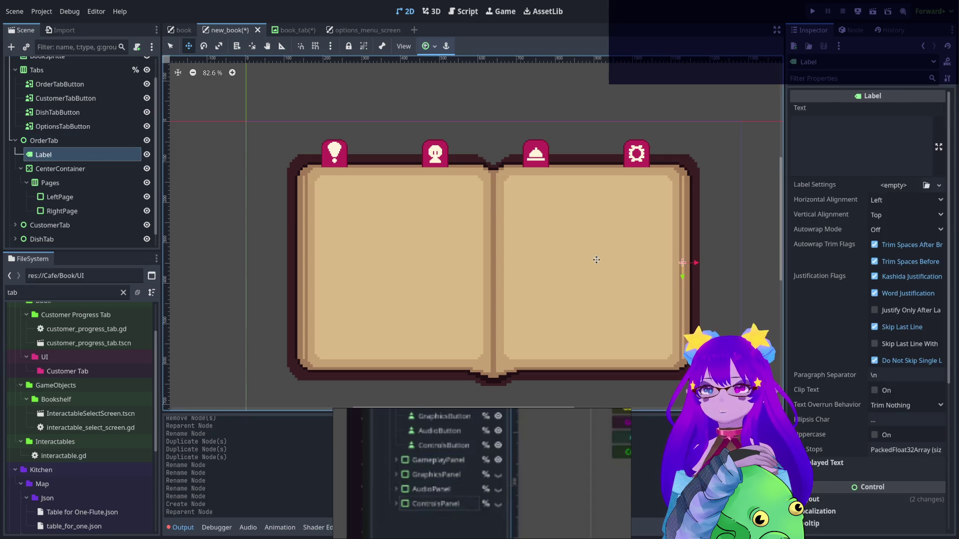
pyautogui.scroll(-1, 80, 200)
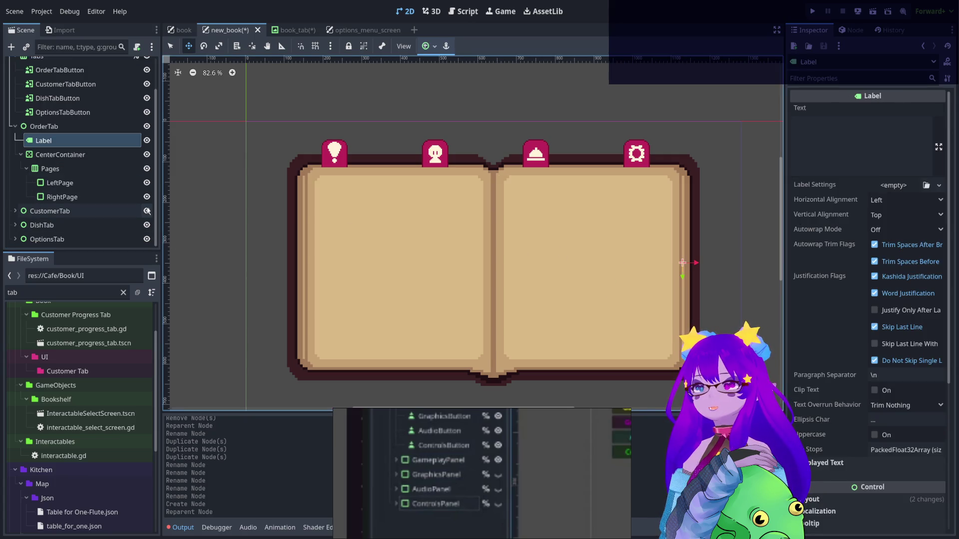
pyautogui.click(147, 141)
pyautogui.click(147, 141)
pyautogui.click(147, 142)
pyautogui.click(147, 142)
pyautogui.click(146, 141)
pyautogui.click(147, 141)
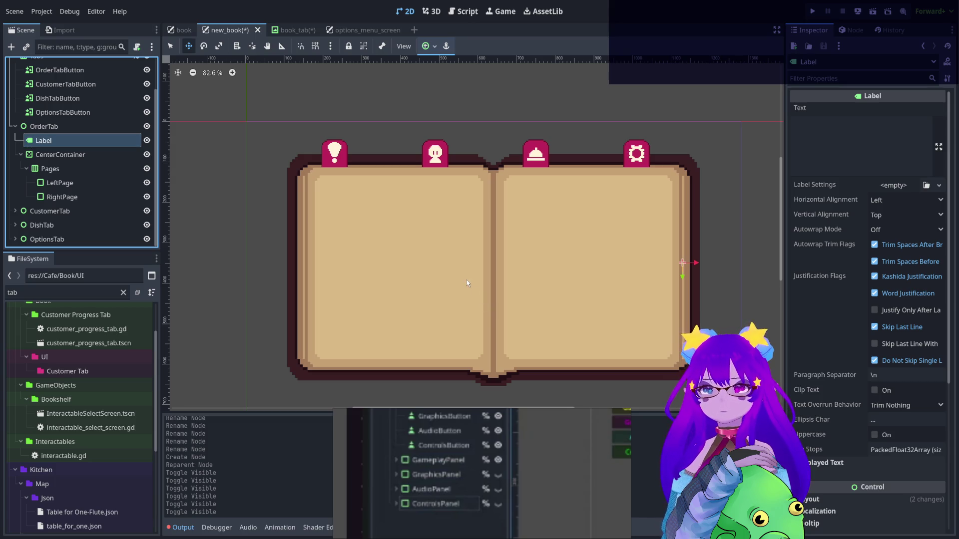
# Delete and restore the misplaced label, then add a new Label child under OrderTab
pyautogui.press('Delete')
pyautogui.hotkey('ctrl', 'z')
pyautogui.hotkey('ctrl', 'z')
pyautogui.hotkey('ctrl', 'z')
pyautogui.hotkey('ctrl', 'z')
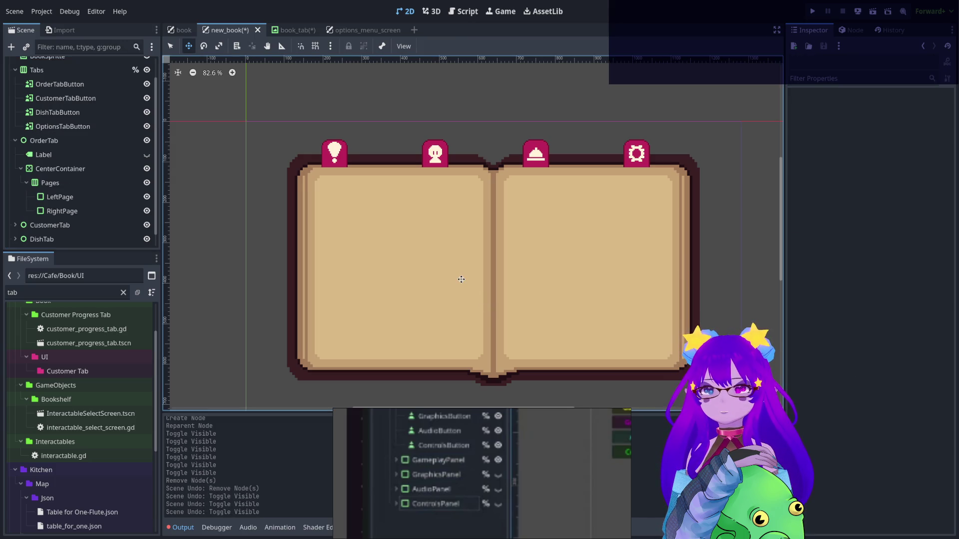
pyautogui.hotkey('ctrl', 'z')
pyautogui.hotkey('ctrl', 'z')
pyautogui.hotkey('ctrl', 'z')
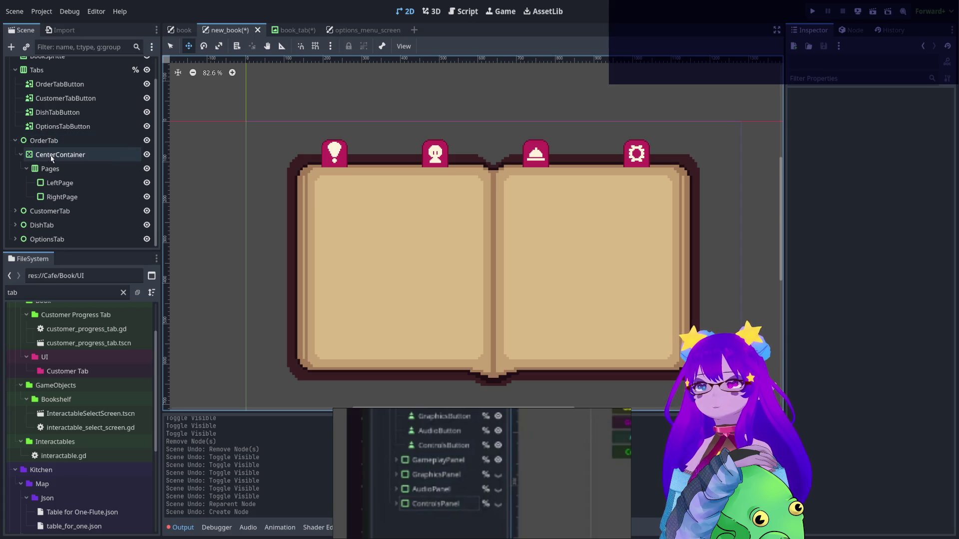
pyautogui.click(44, 141)
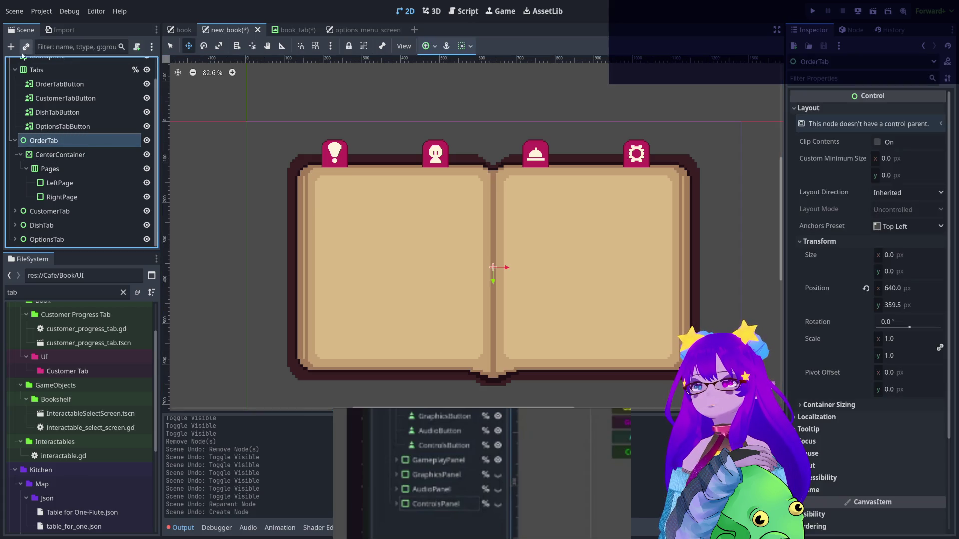
pyautogui.press('Return')
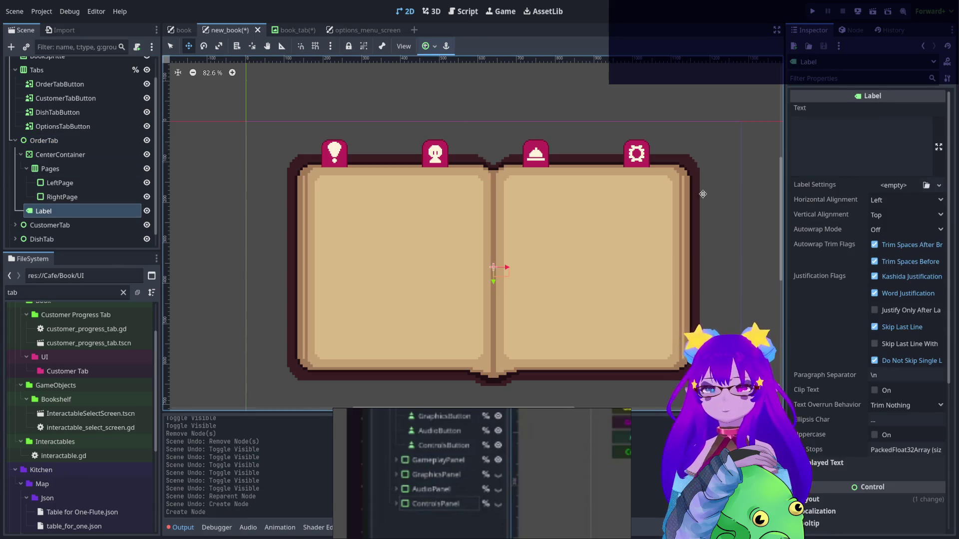
# Set the Label text to 'Order' with a 56 px font size override, placed on the upper left page
pyautogui.click(886, 143)
pyautogui.write('Order')
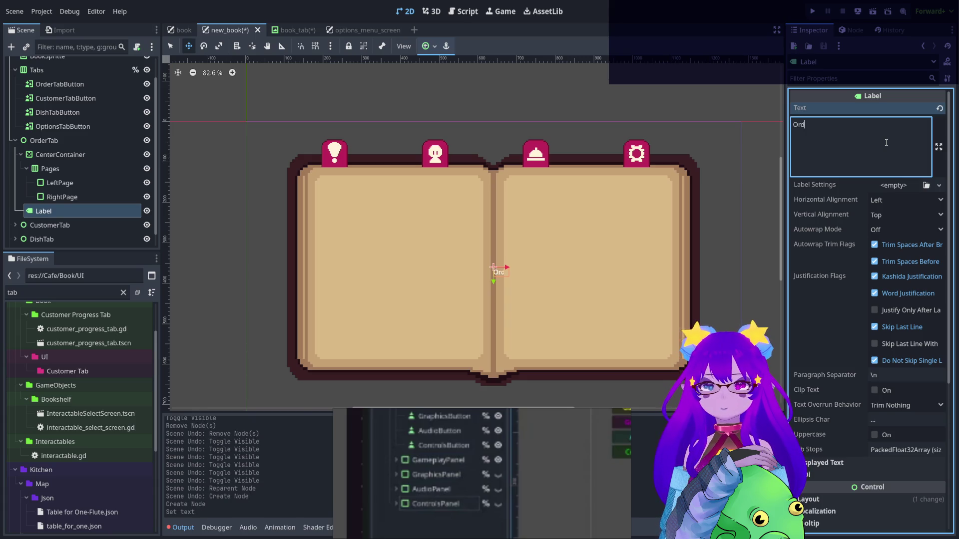
pyautogui.scroll(-5, 910, 473)
pyautogui.click(881, 490)
pyautogui.scroll(-5, 881, 489)
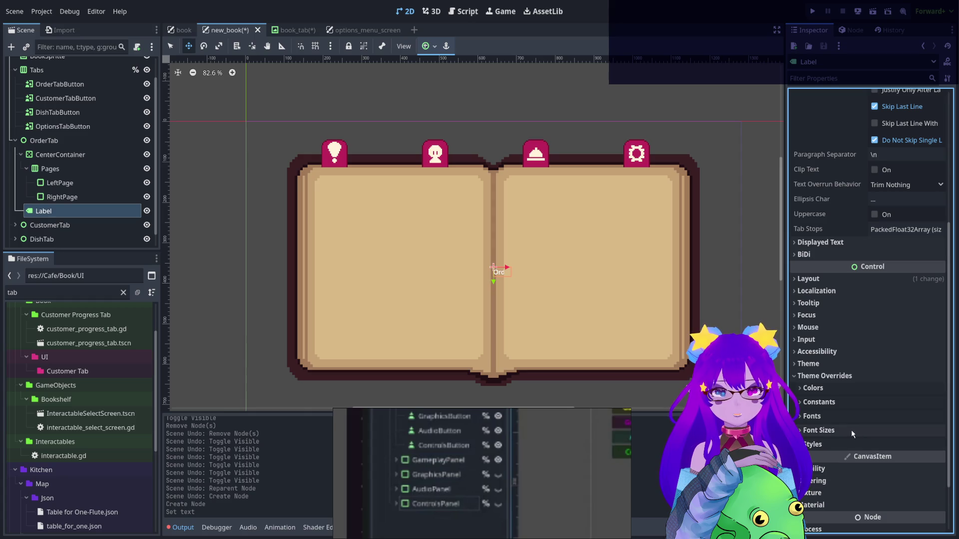
pyautogui.click(819, 430)
pyautogui.moveTo(899, 445)
pyautogui.mouseDown()
pyautogui.moveTo(919, 444)
pyautogui.moveTo(897, 444)
pyautogui.mouseUp()
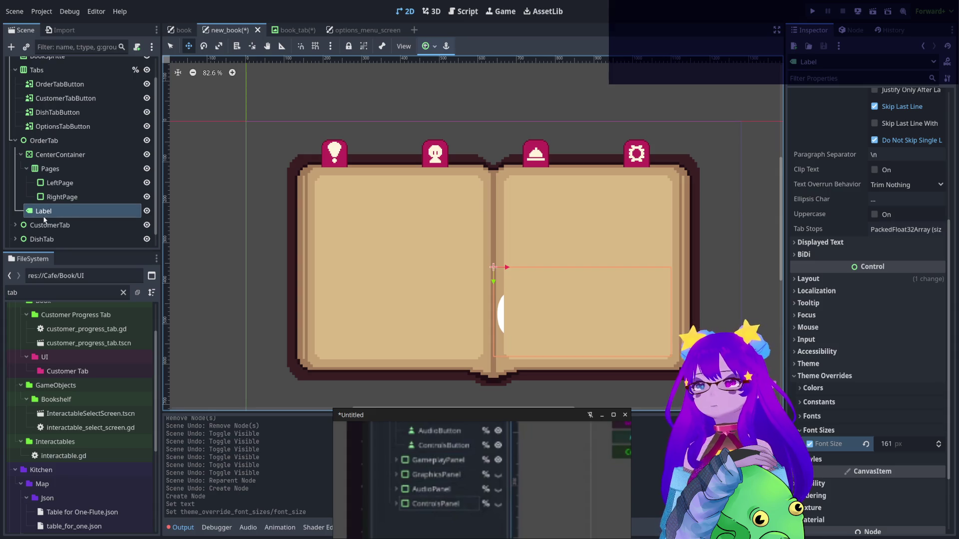
pyautogui.moveTo(40, 211); pyautogui.dragTo(23, 151)
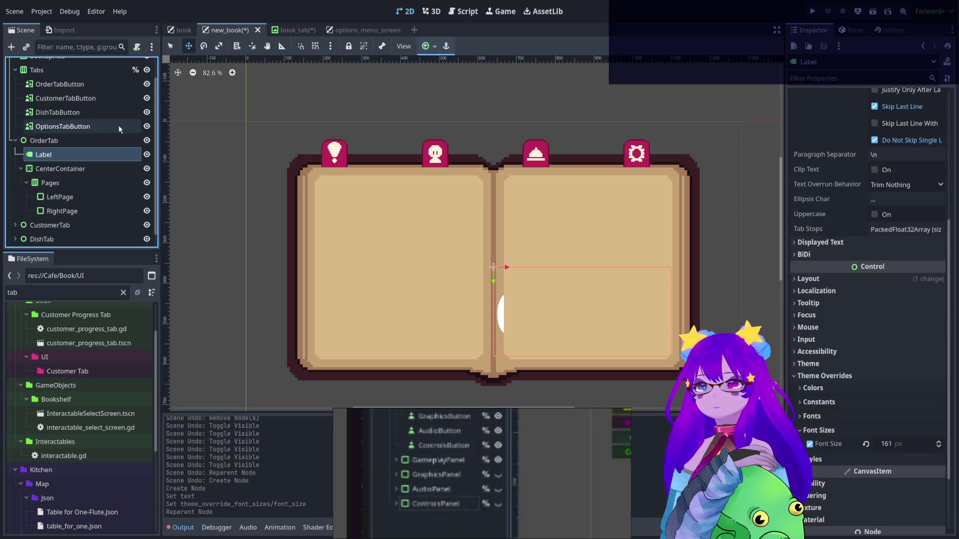
pyautogui.moveTo(601, 306)
pyautogui.mouseDown()
pyautogui.moveTo(570, 259)
pyautogui.moveTo(390, 239)
pyautogui.moveTo(419, 266)
pyautogui.mouseUp()
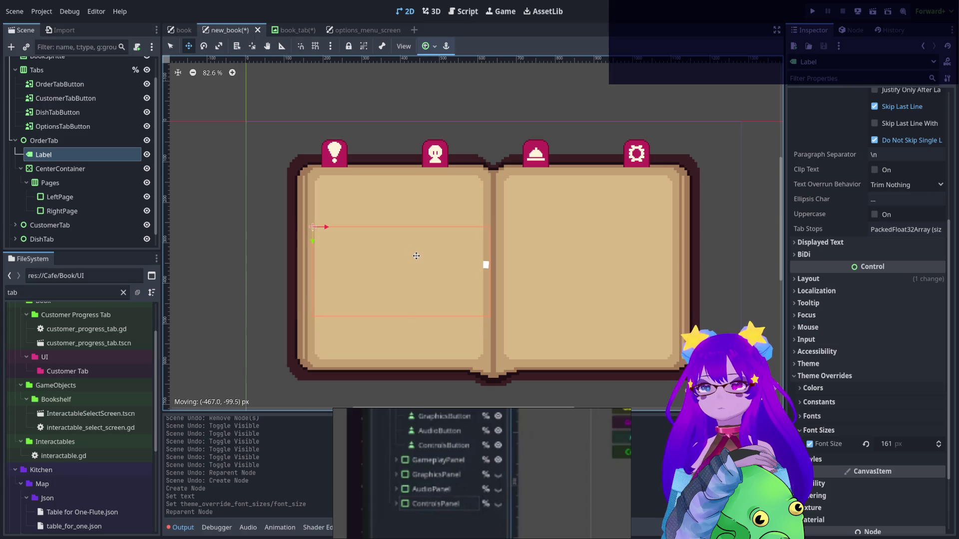
pyautogui.click(910, 444)
pyautogui.write('11156')
pyautogui.press('Return')
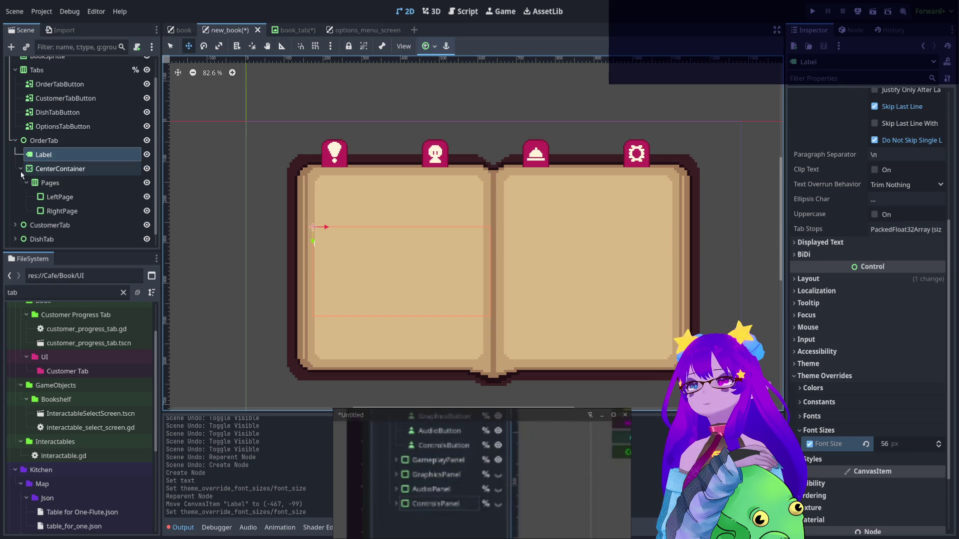
# Hide the CustomerTab, DishTab and OptionsTab pages and move the Order label to draw on top
pyautogui.click(21, 169)
pyautogui.click(151, 235)
pyautogui.click(151, 220)
pyautogui.click(151, 207)
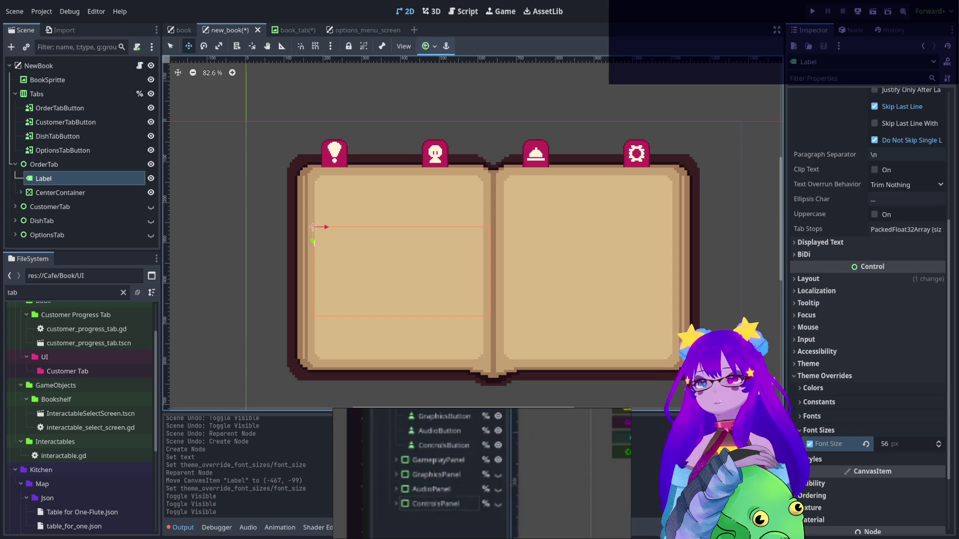
pyautogui.moveTo(75, 179); pyautogui.dragTo(79, 200)
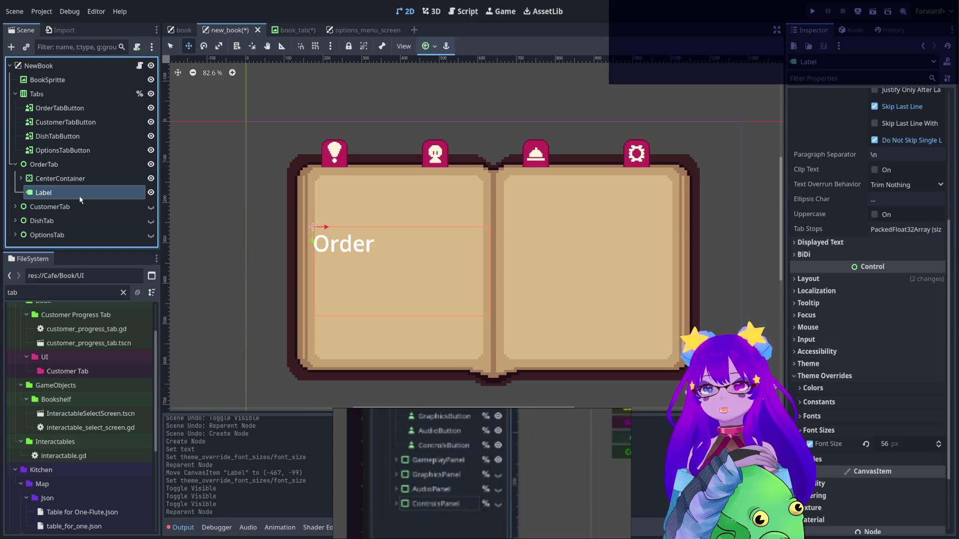
pyautogui.moveTo(358, 245); pyautogui.dragTo(410, 255)
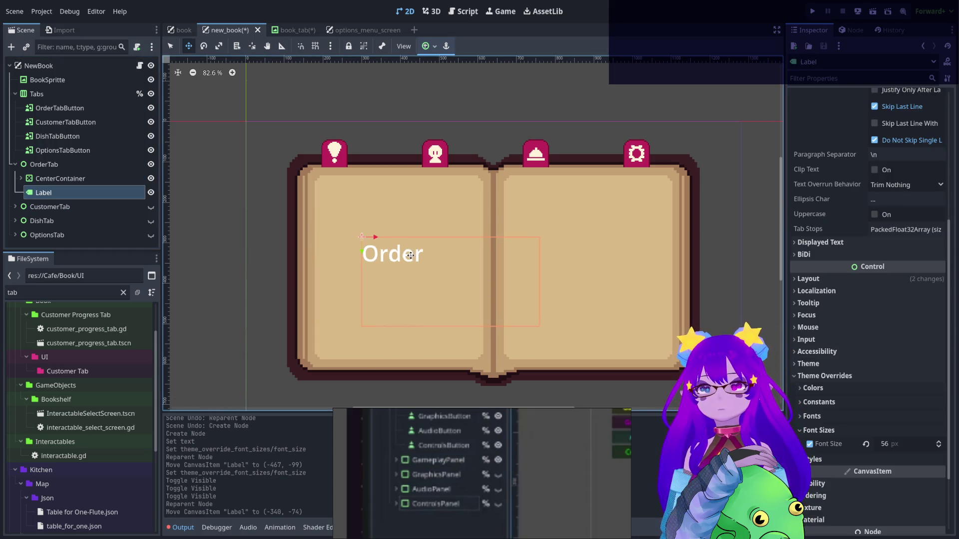
# Paste a copy of the Order label and nest it directly under CustomerTab
pyautogui.click(15, 206)
pyautogui.scroll(-2, 49, 163)
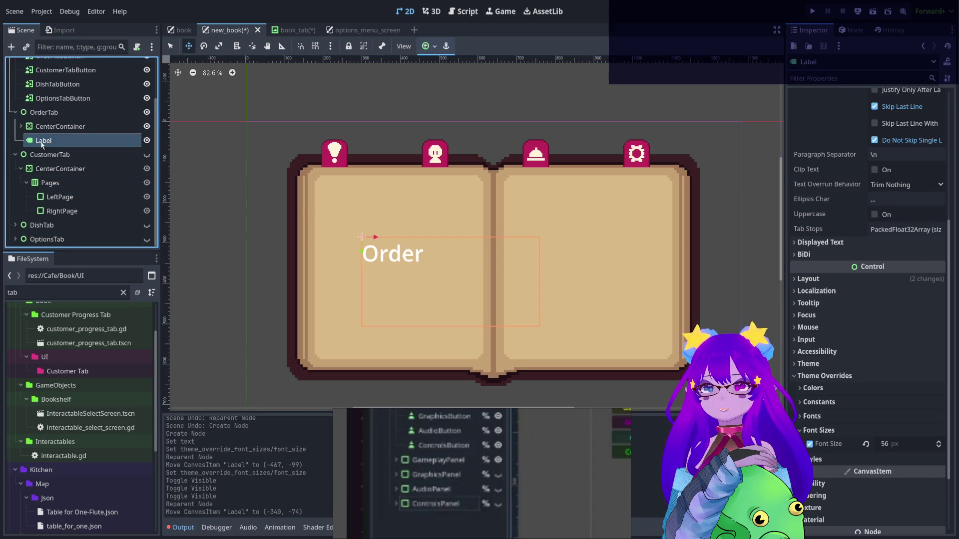
pyautogui.hotkey('ctrl', 'v')
pyautogui.moveTo(45, 141); pyautogui.dragTo(28, 222)
pyautogui.moveTo(316, 238); pyautogui.dragTo(384, 244)
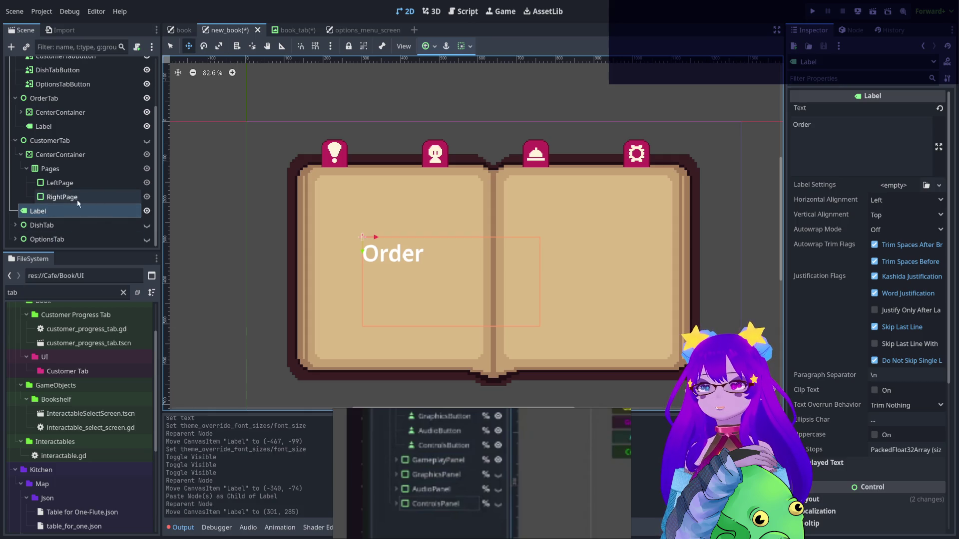
pyautogui.moveTo(77, 200); pyautogui.dragTo(55, 210)
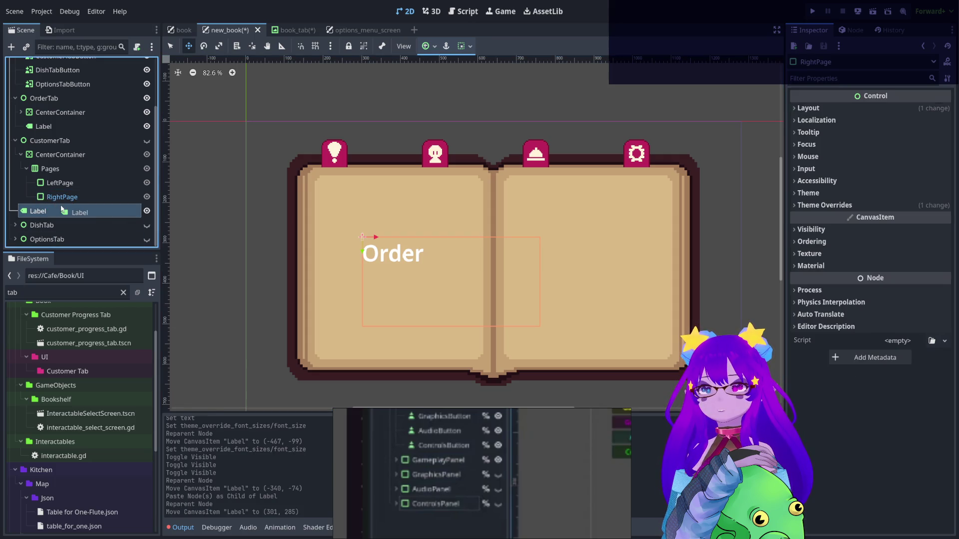
pyautogui.click(14, 143)
pyautogui.click(15, 197)
pyautogui.moveTo(45, 215)
pyautogui.mouseDown()
pyautogui.moveTo(52, 195)
pyautogui.moveTo(56, 210)
pyautogui.moveTo(52, 193)
pyautogui.mouseUp()
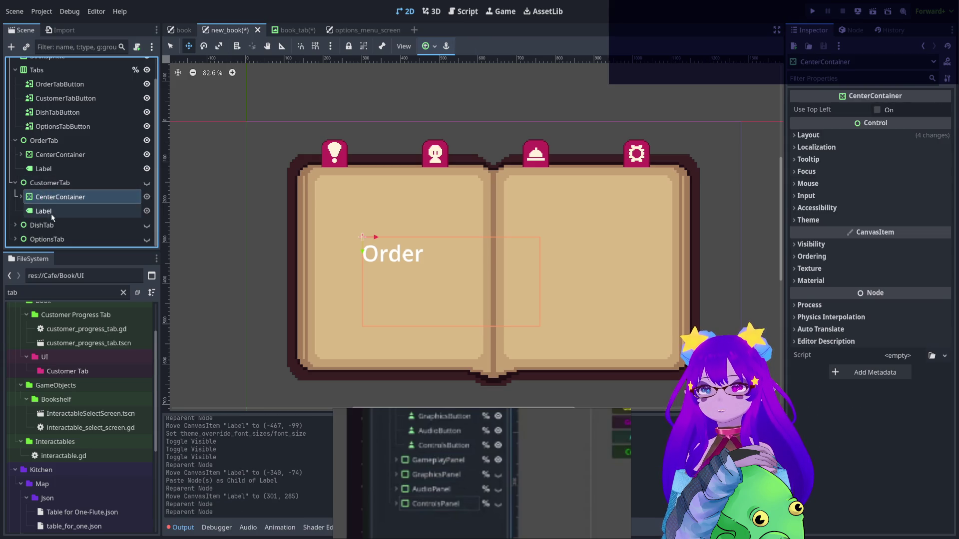
# Paste further copies of the Order label into DishTab and OptionsTab
pyautogui.click(16, 225)
pyautogui.click(37, 215)
pyautogui.scroll(-2, 112, 188)
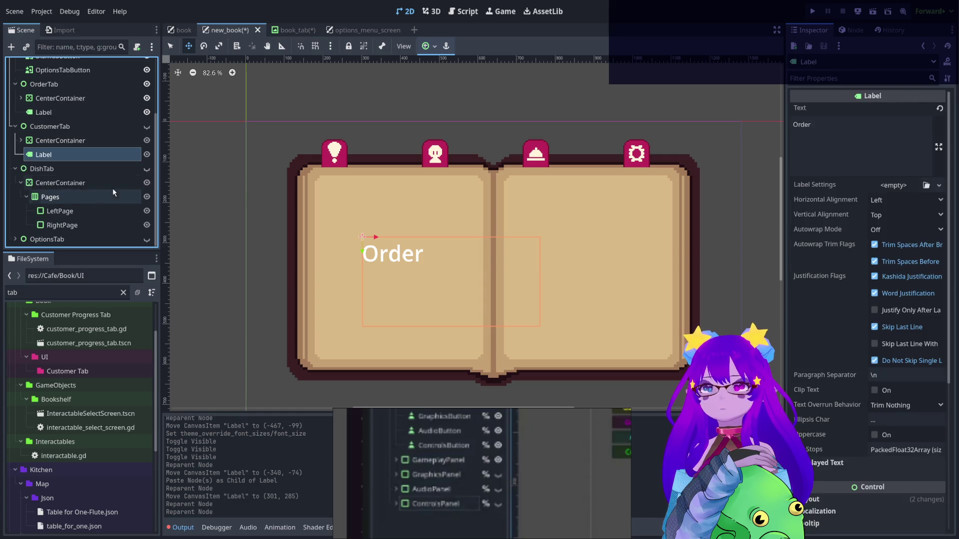
pyautogui.click(54, 182)
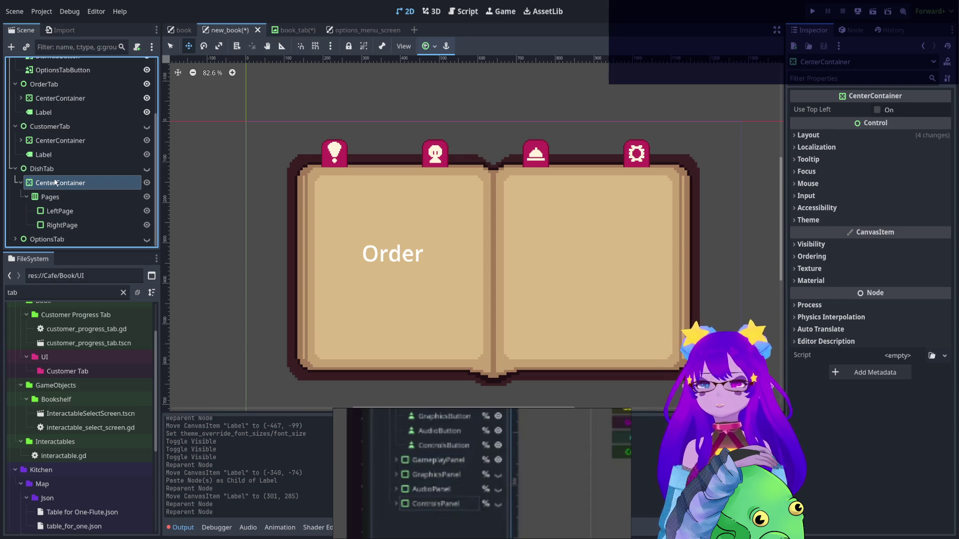
pyautogui.hotkey('ctrl', 'v')
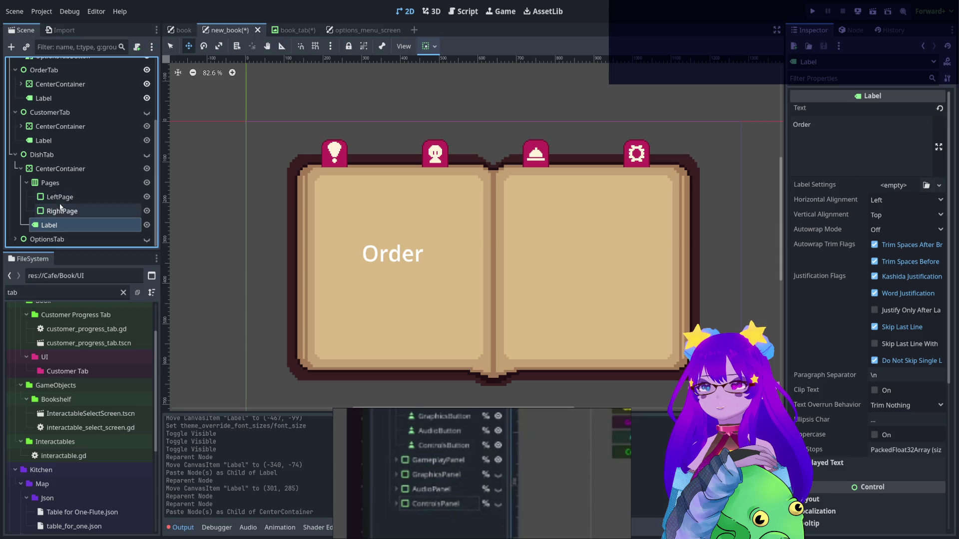
pyautogui.click(14, 238)
pyautogui.click(47, 239)
pyautogui.scroll(-2, 75, 200)
pyautogui.hotkey('ctrl', 'v')
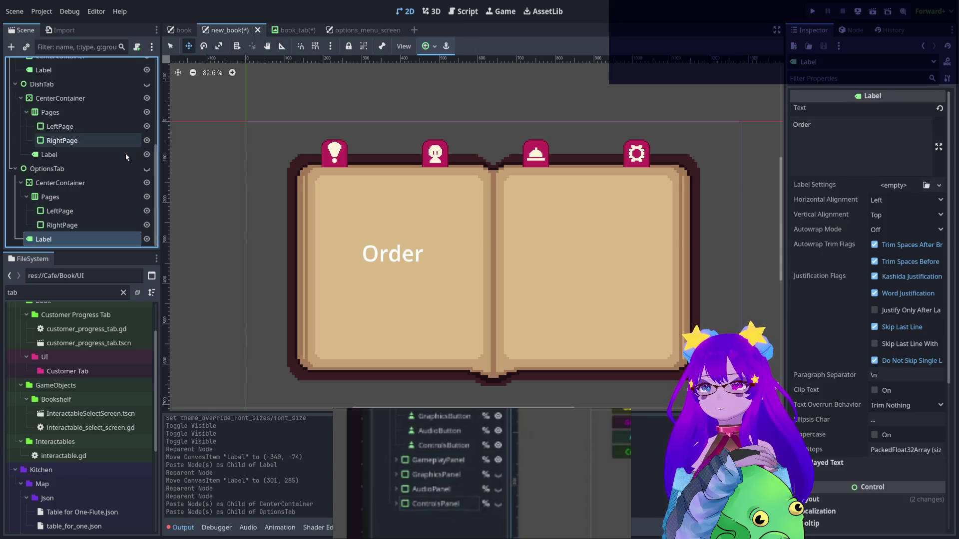
# Change the OptionsTab label's text to 'Options', then save the scene and run the project with F5
pyautogui.click(834, 127)
pyautogui.hotkey('ctrl', 'a')
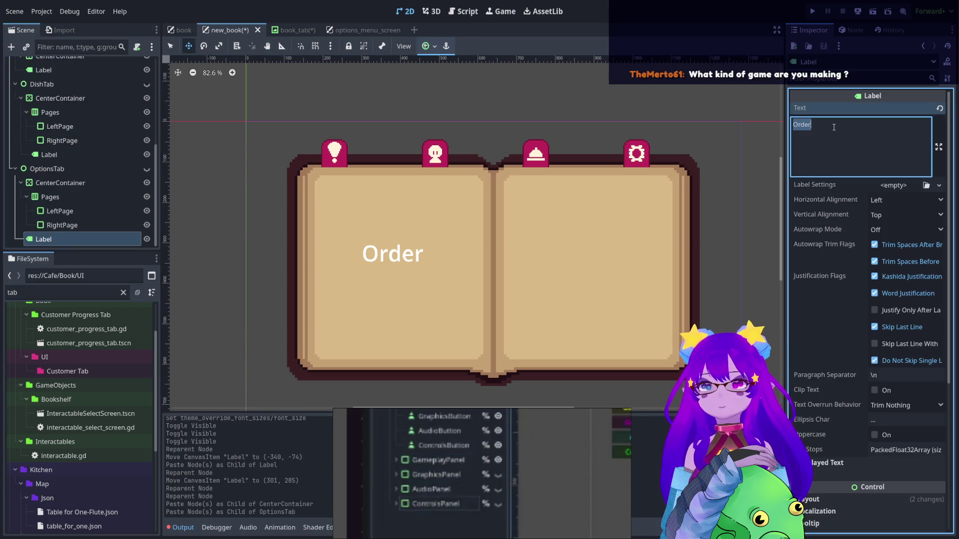
pyautogui.write('Options')
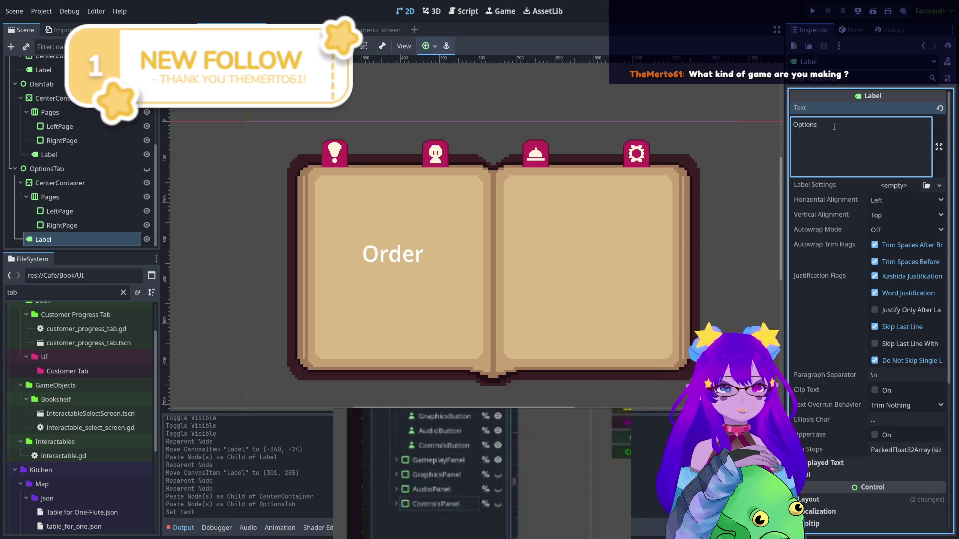
pyautogui.press('F5')
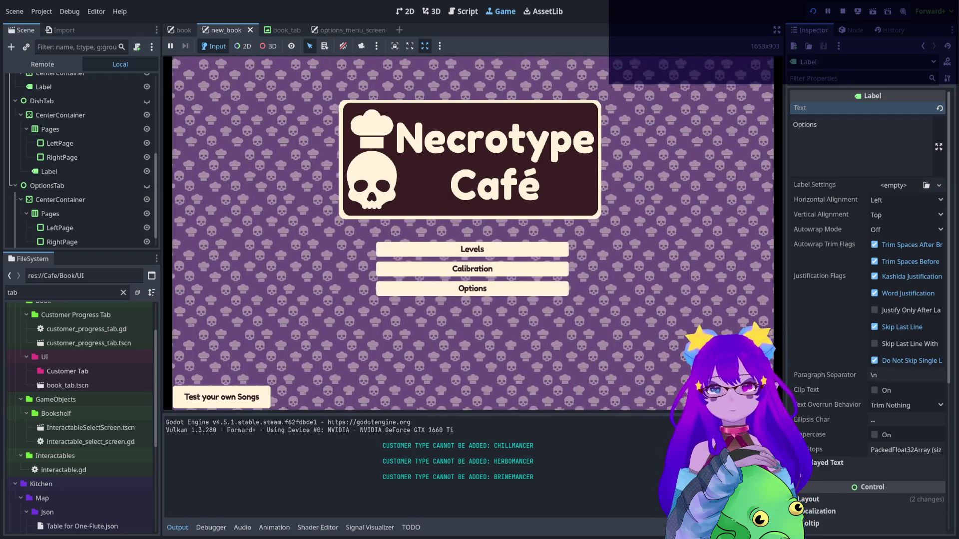
# Start a level from the title menu, open the item slot grid and walk across the café
pyautogui.press('Return')
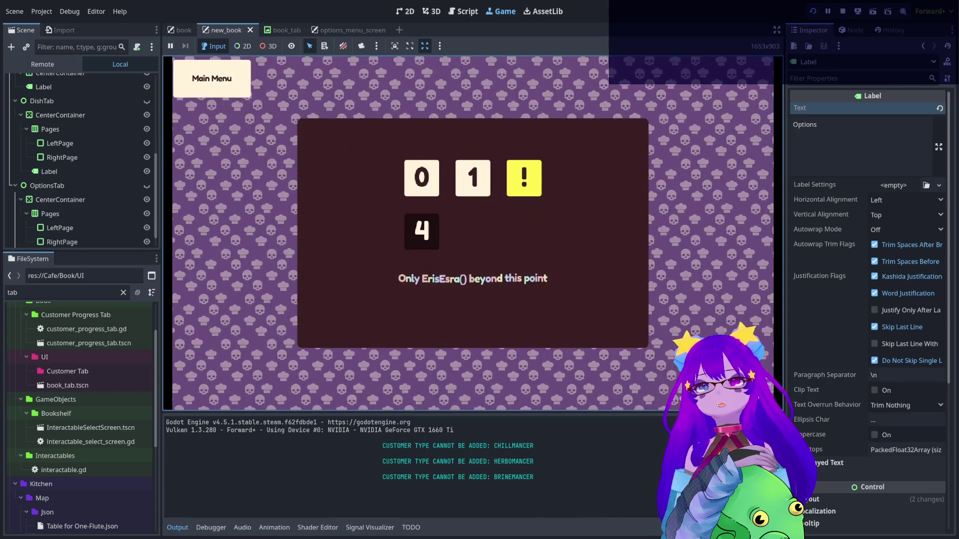
pyautogui.press('Return')
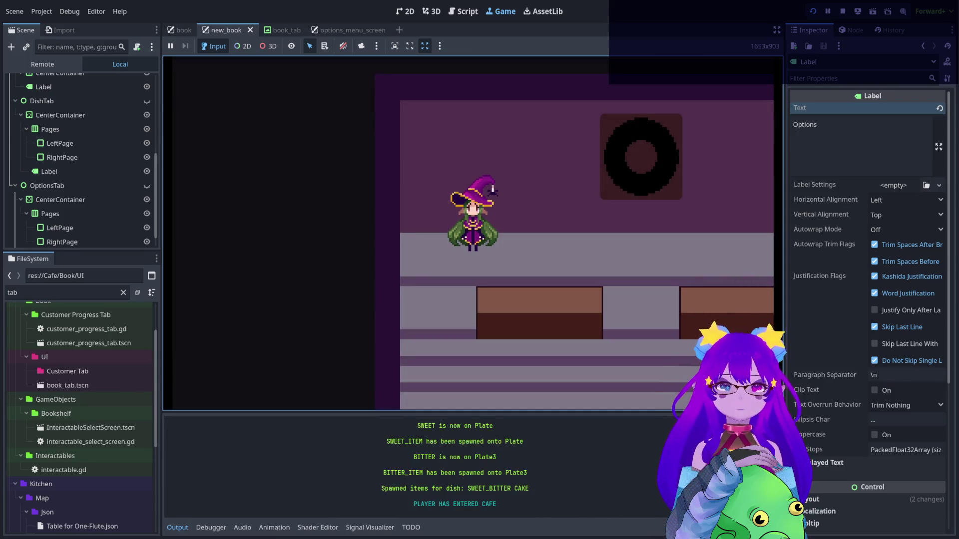
pyautogui.press('e')
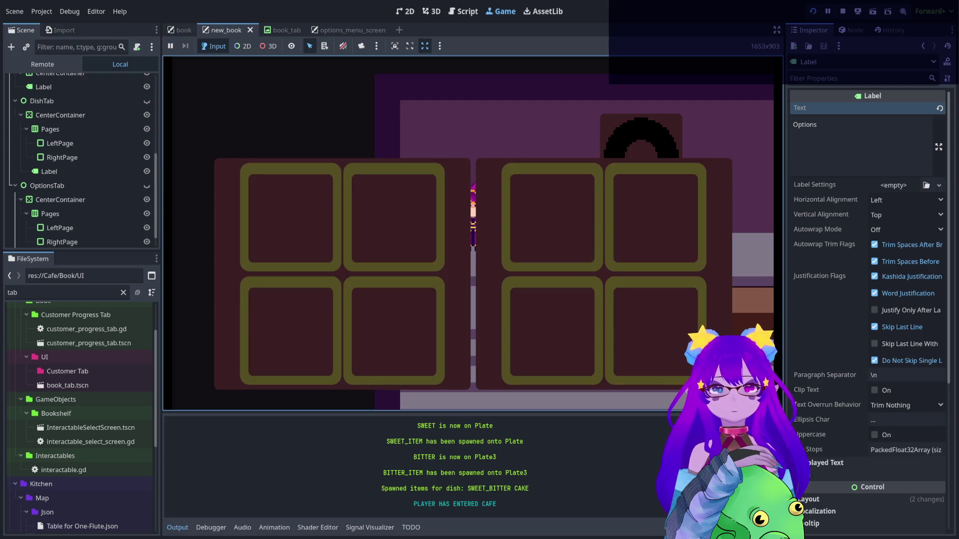
pyautogui.press('d')
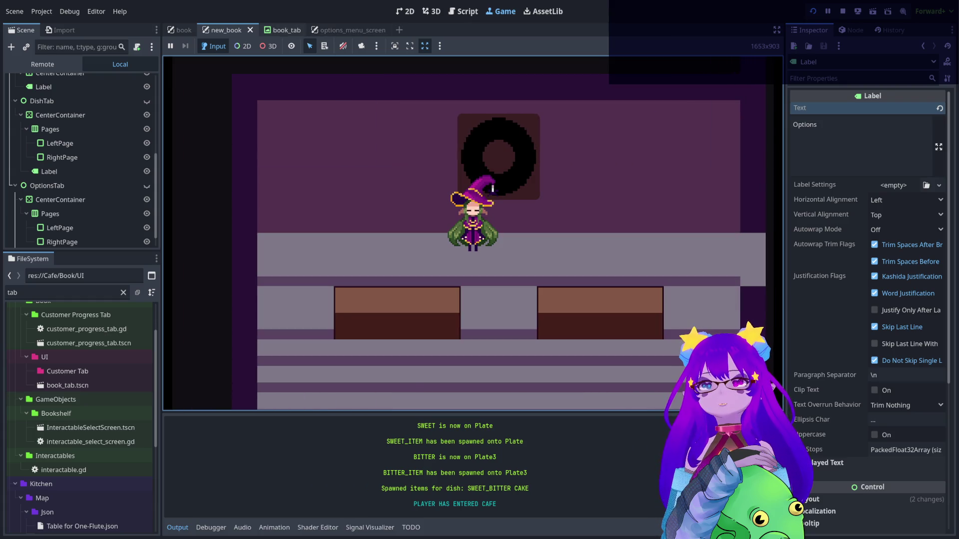
# Open and close the book_tab scene in the editor, then relaunch the café playtest
pyautogui.click(276, 30)
pyautogui.click(405, 11)
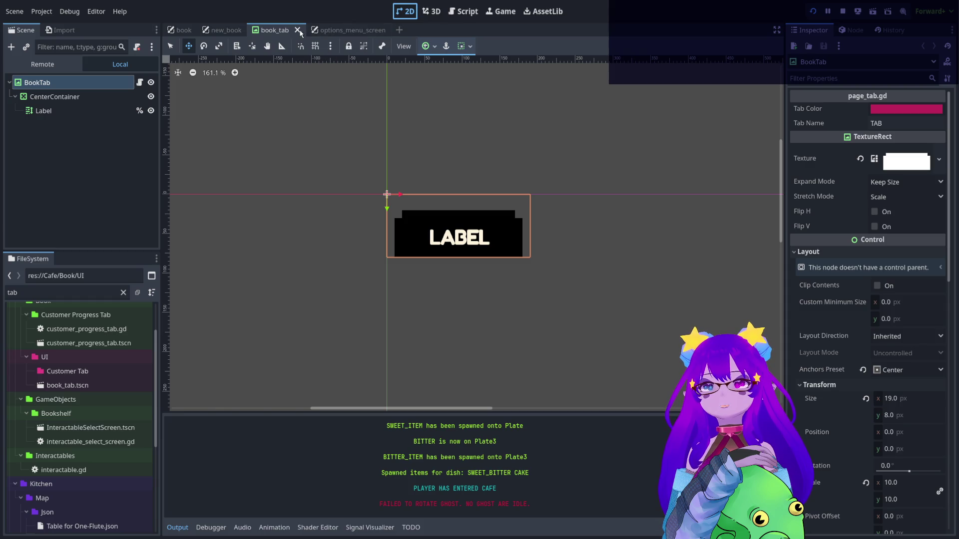
pyautogui.click(297, 29)
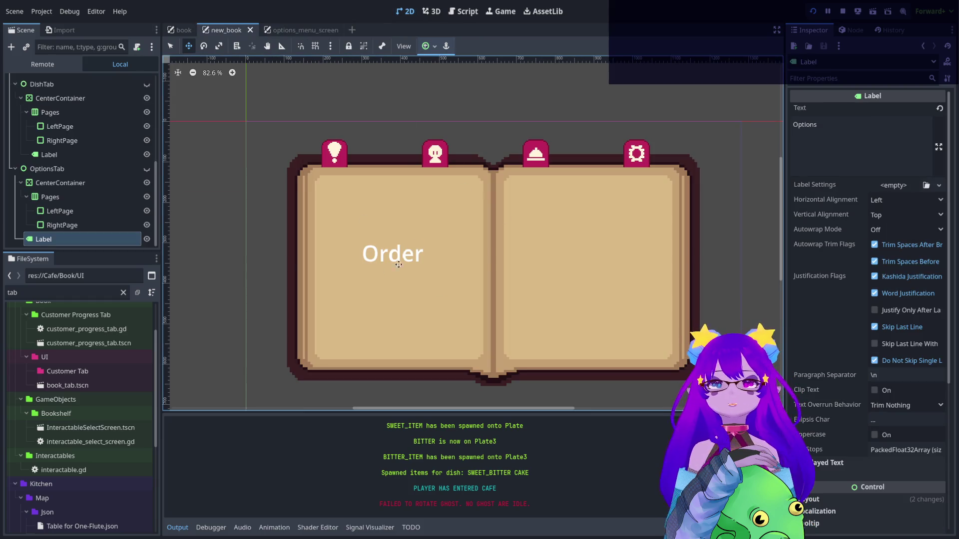
pyautogui.press('F5')
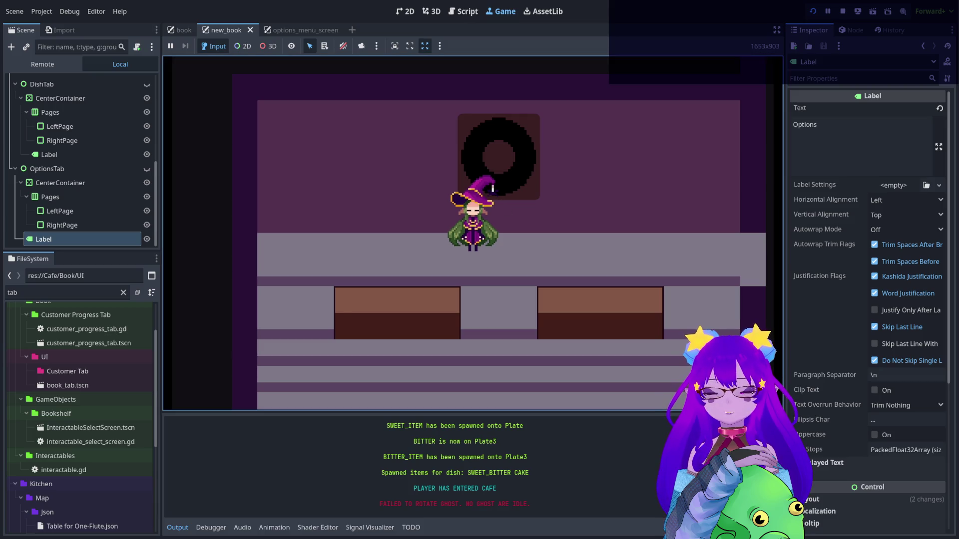
# Spawn a customer by running spawn_customer from the in-game debugging console
pyautogui.press('`')
pyautogui.write('spawn')
pyautogui.press('Tab')
pyautogui.press('Tab')
pyautogui.press('Tab')
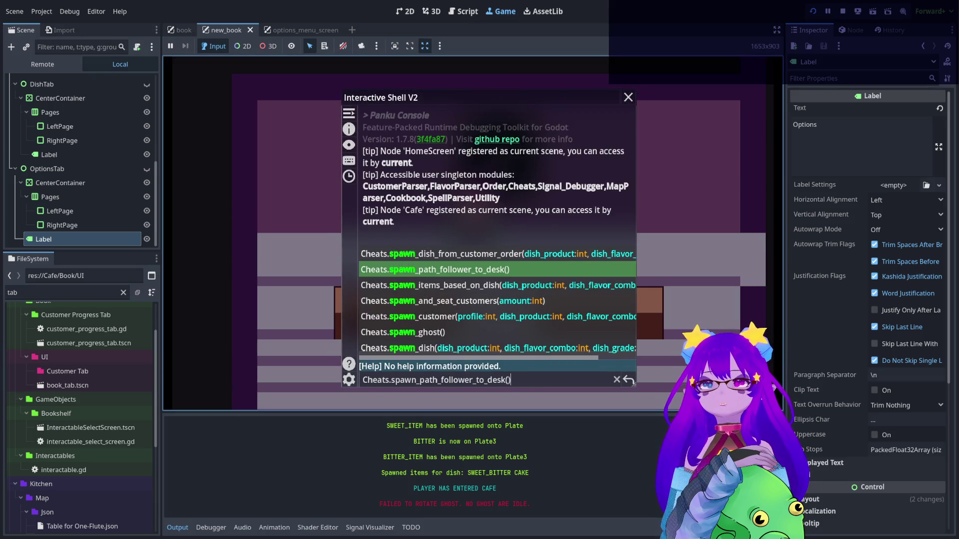
pyautogui.press('Tab')
pyautogui.press('Return')
pyautogui.press('`')
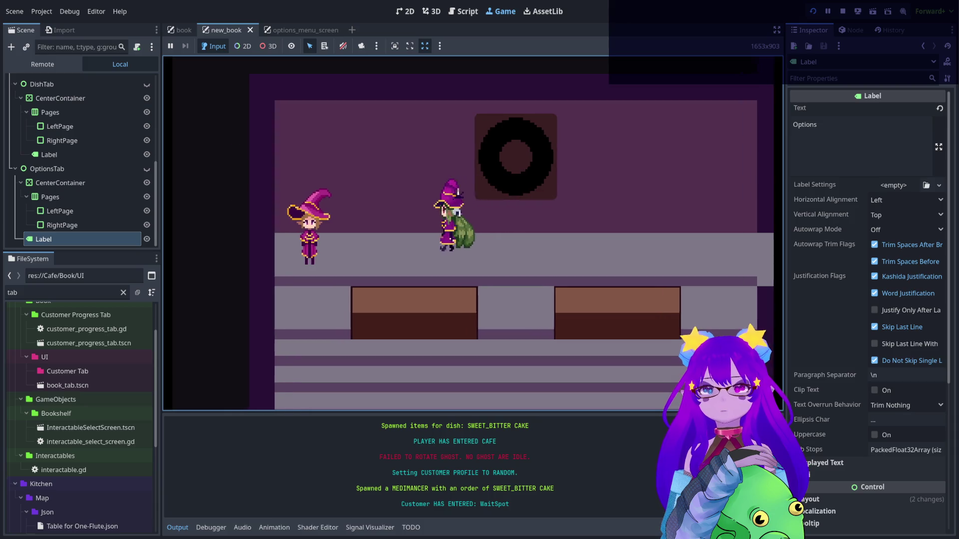
# Seat the customer, walk over to take their order, then return to the book scene in 2D
pyautogui.press('e')
pyautogui.press('e')
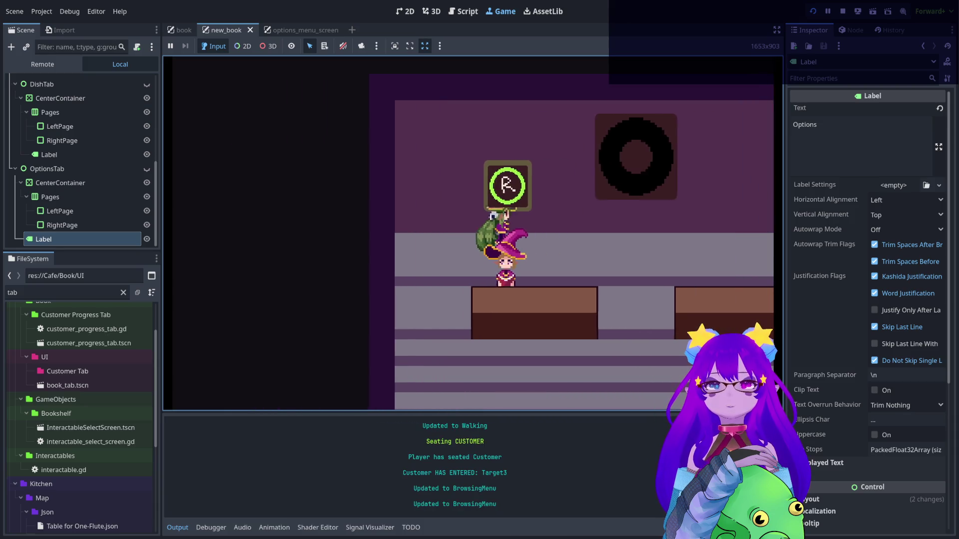
pyautogui.press('s')
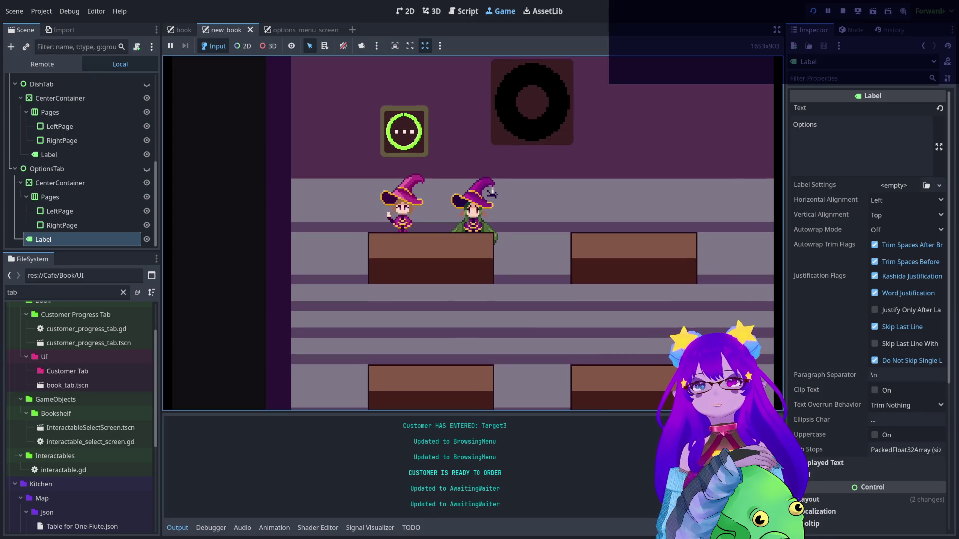
pyautogui.press('e')
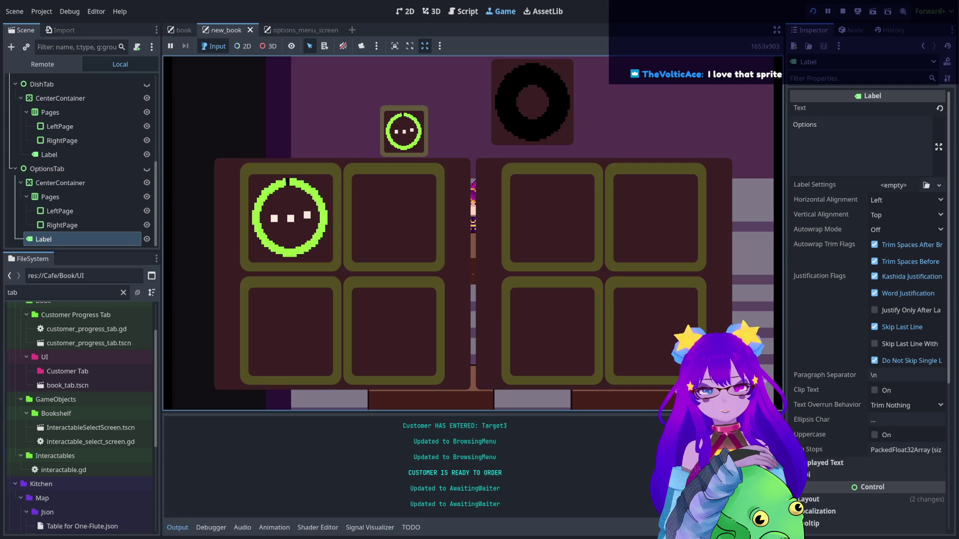
pyautogui.press('e')
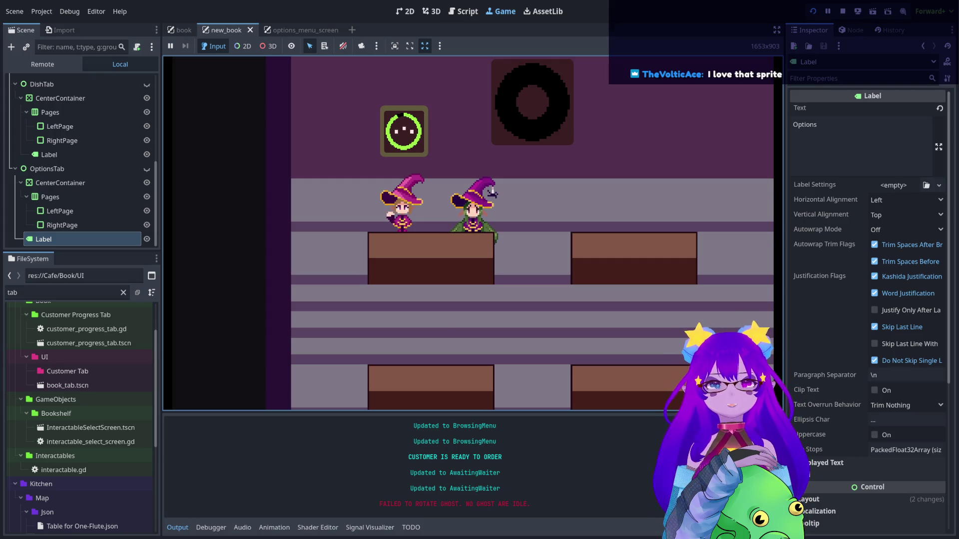
pyautogui.click(407, 10)
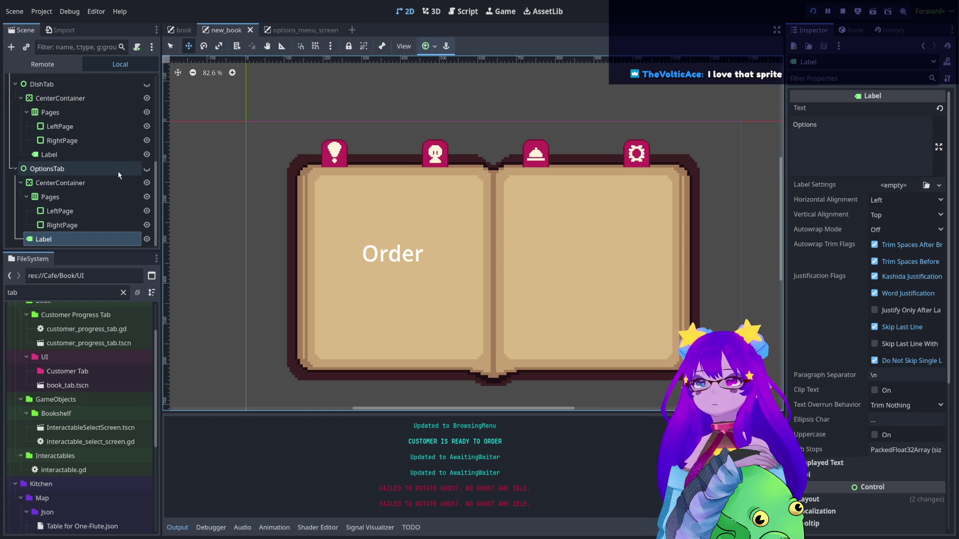
# Replace the DishTab page Label's text with 'D' in the Inspector
pyautogui.click(15, 169)
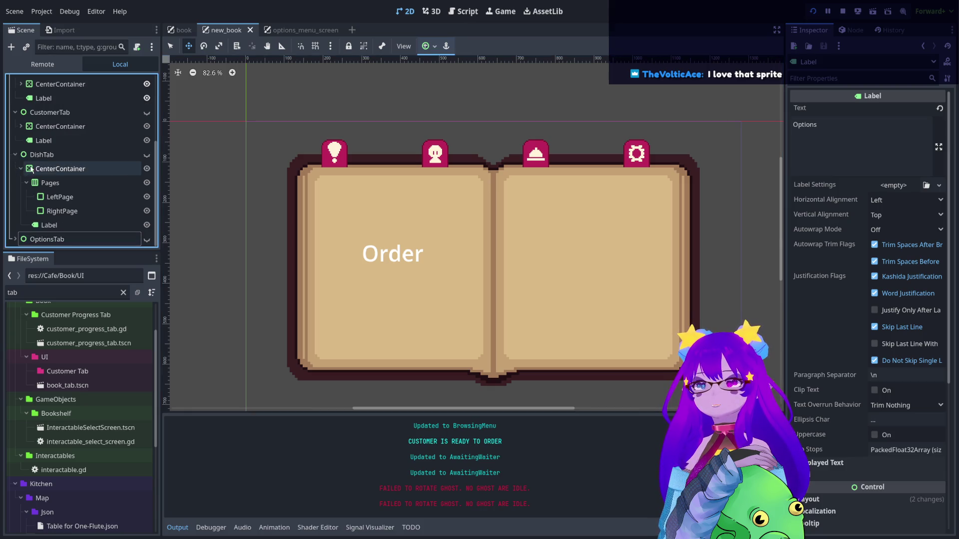
pyautogui.click(53, 221)
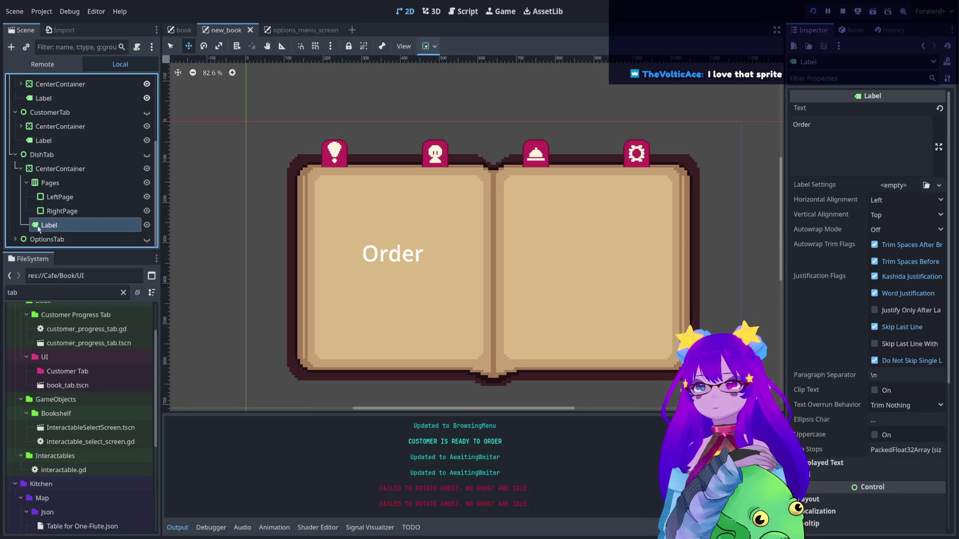
pyautogui.click(839, 144)
pyautogui.hotkey('ctrl', 'a')
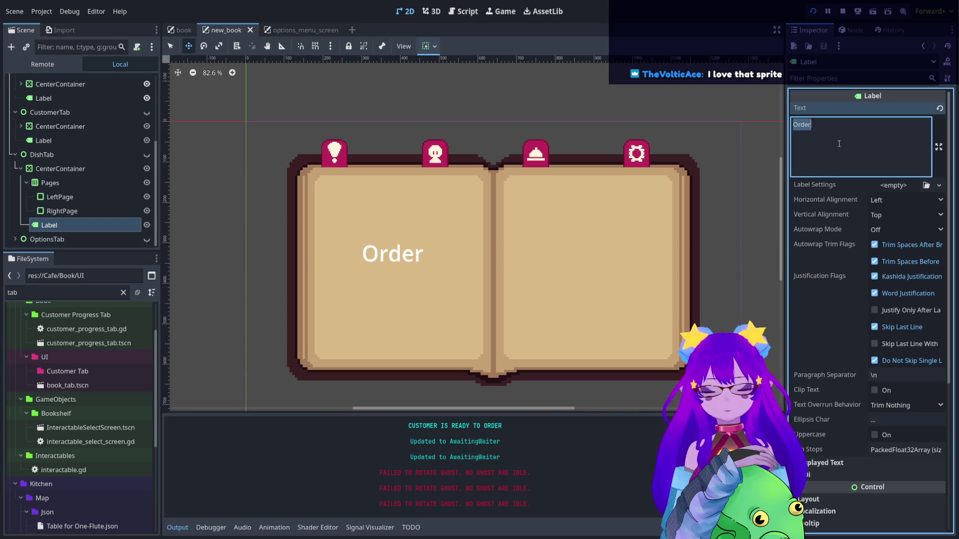
pyautogui.write('Dish')
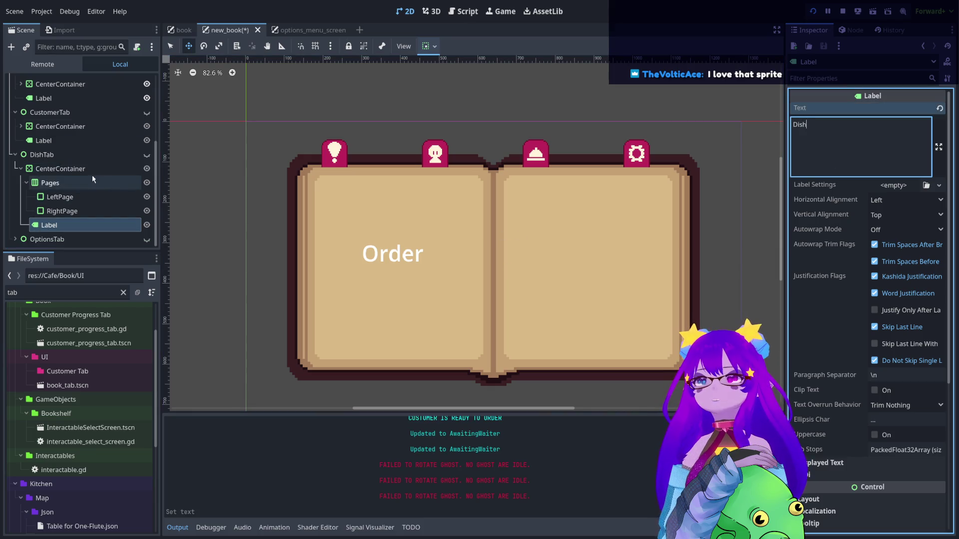
pyautogui.click(93, 156)
pyautogui.click(16, 155)
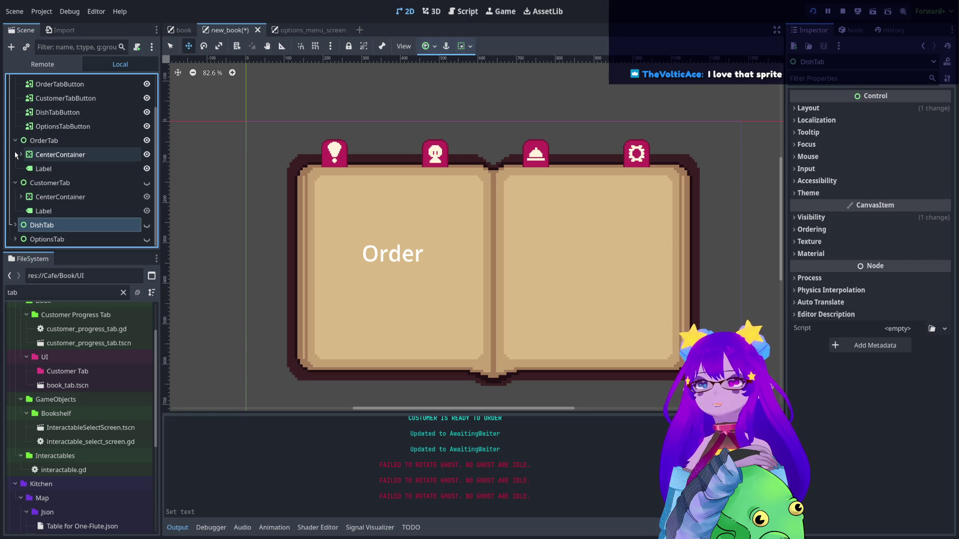
# Change the CustomerTab page Label's text to 'Customer'
pyautogui.click(53, 213)
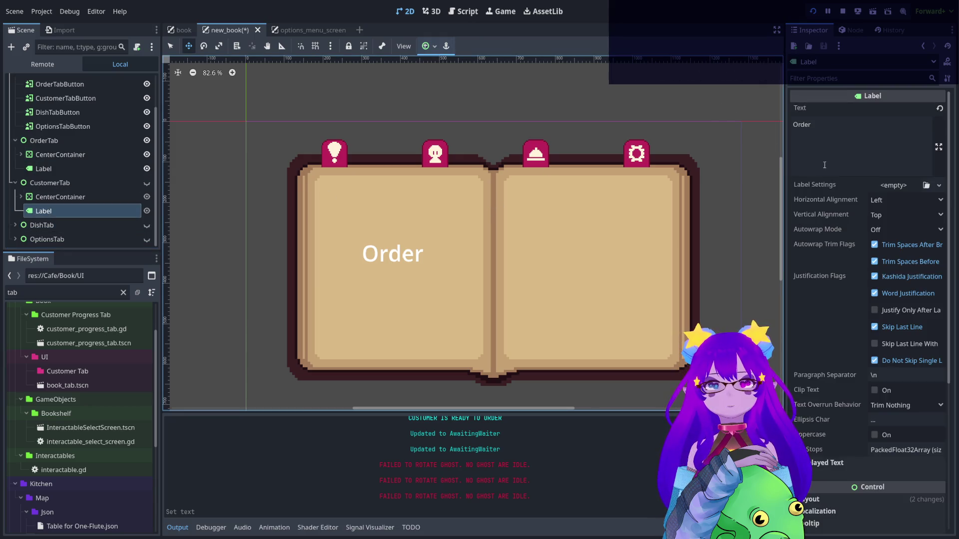
pyautogui.click(834, 158)
pyautogui.hotkey('ctrl', 'a')
pyautogui.write('Customer')
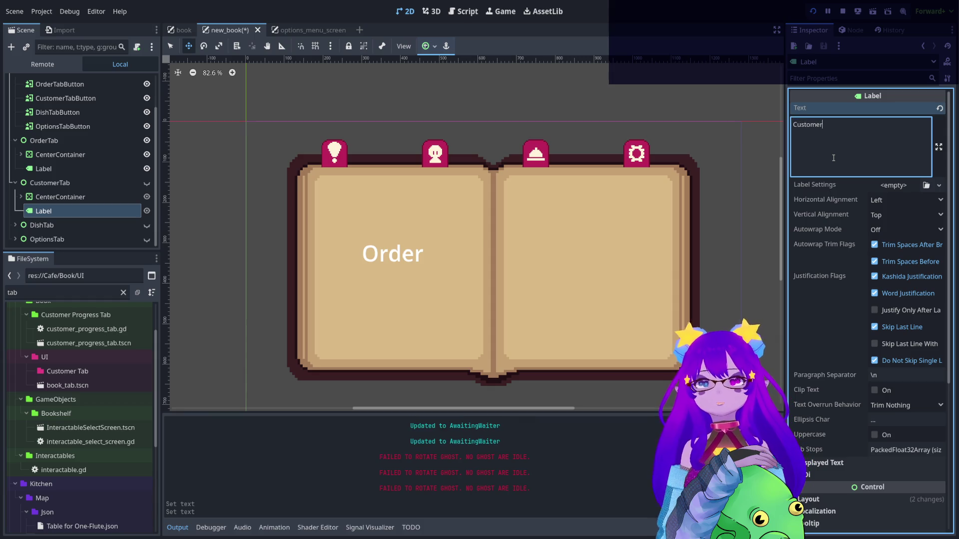
pyautogui.click(22, 185)
pyautogui.click(22, 184)
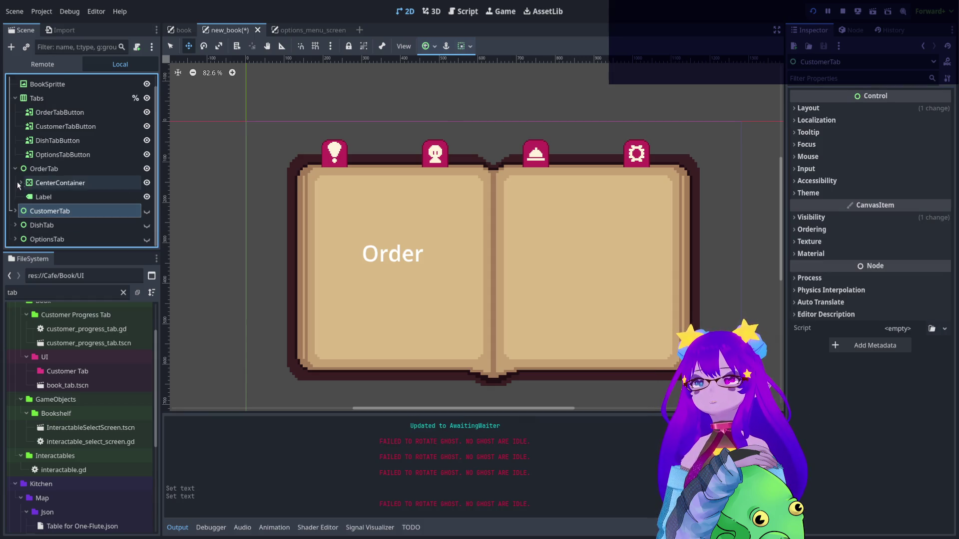
# Preview and hide the Order, Customer, Dish and Options pages, then save new_book
pyautogui.click(26, 170)
pyautogui.click(151, 181)
pyautogui.click(150, 195)
pyautogui.click(151, 195)
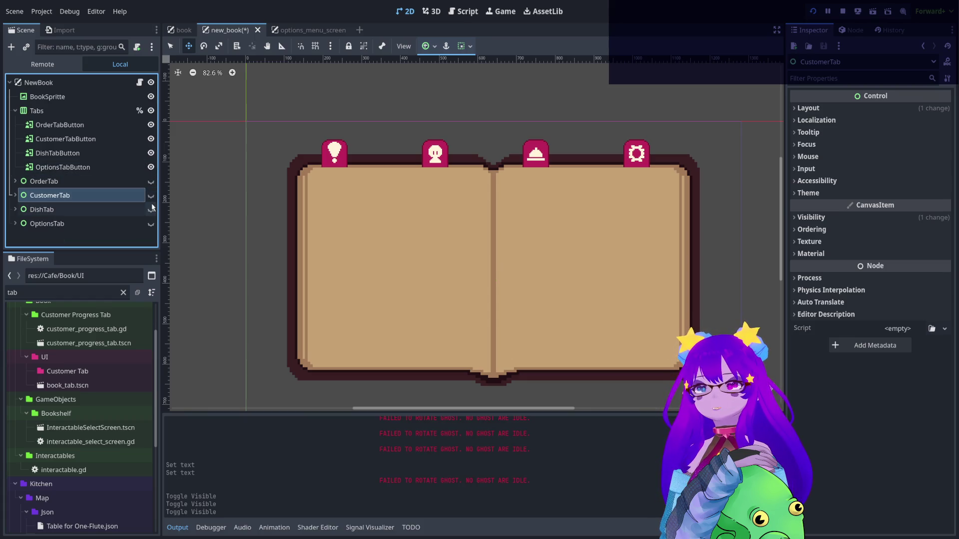
pyautogui.click(151, 209)
pyautogui.click(151, 209)
pyautogui.click(151, 224)
pyautogui.click(151, 224)
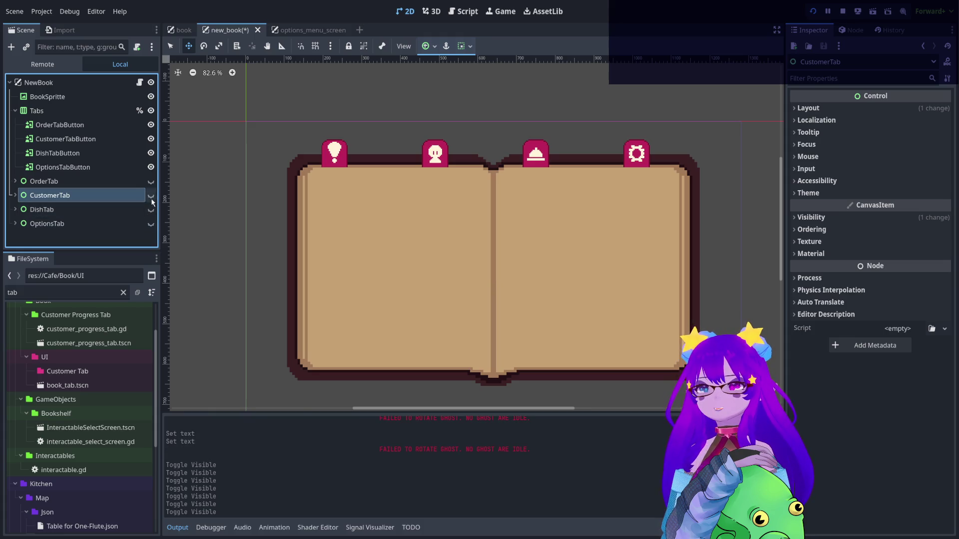
pyautogui.click(130, 181)
pyautogui.hotkey('ctrl', 's')
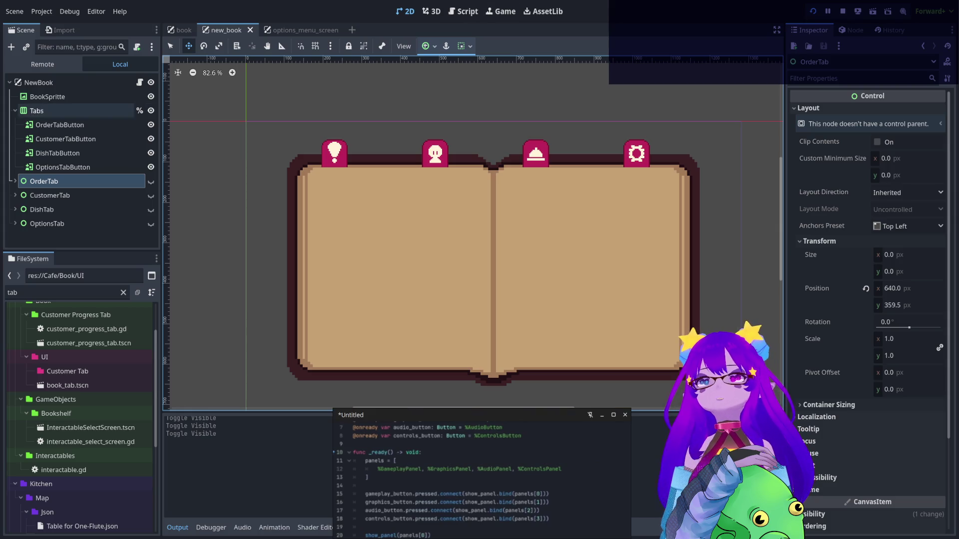
pyautogui.click(140, 82)
# Replace the old tab declarations with 'var panels: Array[Control] = []' and make OrderTab scene-unique
pyautogui.moveTo(256, 112); pyautogui.dragTo(183, 96)
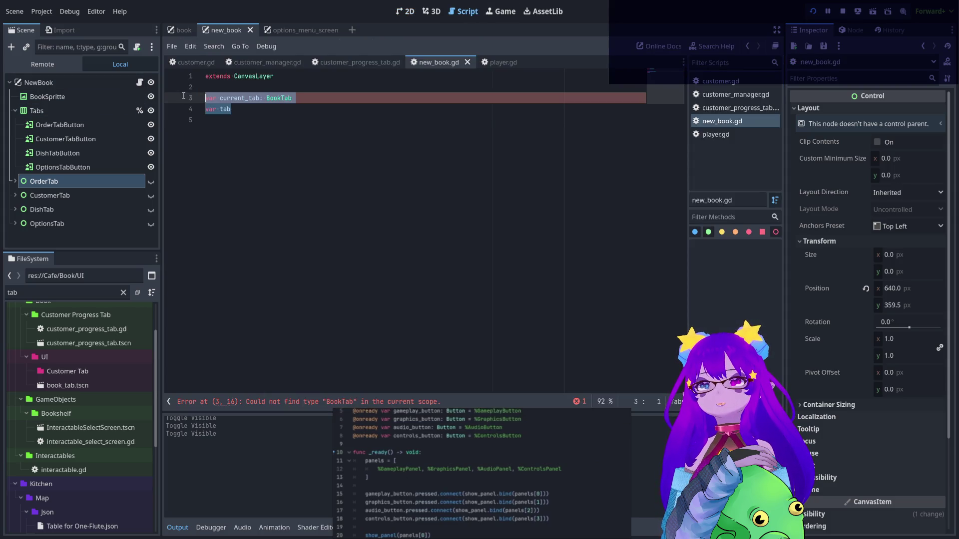
pyautogui.press('BackSpace')
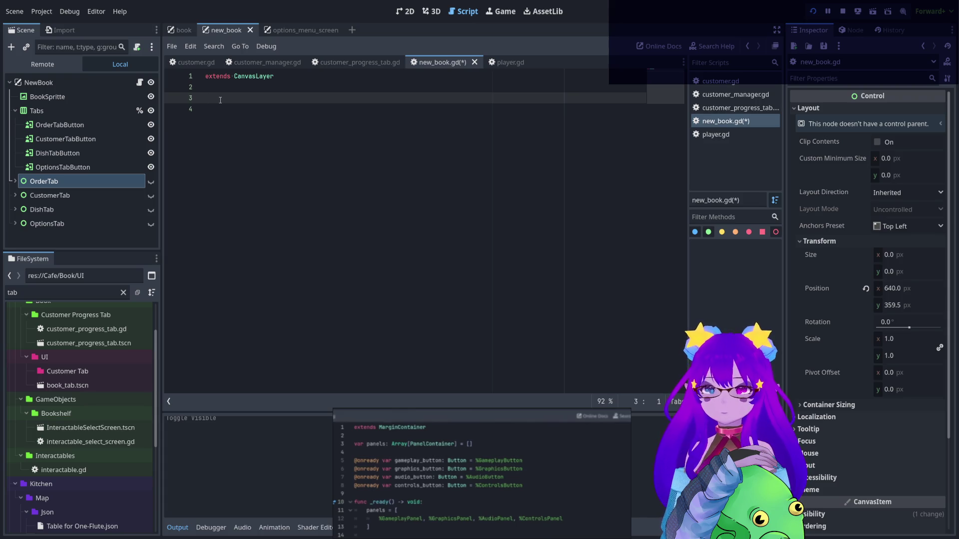
pyautogui.write('var')
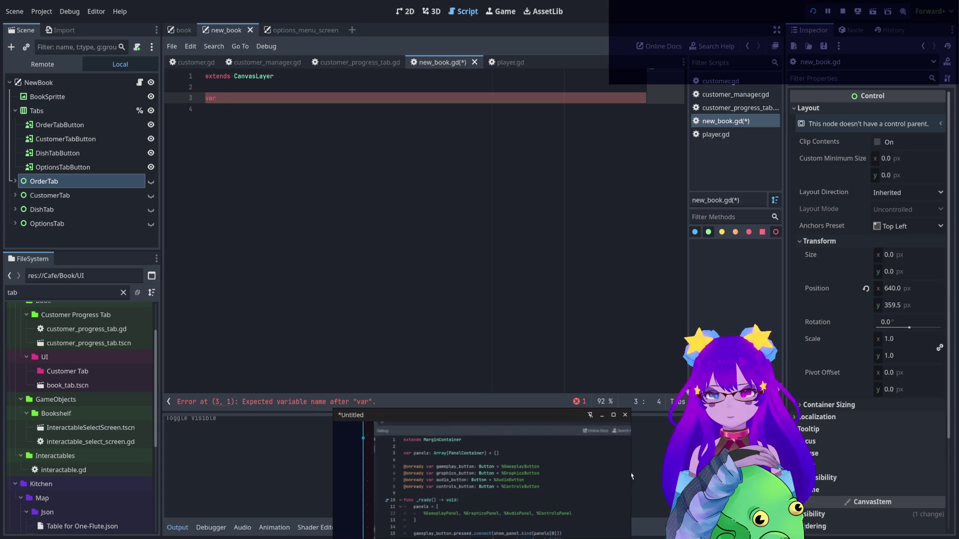
pyautogui.scroll(2, 499, 454)
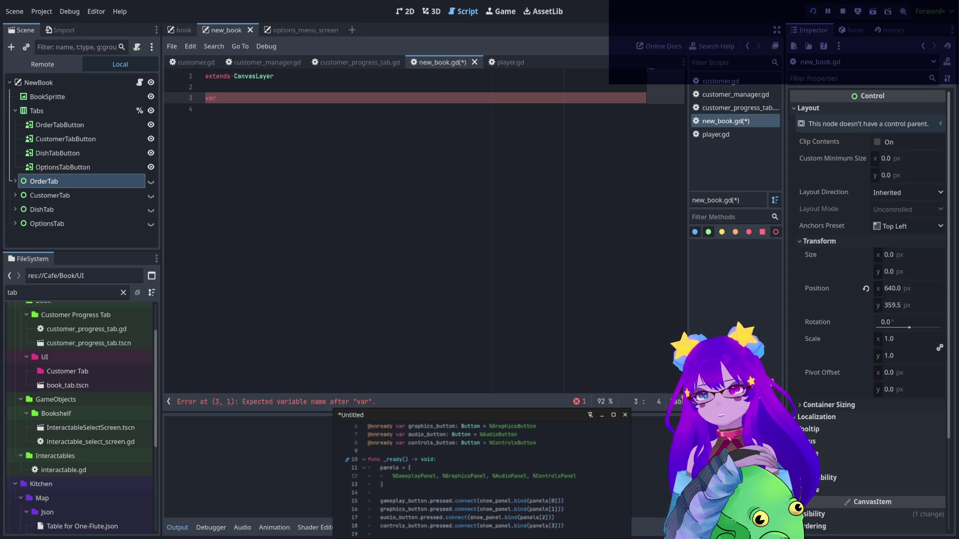
pyautogui.scroll(-5, 419, 500)
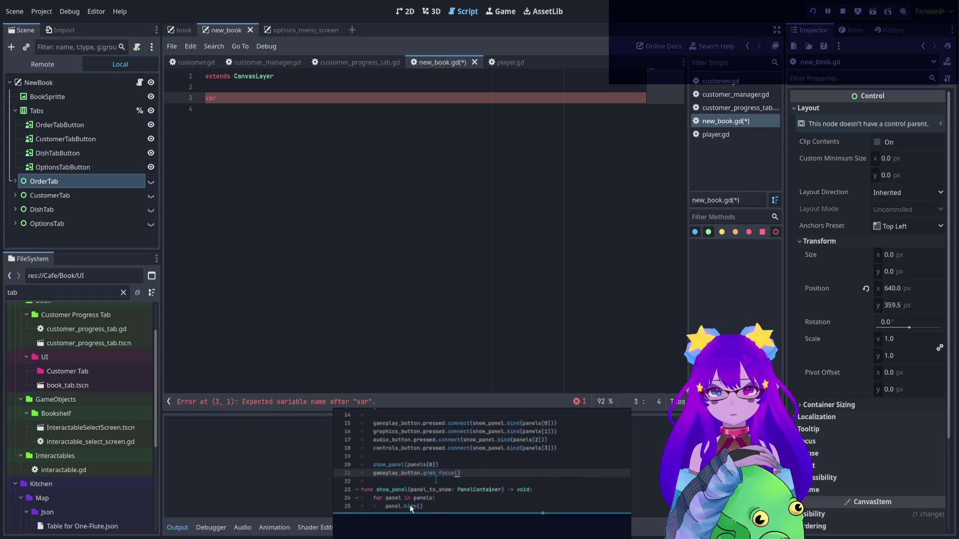
pyautogui.scroll(3, 423, 486)
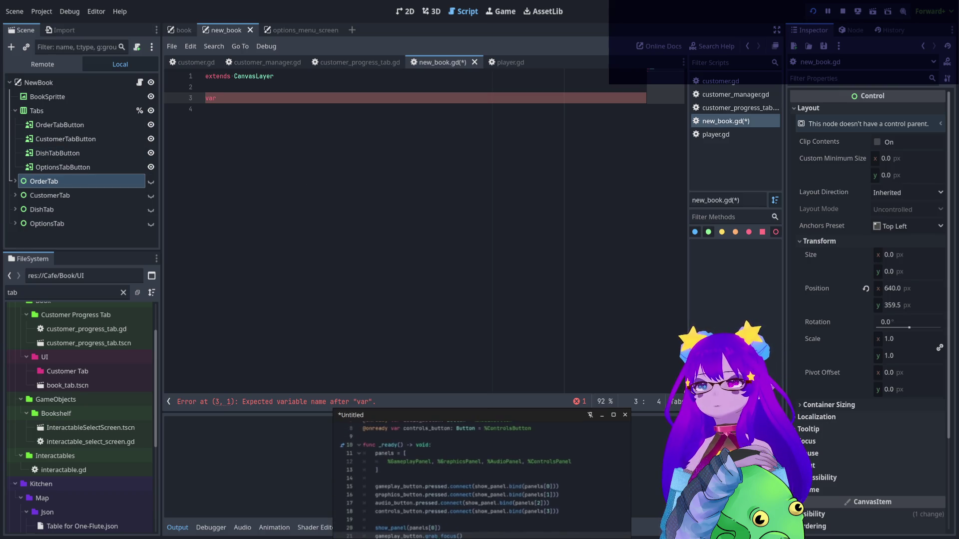
pyautogui.scroll(4, 424, 479)
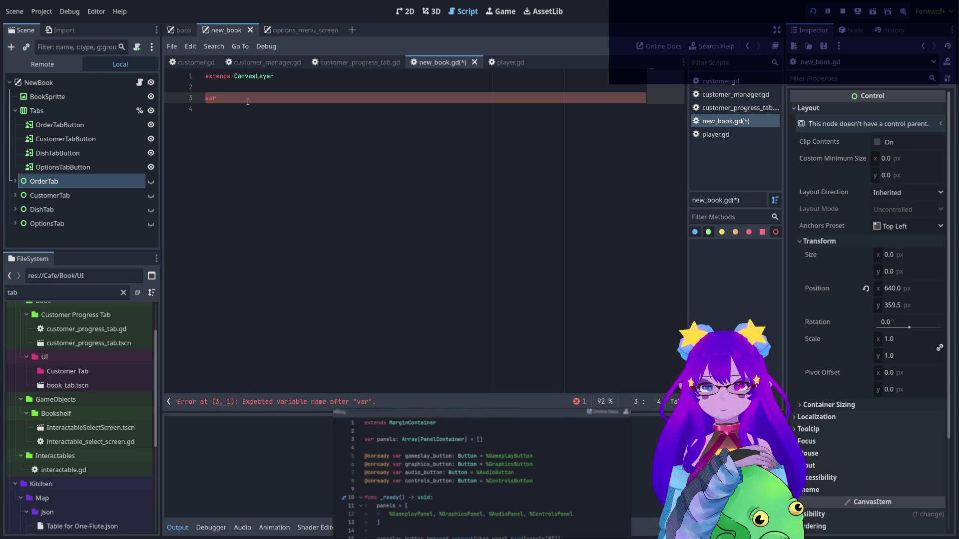
pyautogui.write('palens')
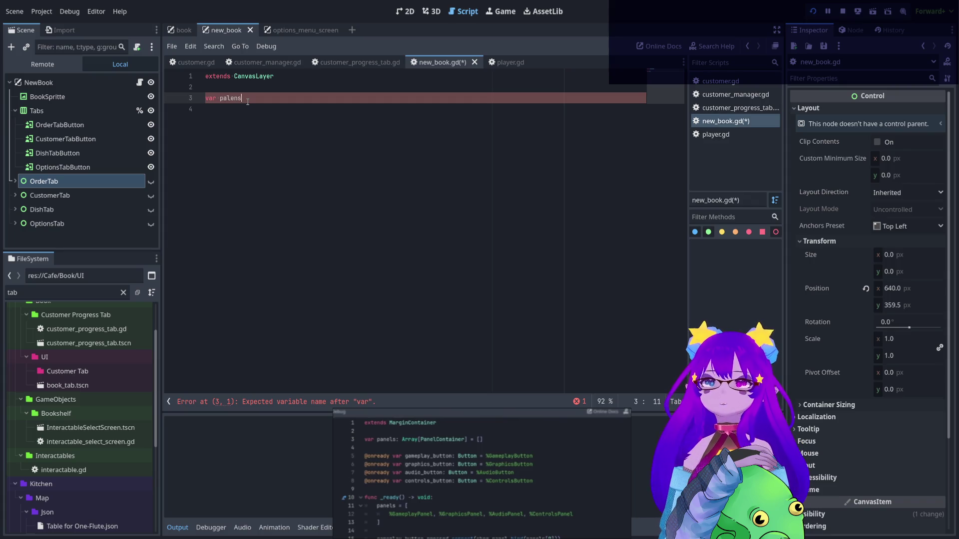
pyautogui.press('BackSpace')
pyautogui.press('BackSpace')
pyautogui.press('BackSpace')
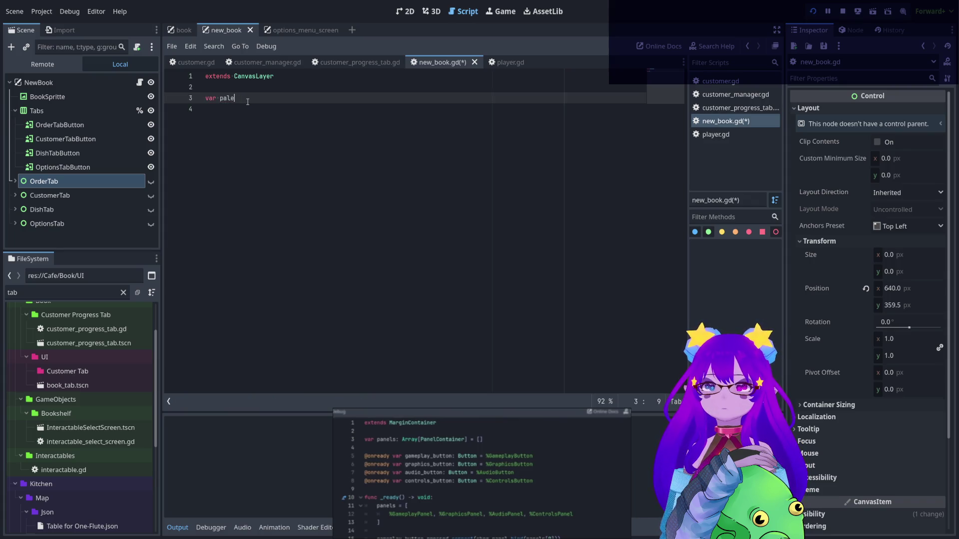
pyautogui.write('nels: Array')
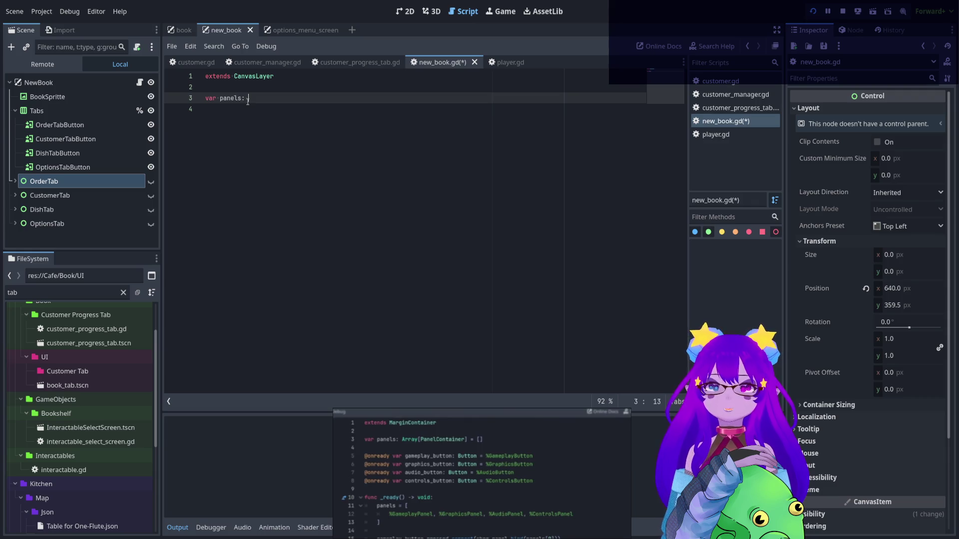
pyautogui.write('[')
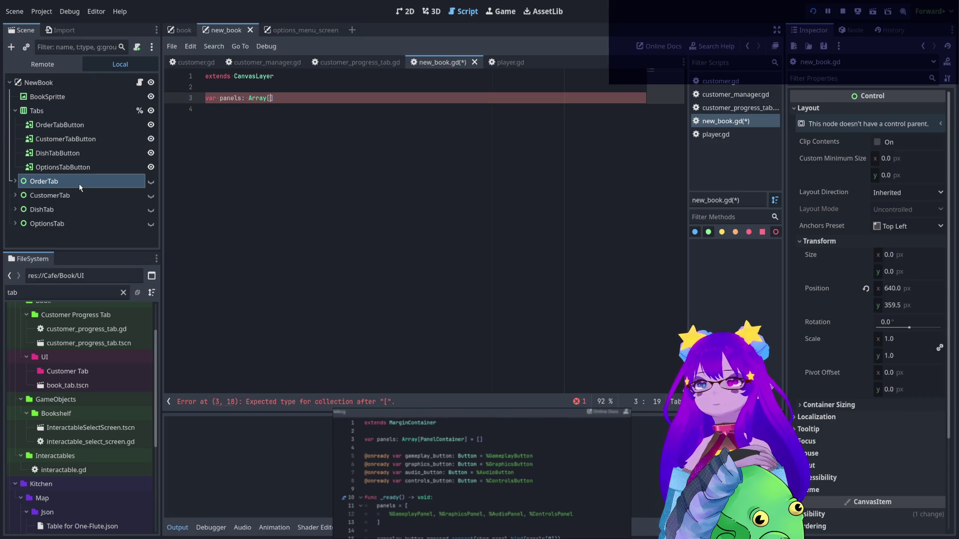
pyautogui.write('Control')
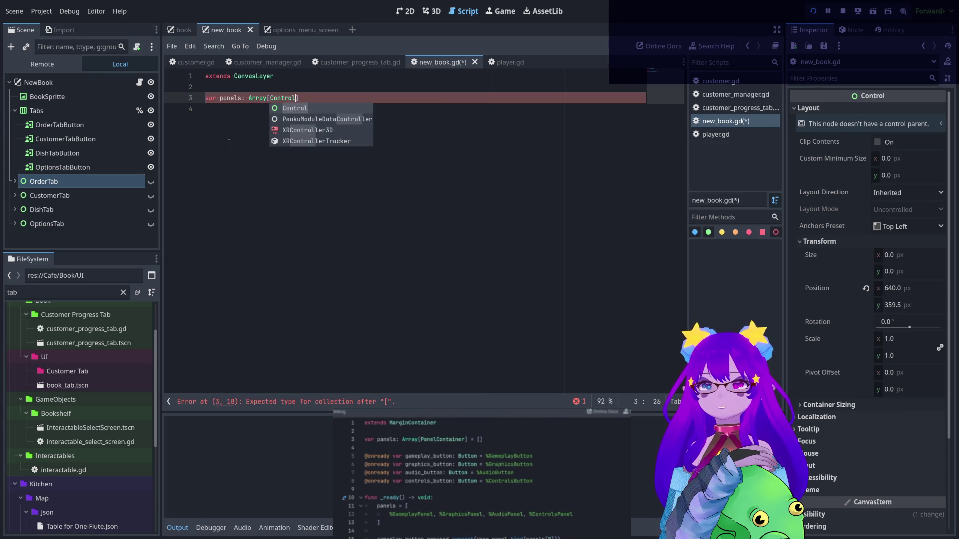
pyautogui.write('] = ')
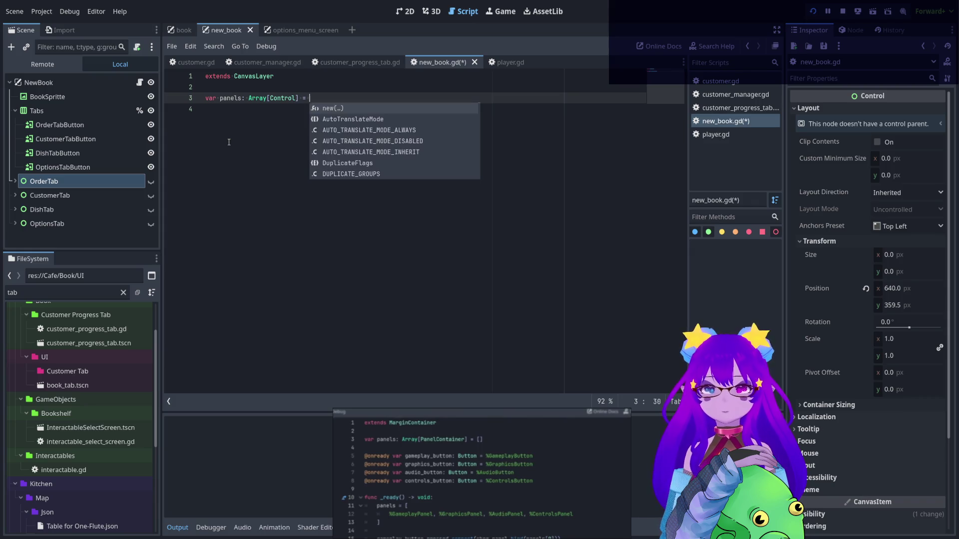
pyautogui.write('[')
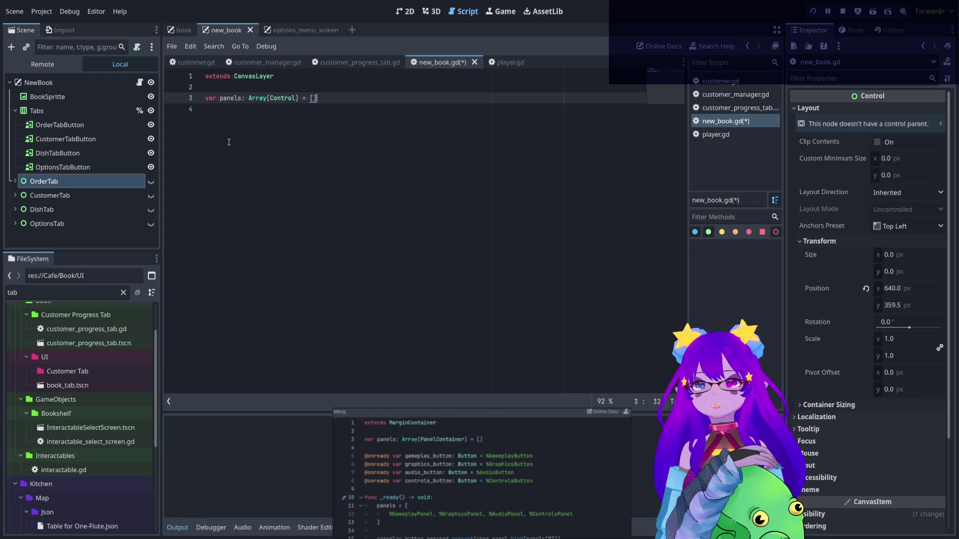
pyautogui.press('Return')
pyautogui.press('Return')
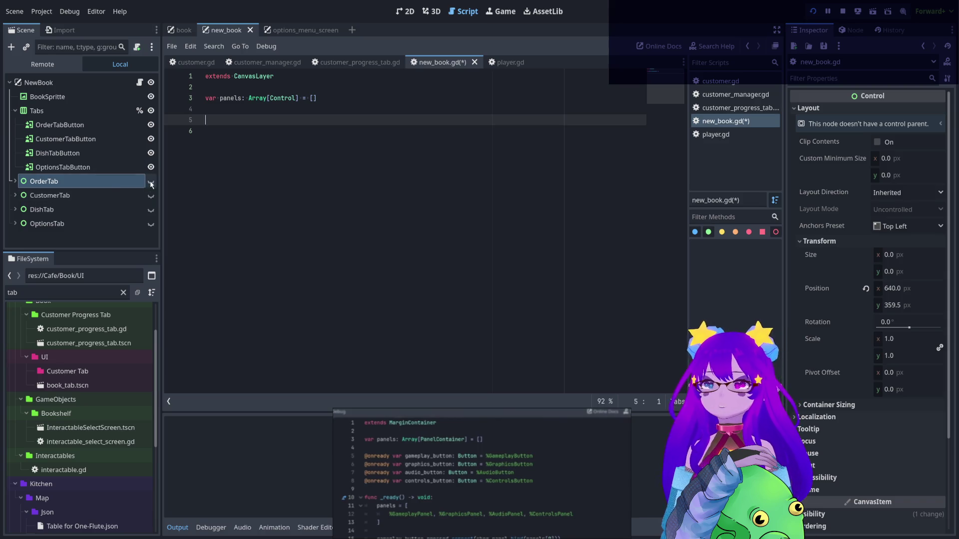
pyautogui.hotkey('ctrl', 'u')
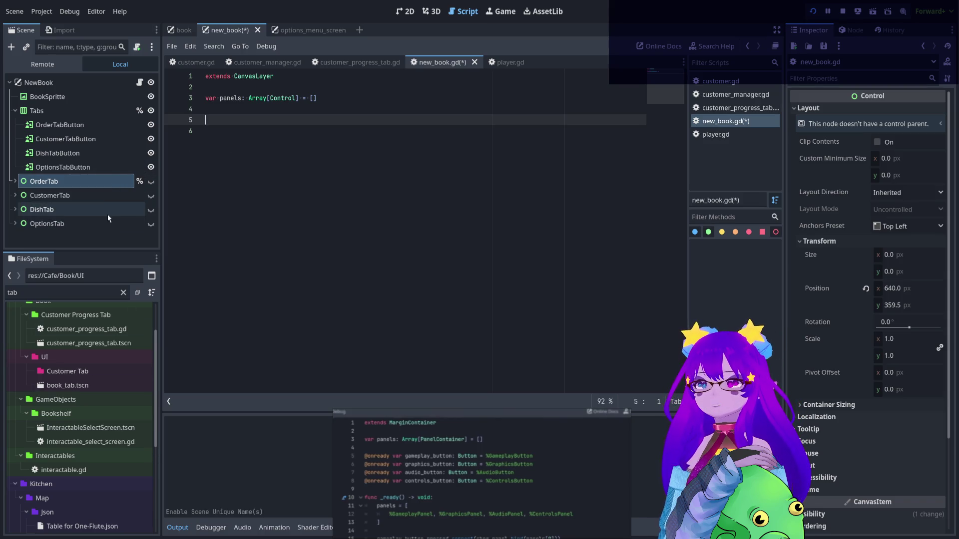
# Give CustomerTab, DishTab and OptionsTab scene-unique names
pyautogui.click(110, 195)
pyautogui.hotkey('ctrl', 'u')
pyautogui.click(115, 210)
pyautogui.hotkey('ctrl', 'u')
pyautogui.click(83, 223)
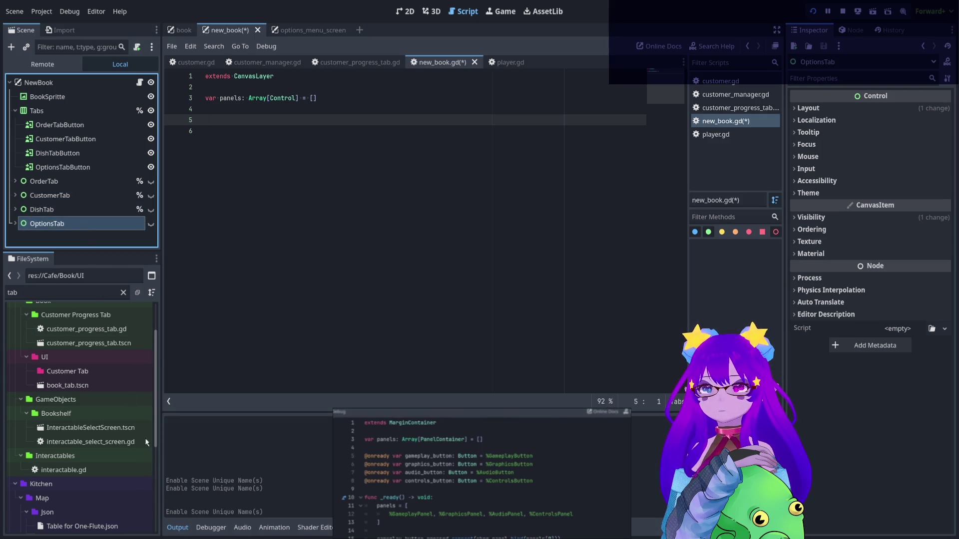
pyautogui.hotkey('ctrl', 'u')
pyautogui.click(81, 126)
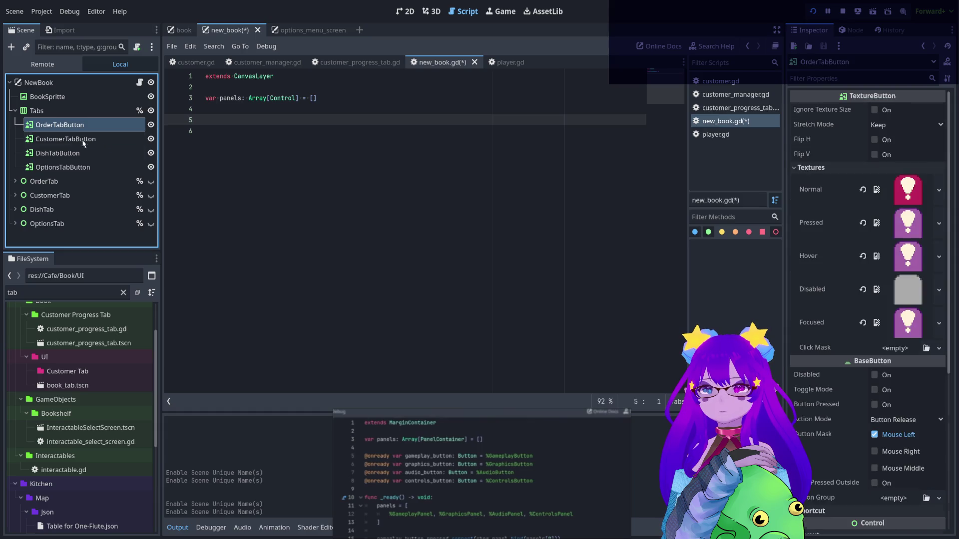
pyautogui.keyDown('shift'); pyautogui.click(84, 154); pyautogui.keyUp('shift')
pyautogui.keyDown('shift'); pyautogui.click(85, 165); pyautogui.keyUp('shift')
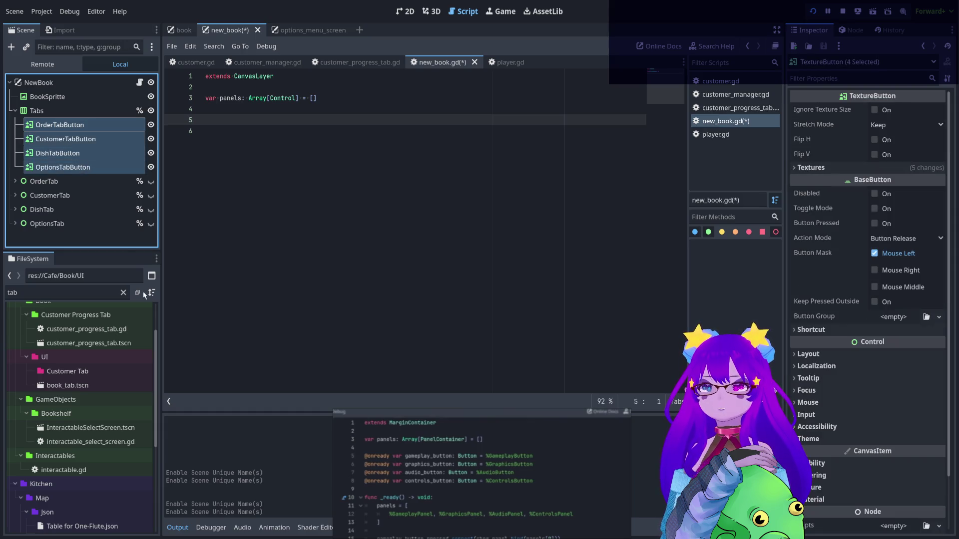
pyautogui.hotkey('ctrl', 'u')
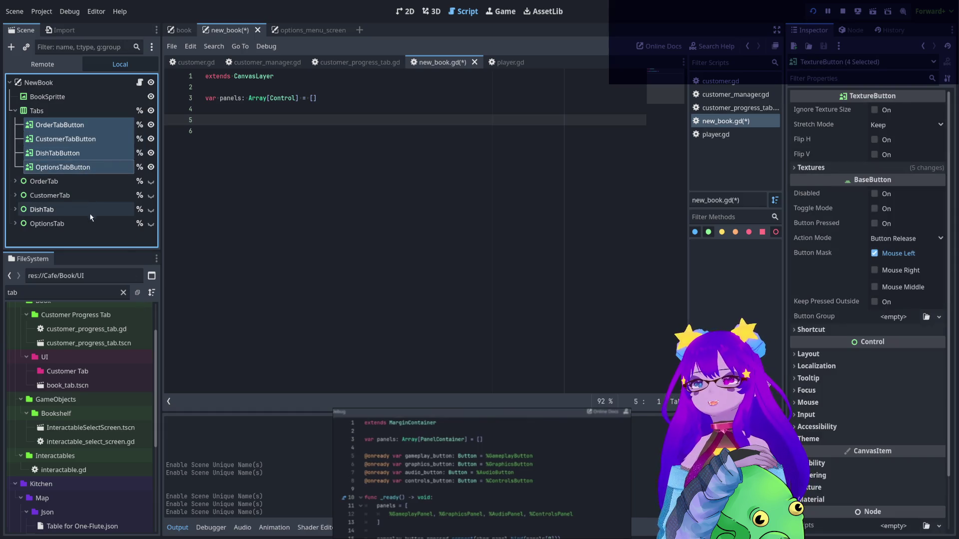
pyautogui.keyDown('shift'); pyautogui.click(89, 223); pyautogui.keyUp('shift')
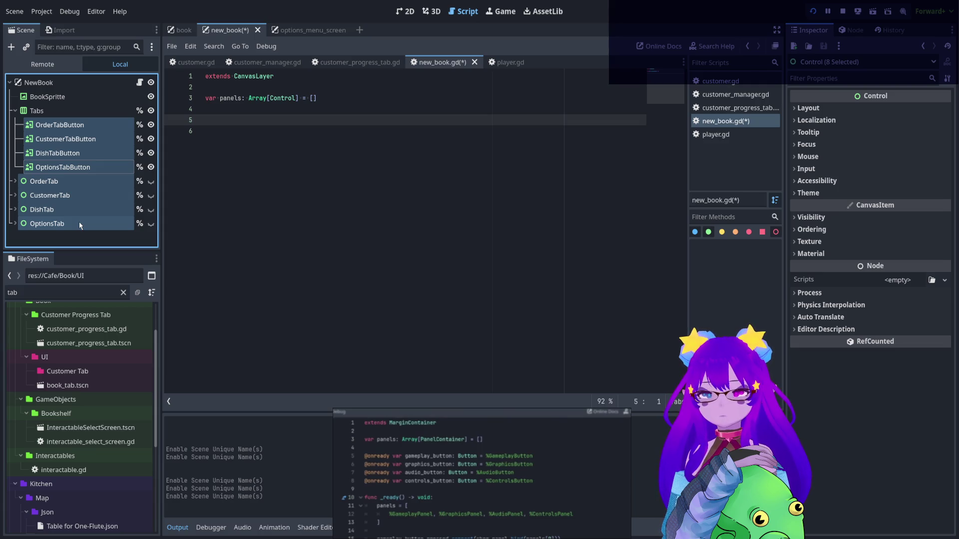
pyautogui.moveTo(79, 222)
pyautogui.mouseDown()
pyautogui.moveTo(270, 212)
pyautogui.moveTo(279, 227)
pyautogui.mouseUp()
# Remove the surplus blank line, split button and page references with a blank line, and add a trailing empty line
pyautogui.click(316, 109)
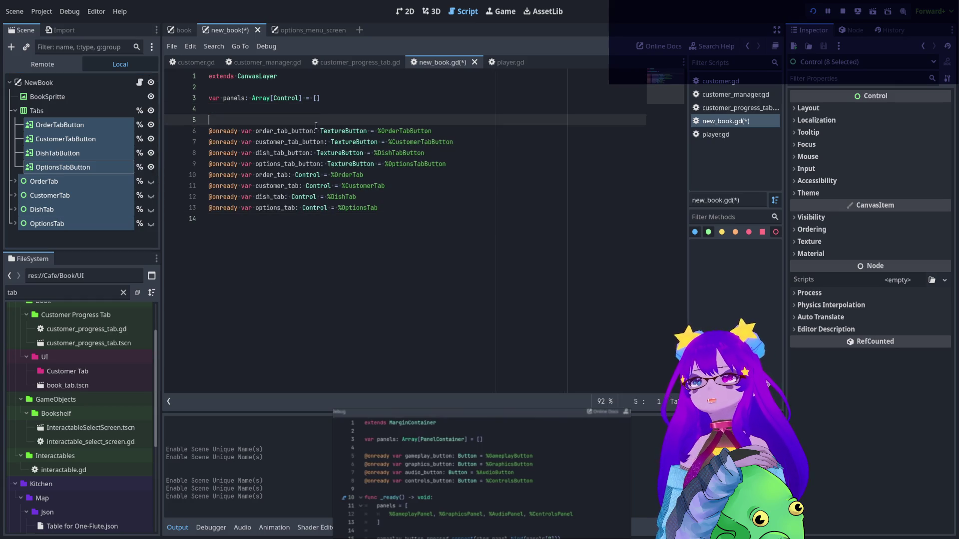
pyautogui.press('Delete')
pyautogui.click(480, 153)
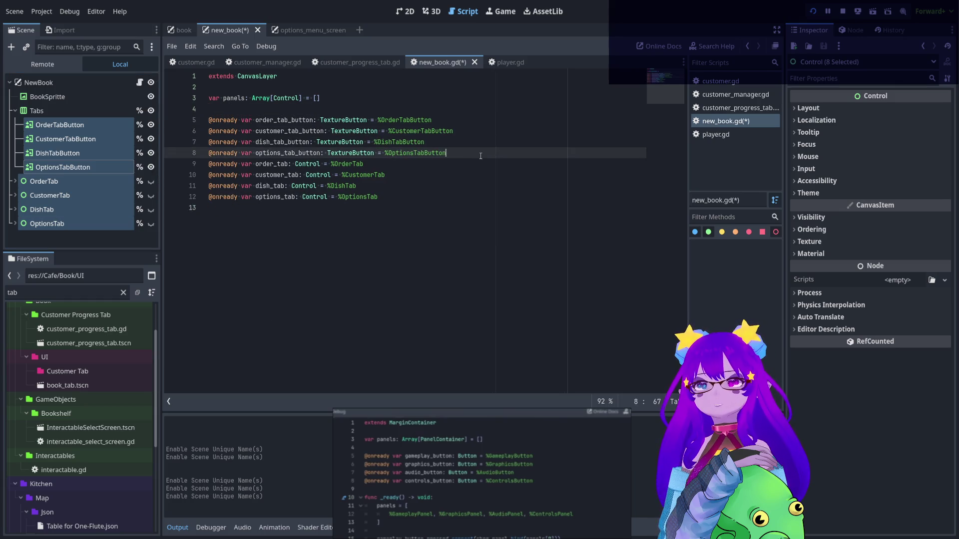
pyautogui.press('Return')
pyautogui.click(420, 220)
pyautogui.press('Return')
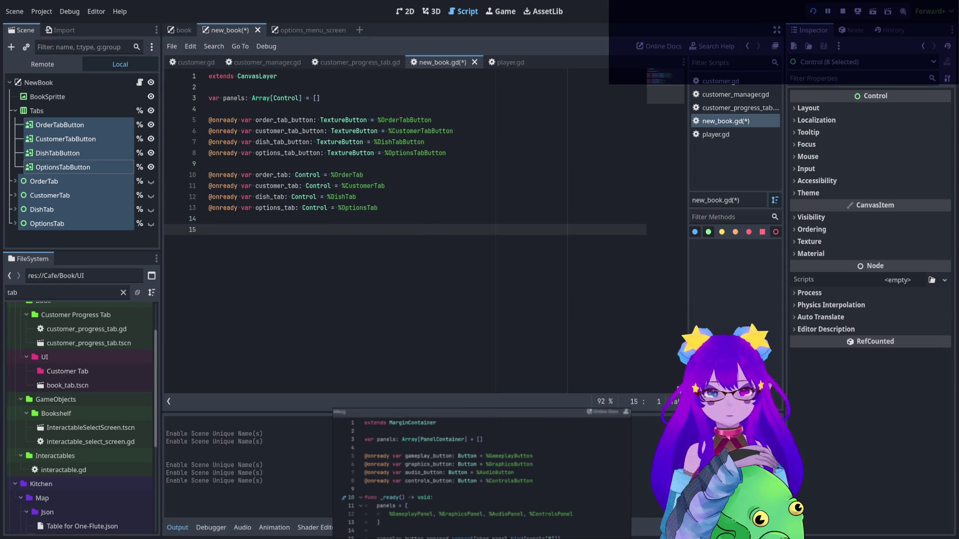
pyautogui.scroll(-3, 461, 479)
pyautogui.keyDown('ctrl'); pyautogui.scroll(5, 537, 493); pyautogui.keyUp('ctrl')
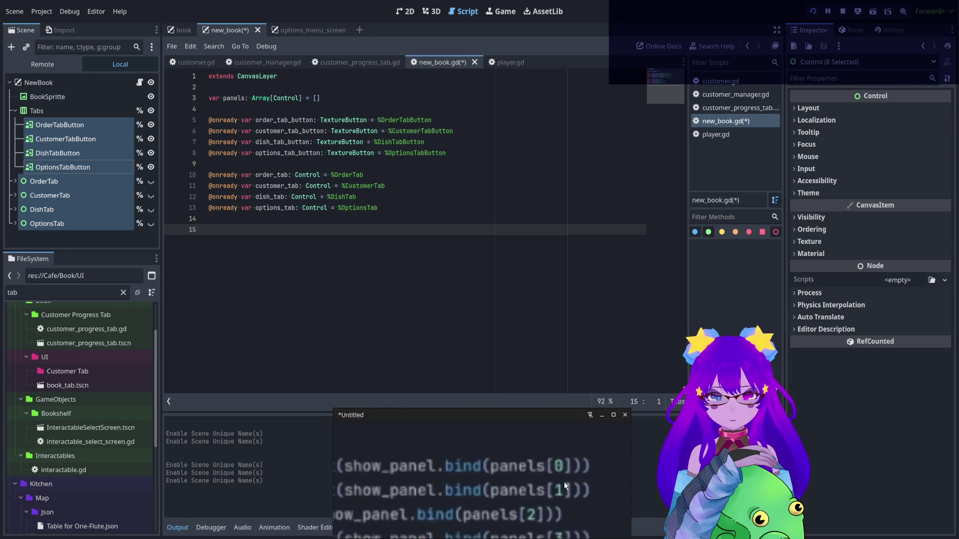
pyautogui.keyDown('ctrl'); pyautogui.scroll(-5, 564, 482); pyautogui.keyUp('ctrl')
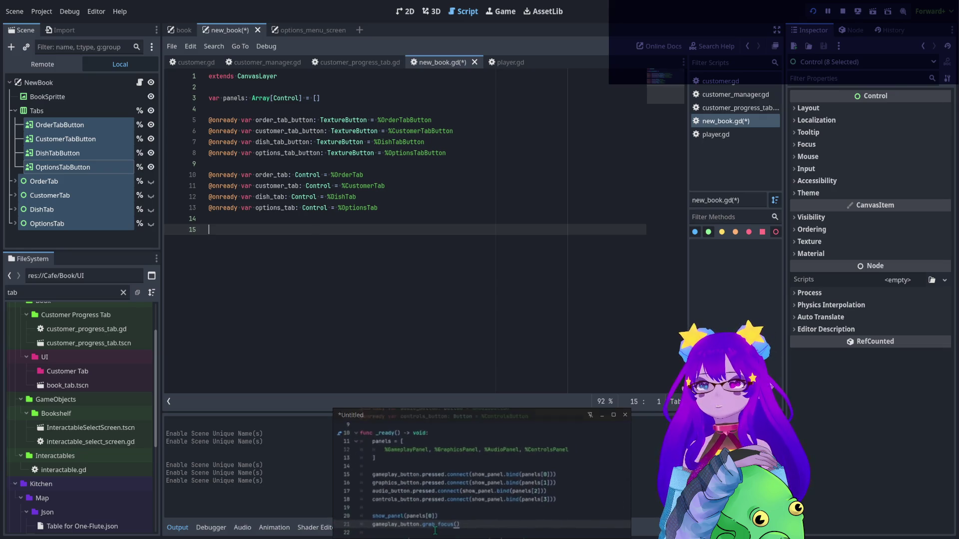
# Add a _ready() function assigning an array, and rename panels to tabs on lines 3 and 16
pyautogui.write('func ')
pyautogui.write('_re')
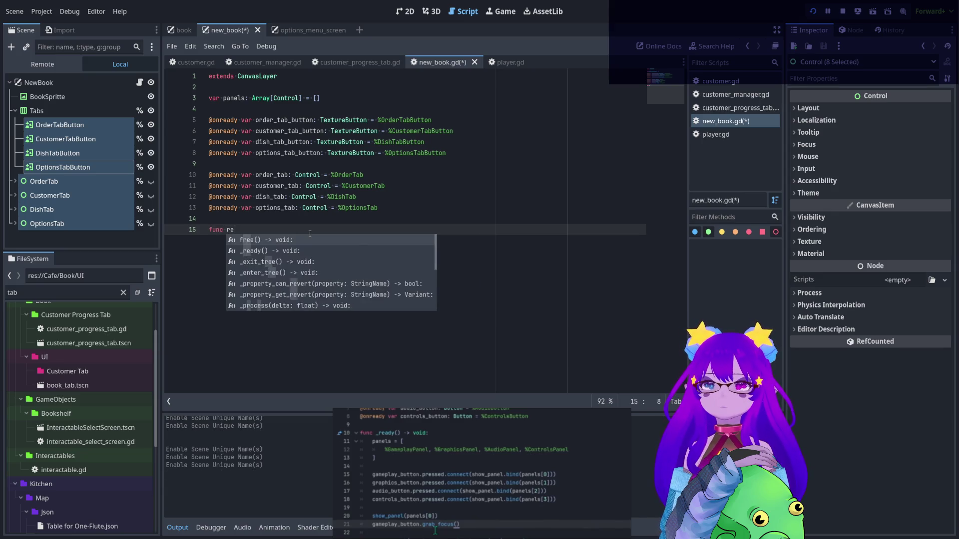
pyautogui.press('Return')
pyautogui.press('Return')
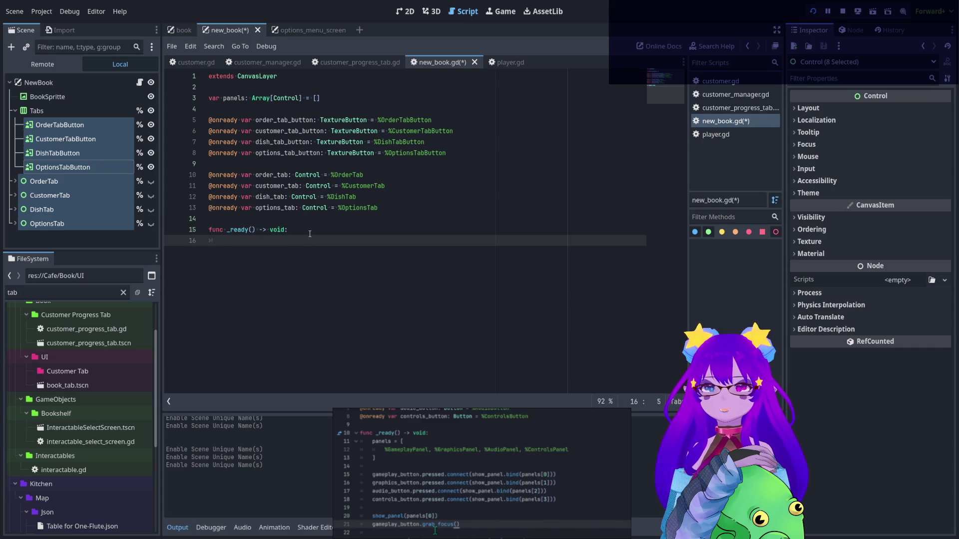
pyautogui.write('panels')
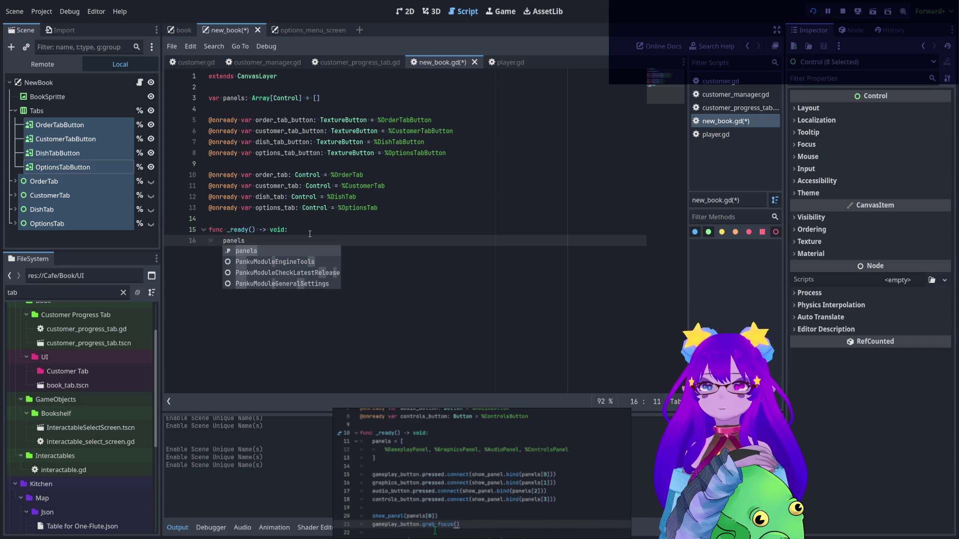
pyautogui.write(' = [')
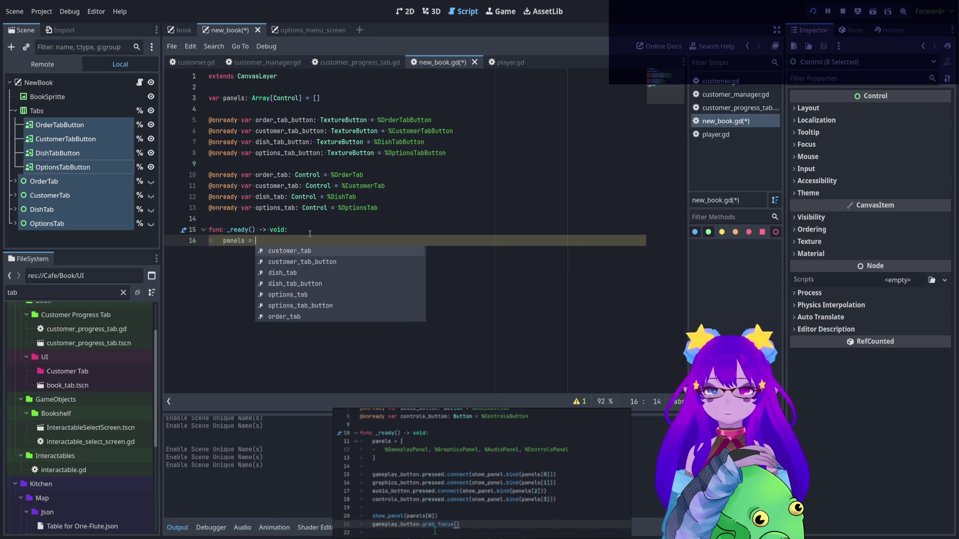
pyautogui.doubleClick(272, 175)
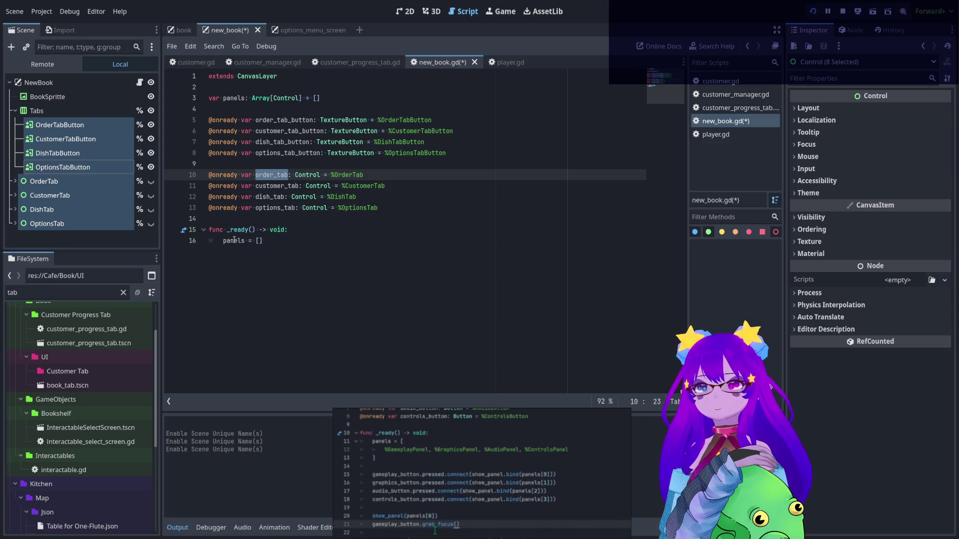
pyautogui.doubleClick(233, 99)
pyautogui.write('tabs')
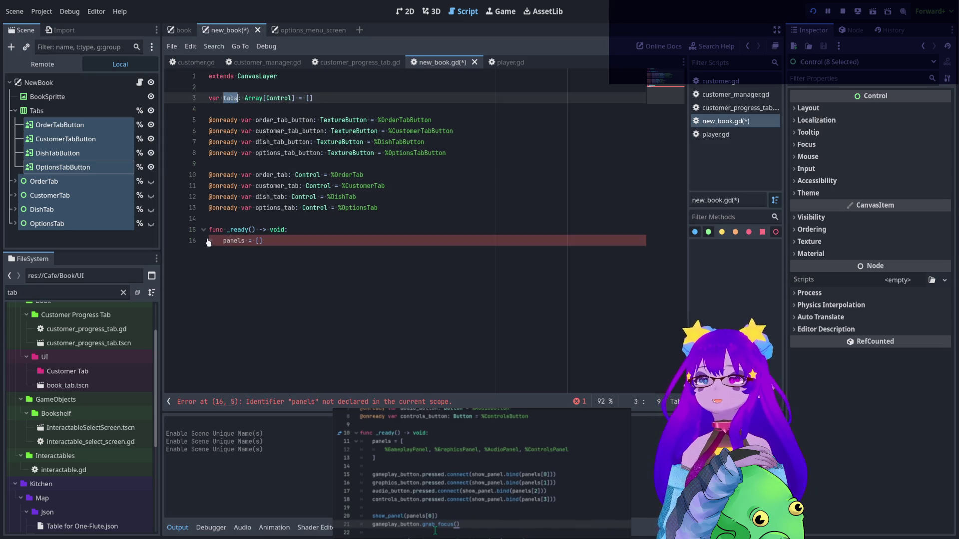
pyautogui.click(231, 240)
pyautogui.doubleClick(231, 240)
pyautogui.write('tabs')
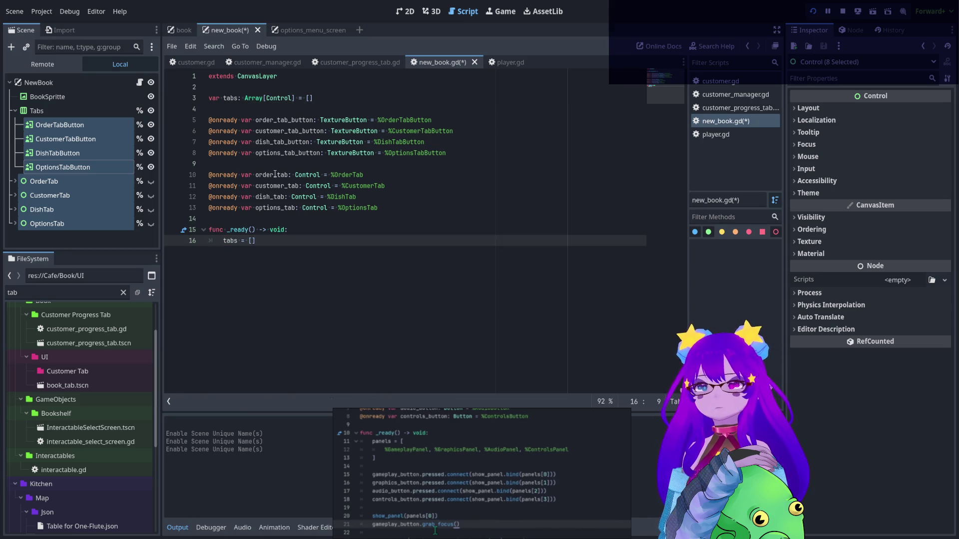
# Put order_tab and customer_tab into the tabs array on line 16
pyautogui.click(253, 240)
pyautogui.write('order_tab,')
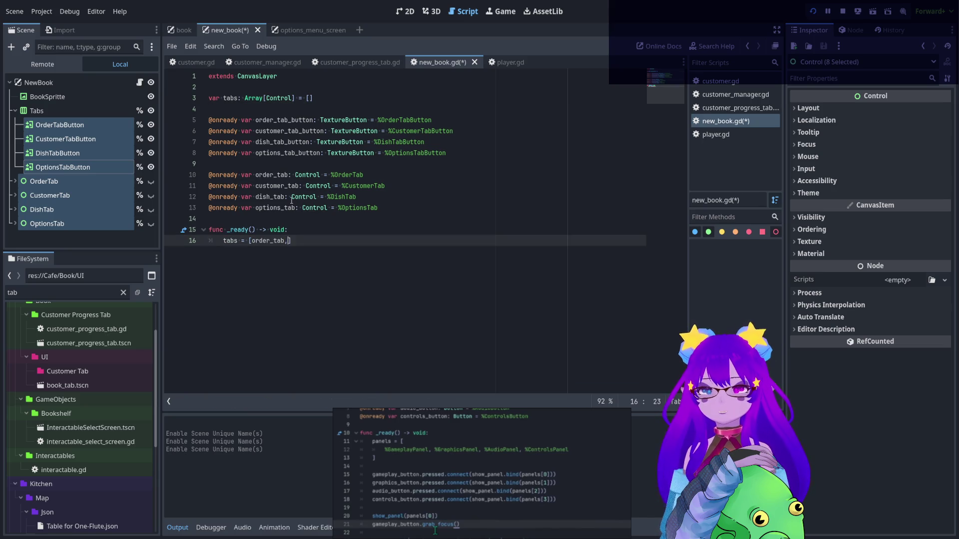
pyautogui.doubleClick(286, 187)
pyautogui.hotkey('ctrl', 'c')
pyautogui.click(291, 240)
pyautogui.hotkey('ctrl', 'v')
pyautogui.write(',')
# Append dish_tab and options_tab to the tabs array
pyautogui.doubleClick(270, 197)
pyautogui.hotkey('ctrl', 'c')
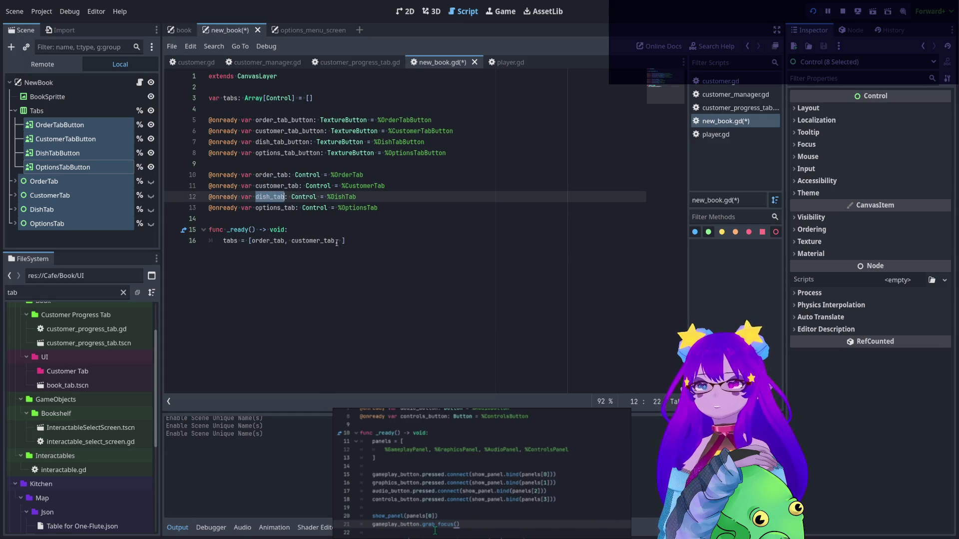
pyautogui.click(342, 240)
pyautogui.hotkey('ctrl', 'v')
pyautogui.write(',')
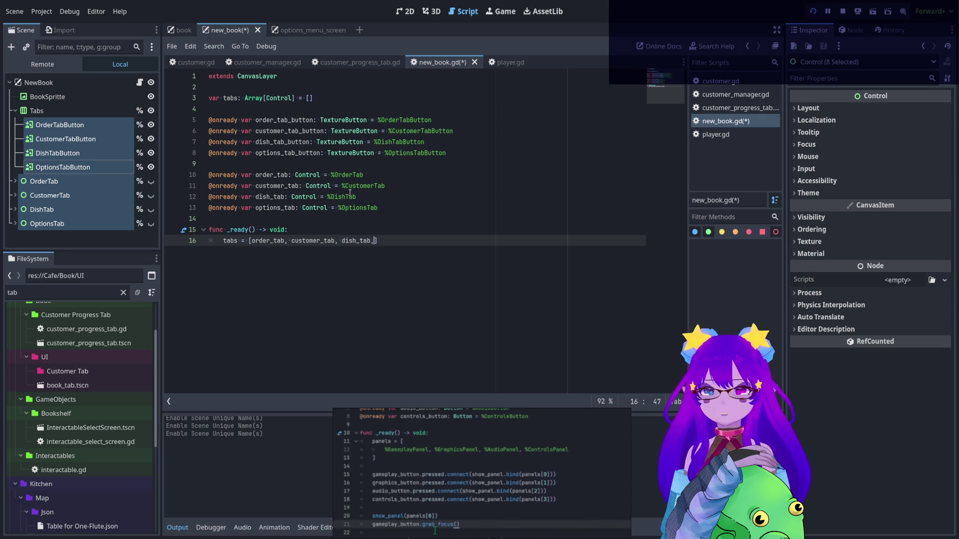
pyautogui.doubleClick(277, 208)
pyautogui.hotkey('ctrl', 'c')
pyautogui.click(381, 241)
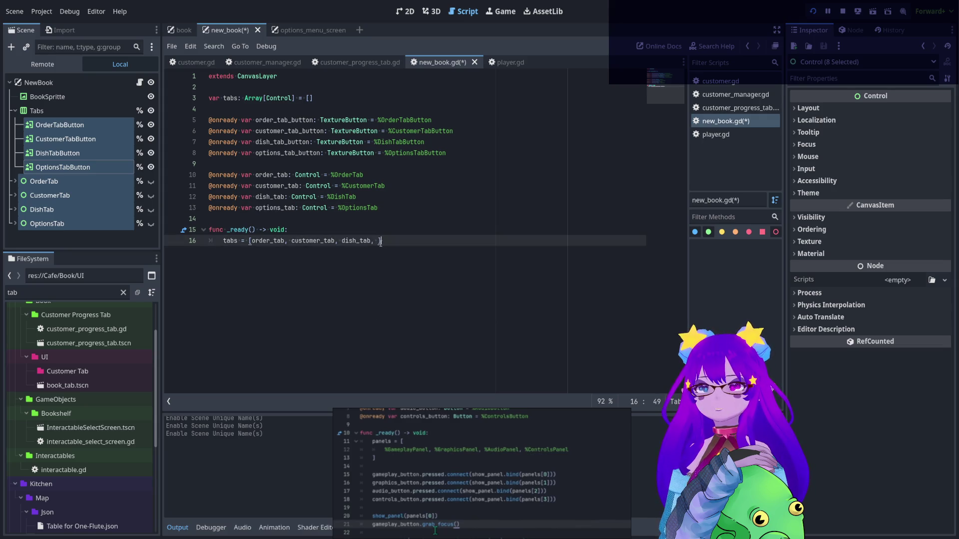
pyautogui.hotkey('ctrl', 'v')
# Start a new line with order_tab_button.pressed.connect() using autocomplete
pyautogui.click(443, 239)
pyautogui.press('Return')
pyautogui.press('Return')
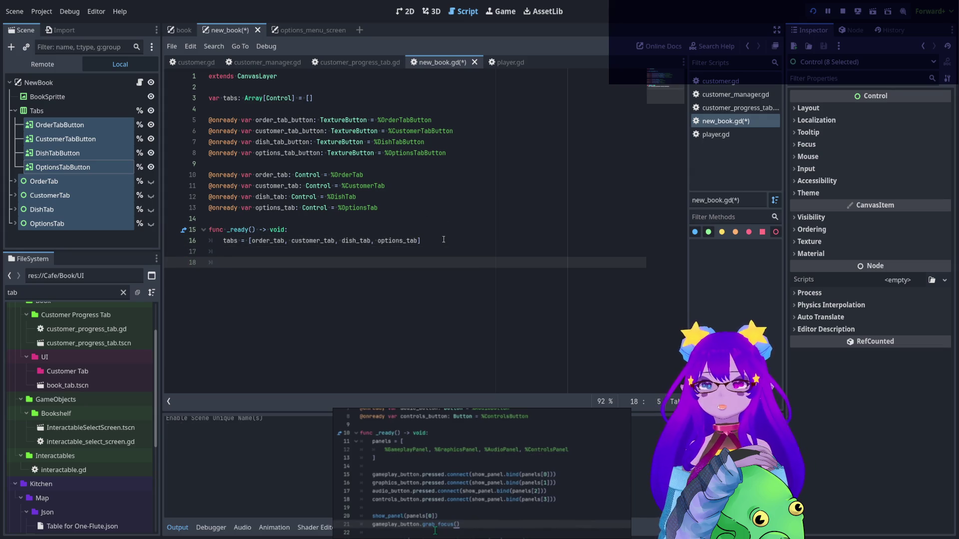
pyautogui.write('or')
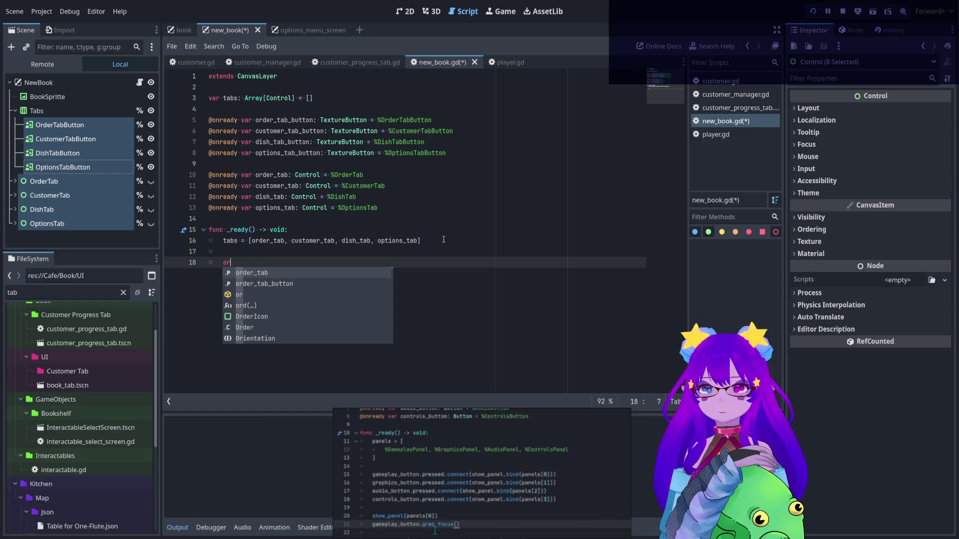
pyautogui.press('Down')
pyautogui.press('Return')
pyautogui.write('.pressed')
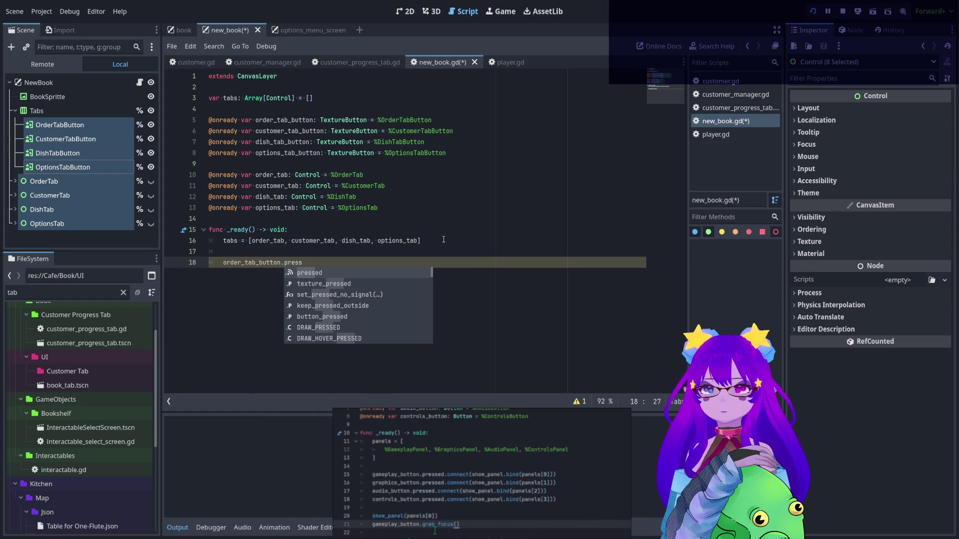
pyautogui.press('Return')
pyautogui.write('.conn')
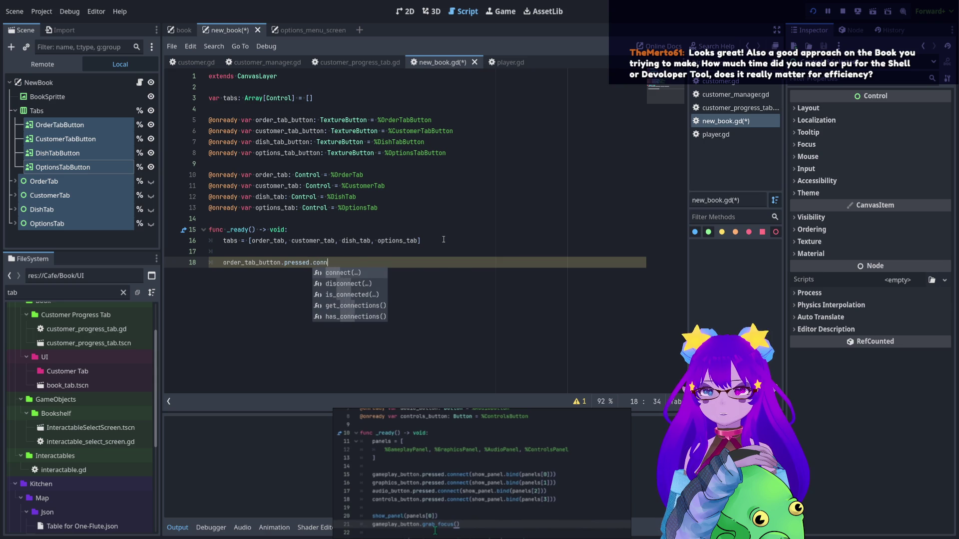
pyautogui.press('Return')
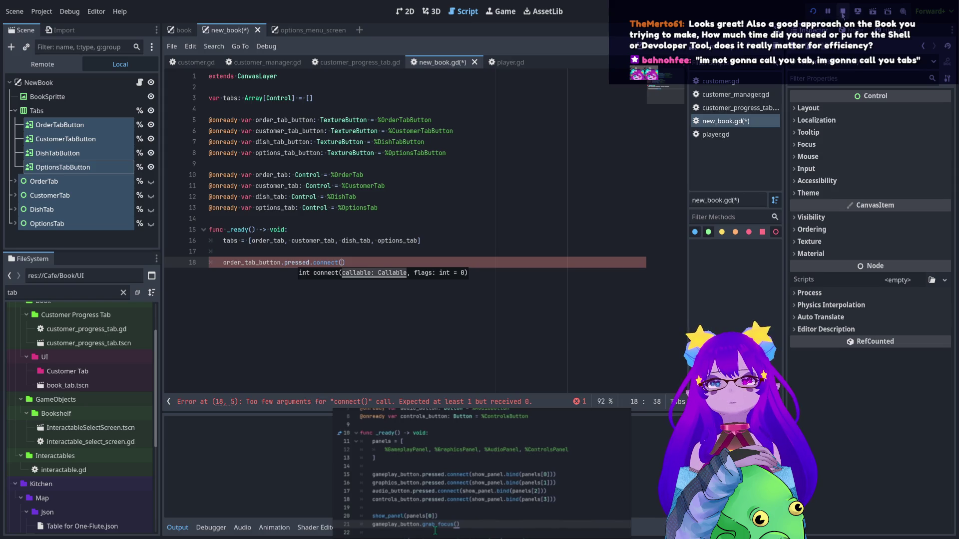
pyautogui.click(496, 11)
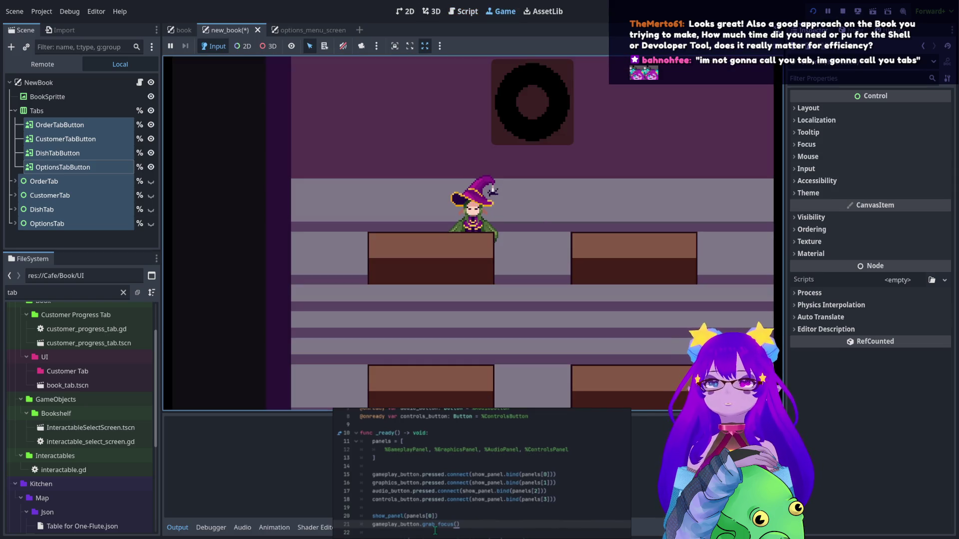
pyautogui.press('`')
pyautogui.press('`')
pyautogui.press('`')
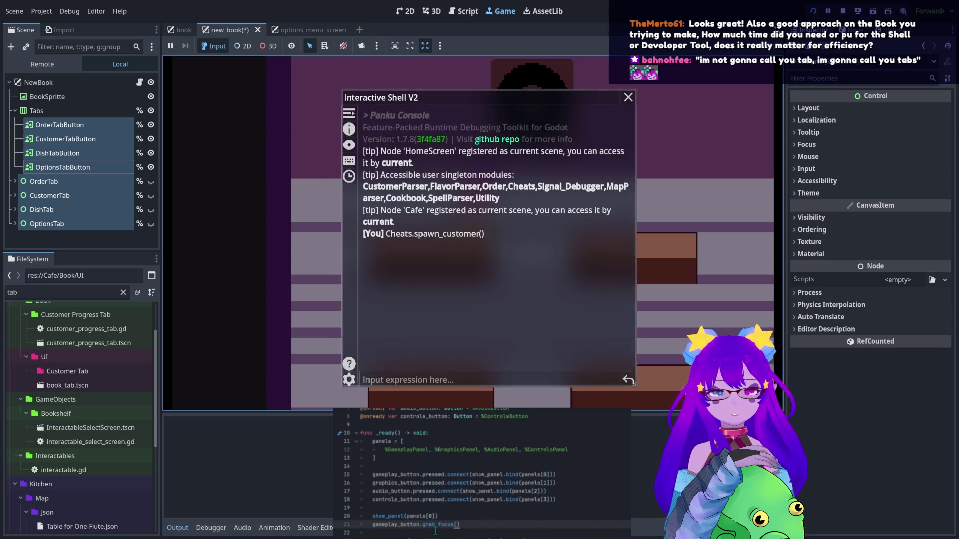
pyautogui.write('te')
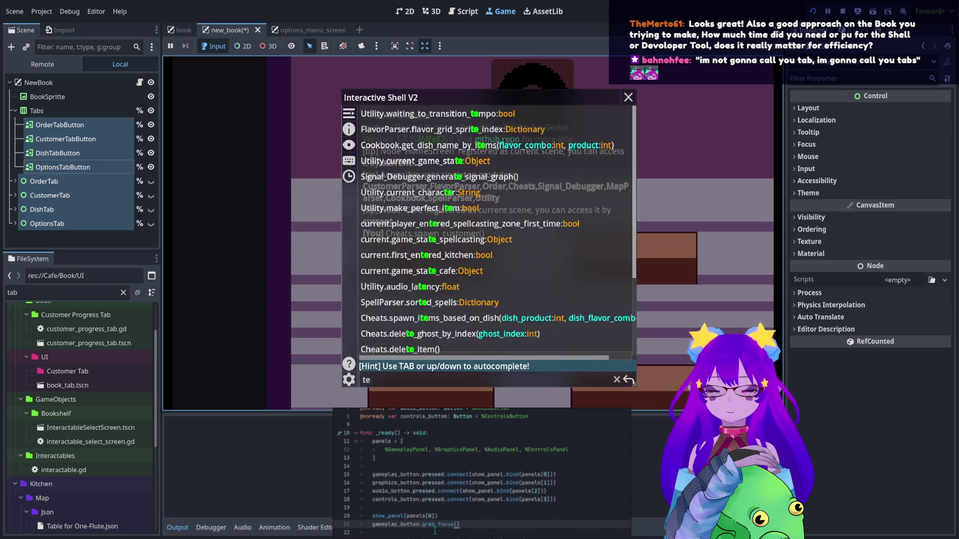
pyautogui.press('BackSpace')
pyautogui.press('`')
pyautogui.press('`')
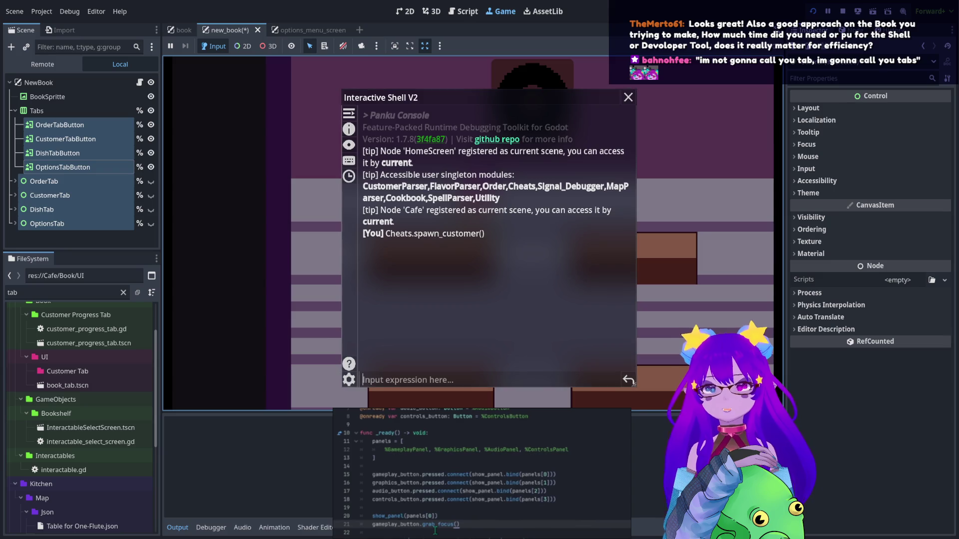
pyautogui.press('`')
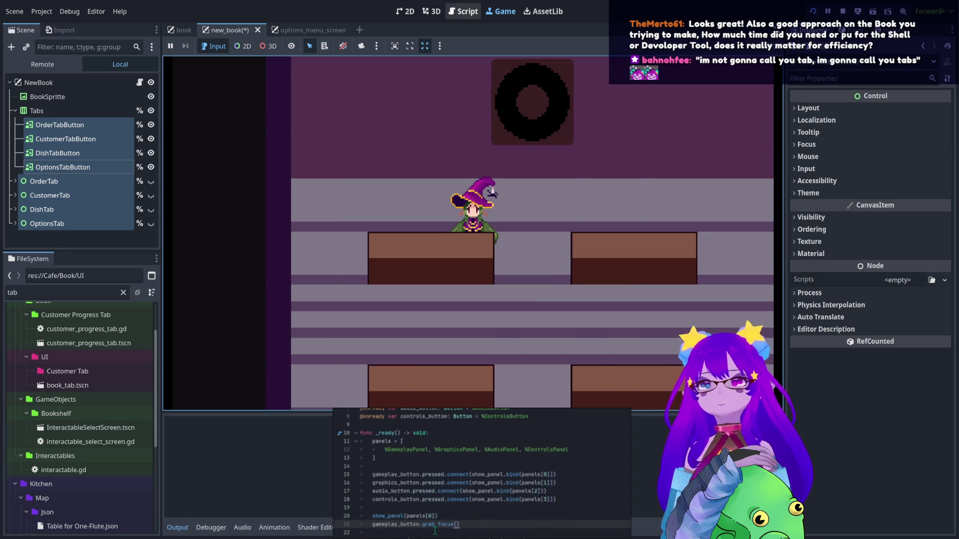
pyautogui.click(464, 18)
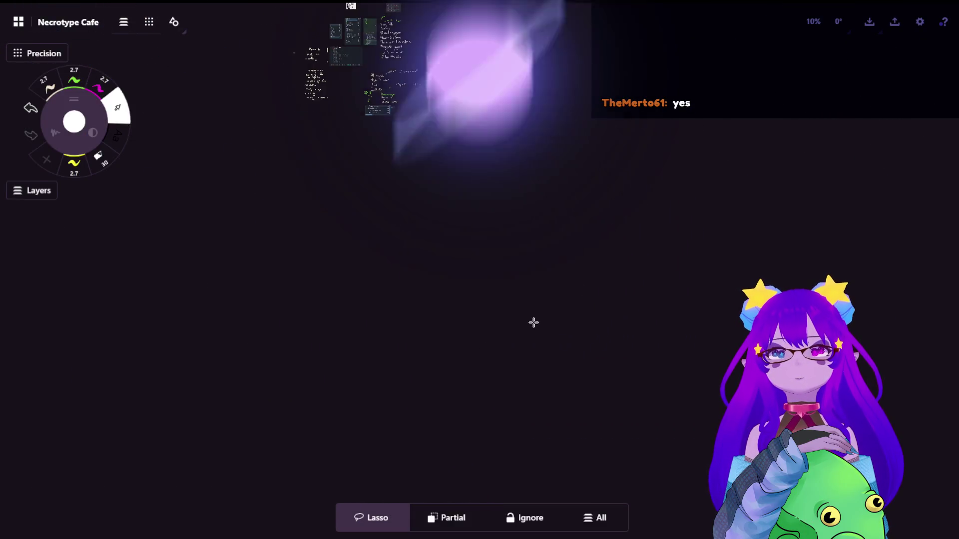
pyautogui.scroll(5, 456, 160)
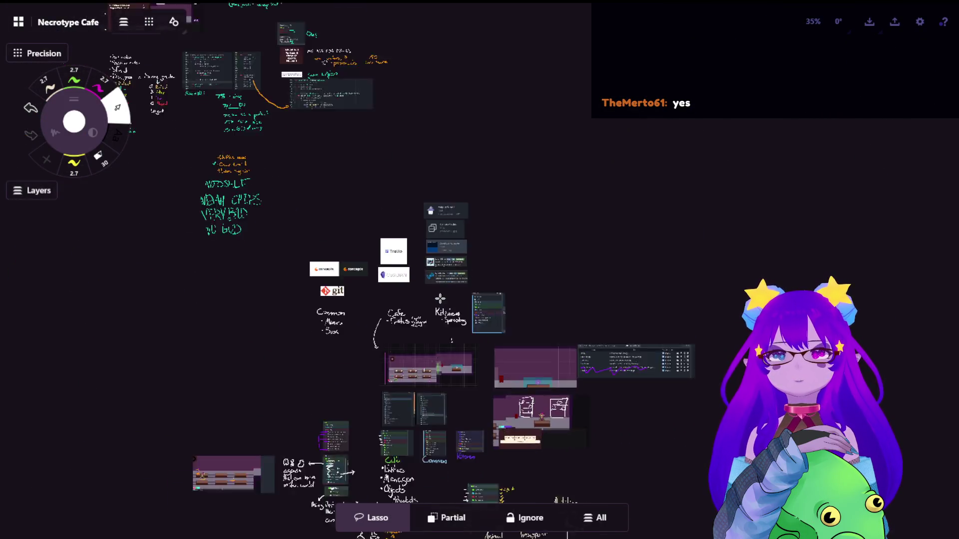
pyautogui.scroll(10, 440, 298)
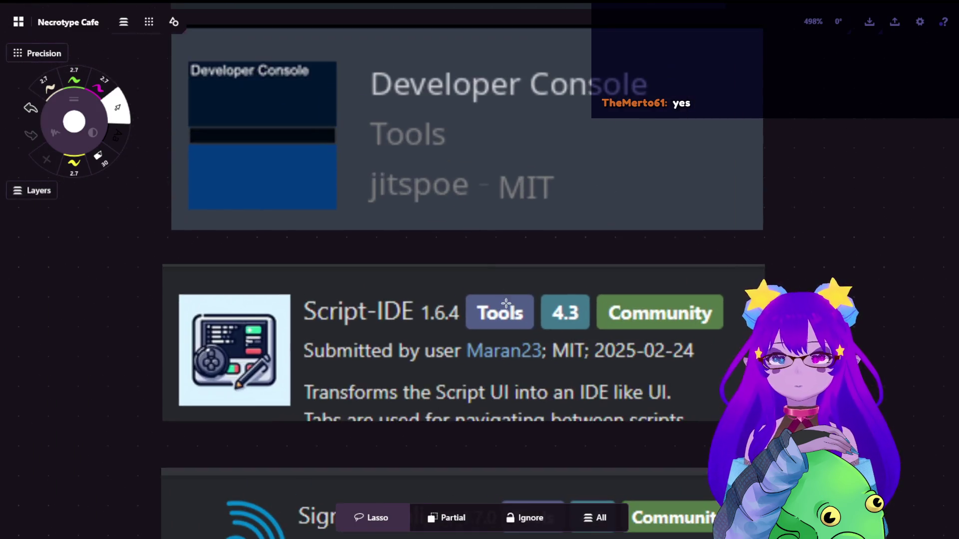
pyautogui.scroll(-2, 506, 304)
pyautogui.scroll(5, 431, 233)
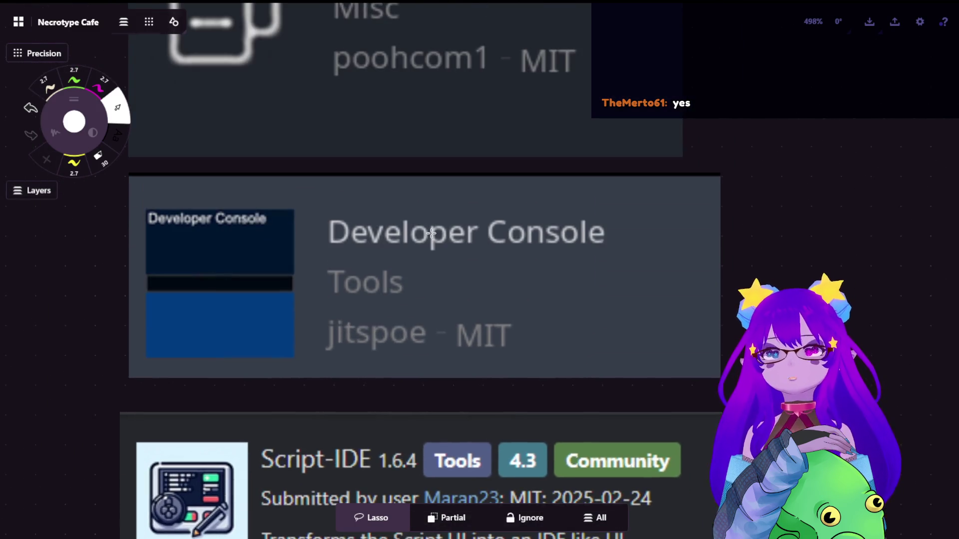
pyautogui.scroll(1, 431, 233)
pyautogui.scroll(2, 528, 317)
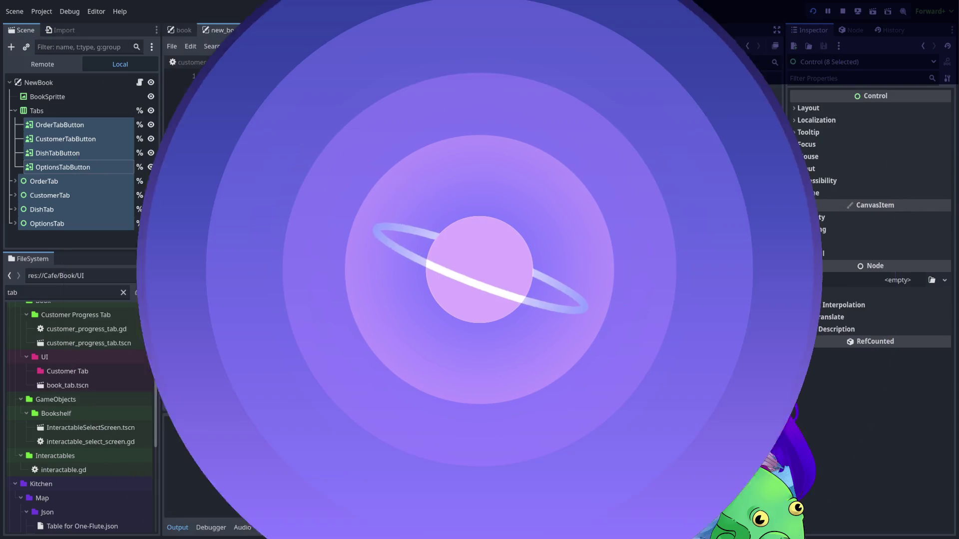
# Search the Asset Library for 'developer'
pyautogui.click(543, 11)
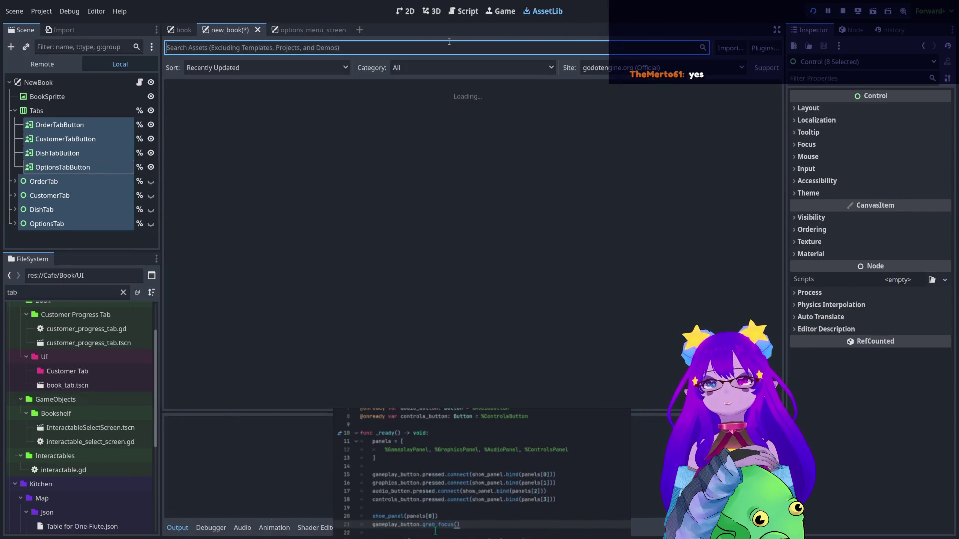
pyautogui.write('de')
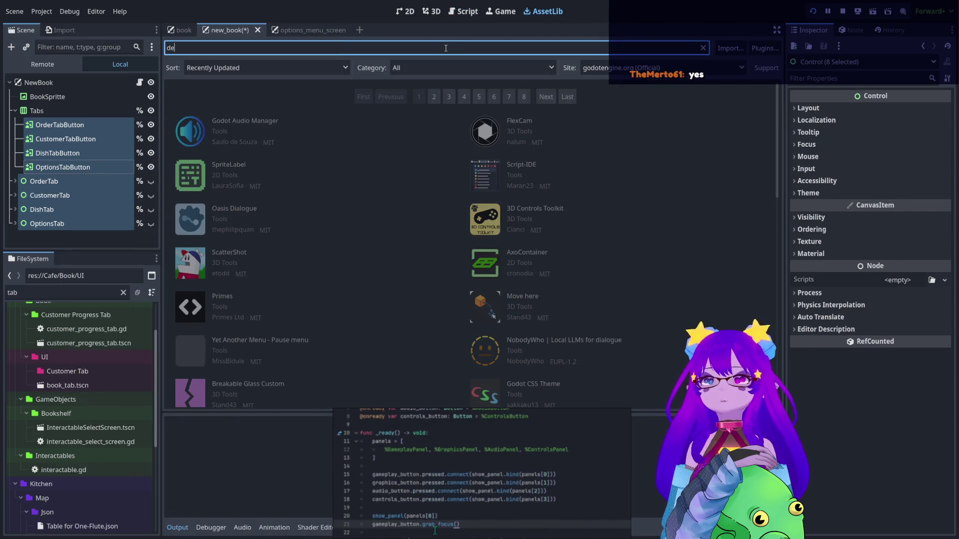
pyautogui.write('veloper')
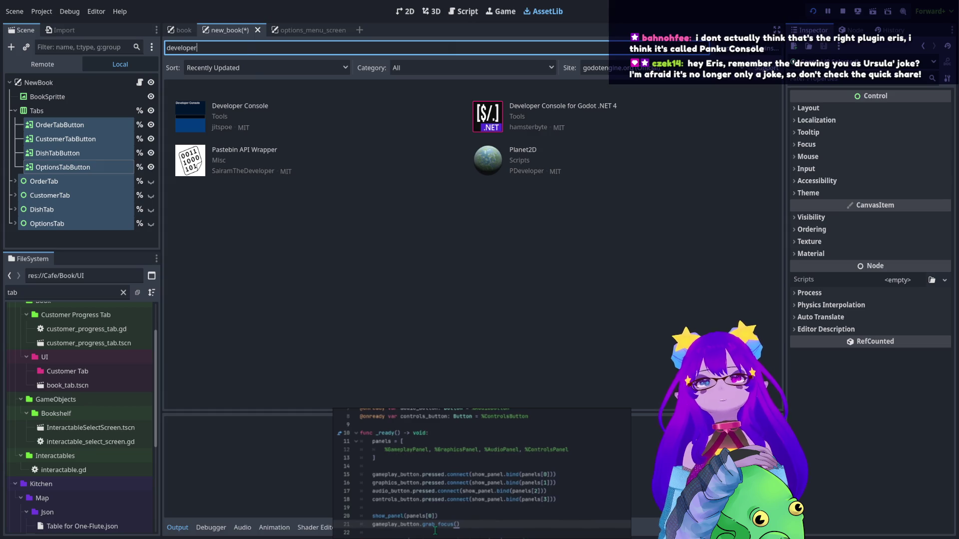
pyautogui.scroll(3, 83, 338)
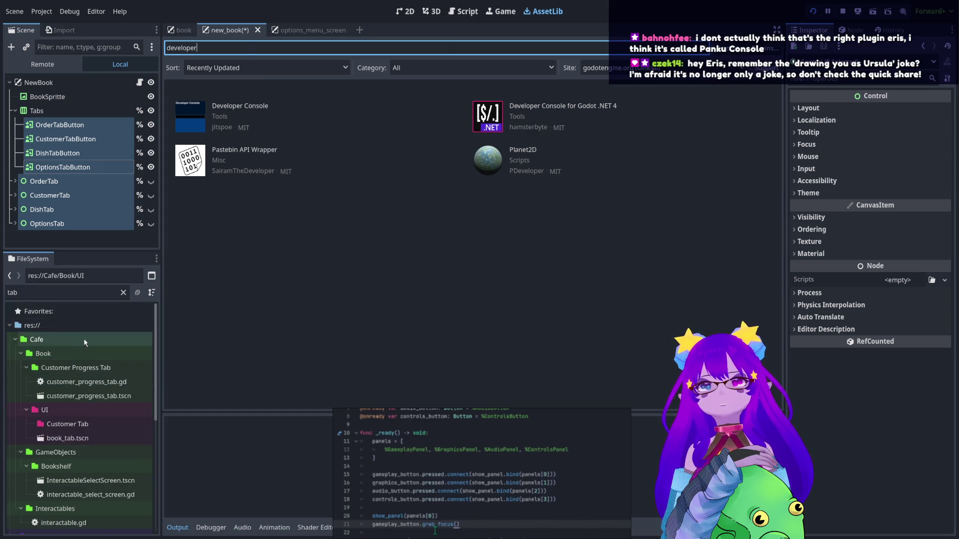
# Clear the FileSystem filter and select the addons/panku_console folder
pyautogui.click(123, 293)
pyautogui.scroll(5, 93, 331)
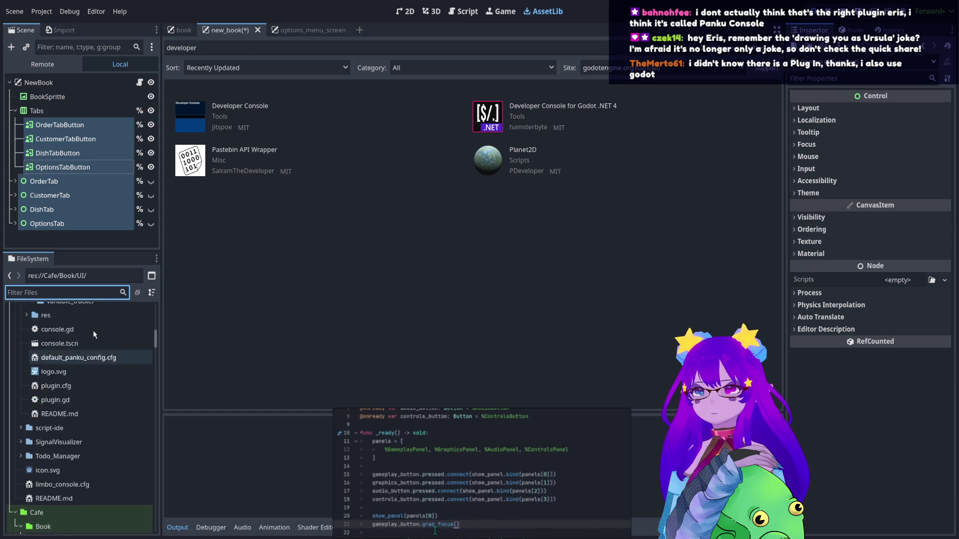
pyautogui.scroll(10, 89, 341)
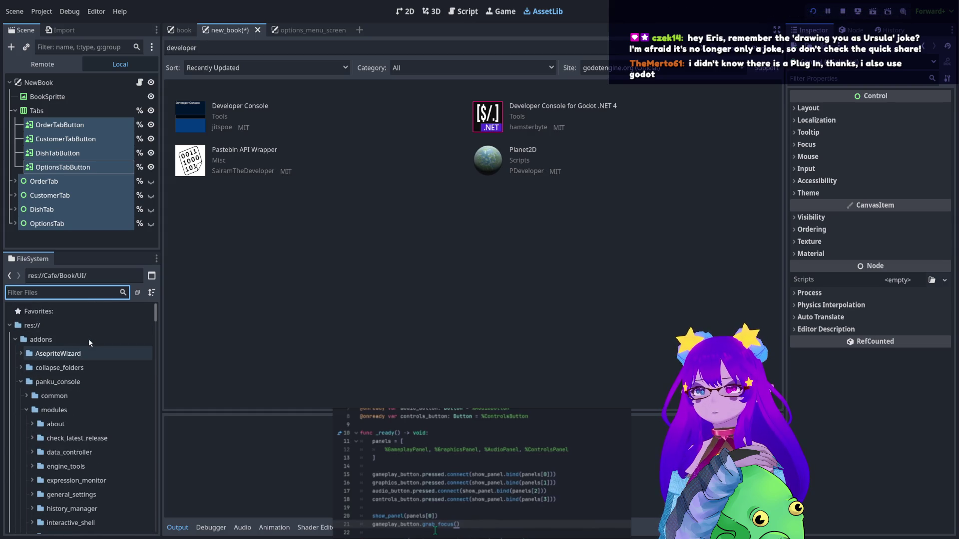
pyautogui.click(58, 382)
# Search the Asset Library for 'panku', clear the search, and return to the 2D book scene
pyautogui.doubleClick(303, 49)
pyautogui.write('pan')
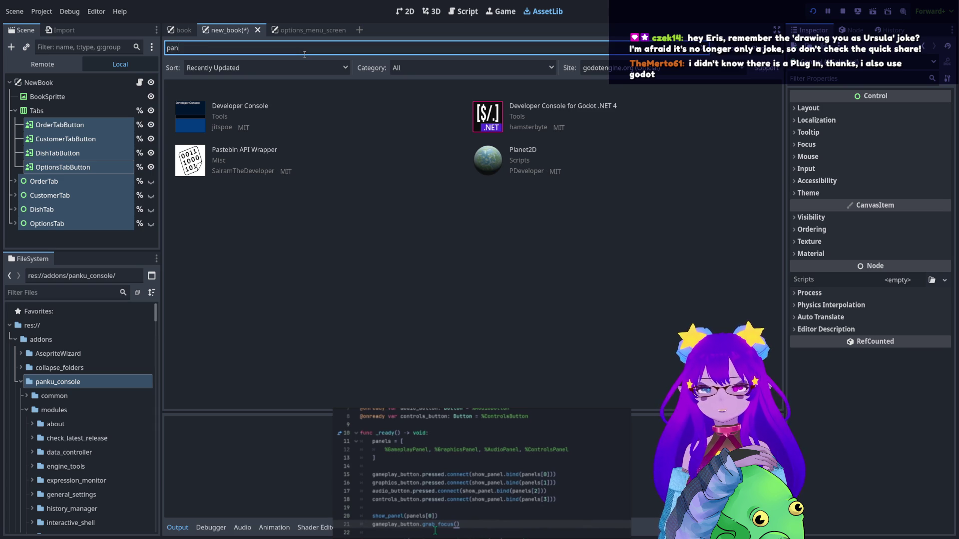
pyautogui.write('ku')
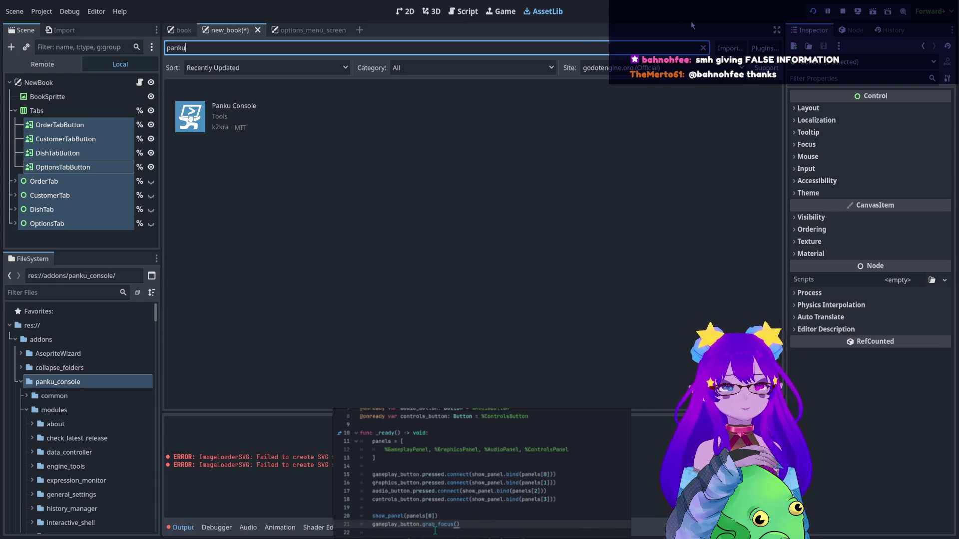
pyautogui.click(703, 47)
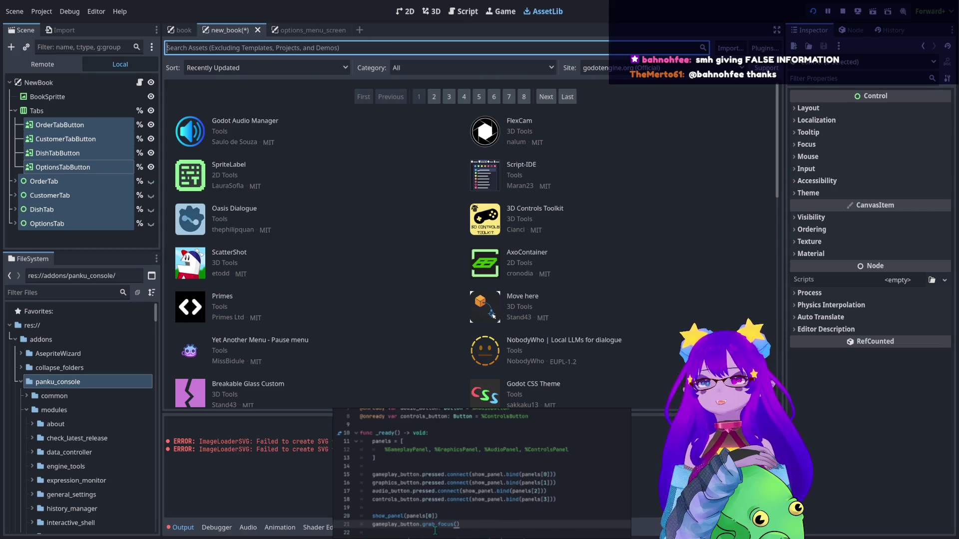
pyautogui.click(406, 11)
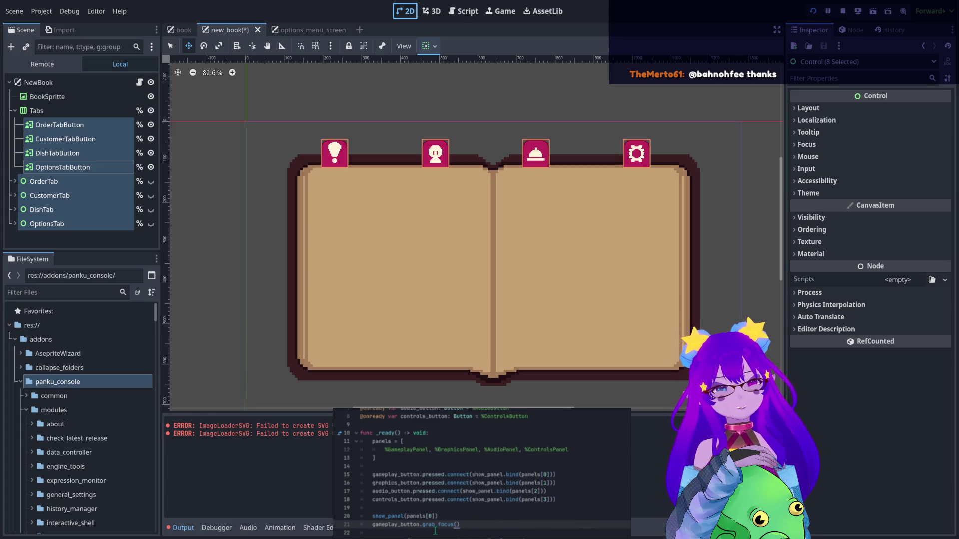
# Return to the new_book.gd script in the Script workspace
pyautogui.scroll(-1, 248, 469)
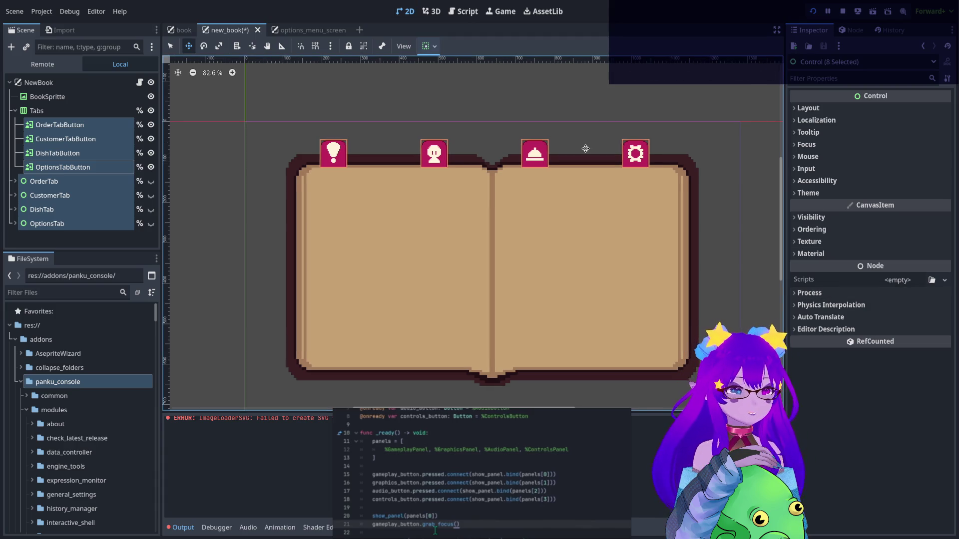
pyautogui.click(463, 9)
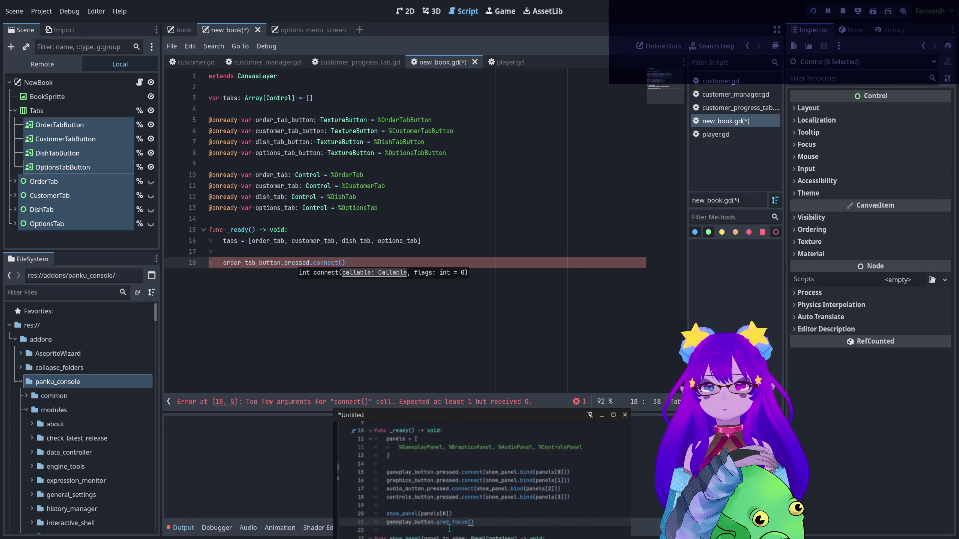
# Complete line 18 as order_tab_button.pressed.connect(order_tab.bind())
pyautogui.click(342, 262)
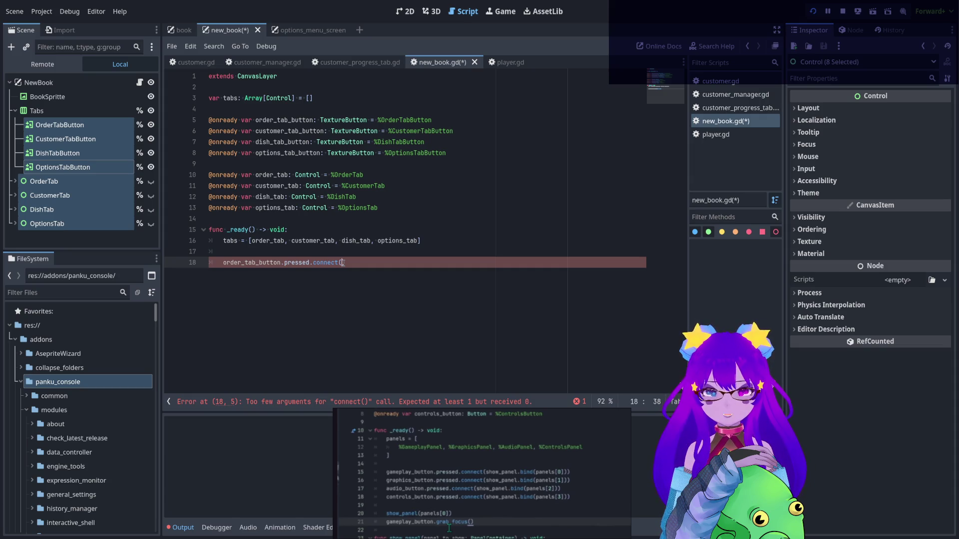
pyautogui.write('or')
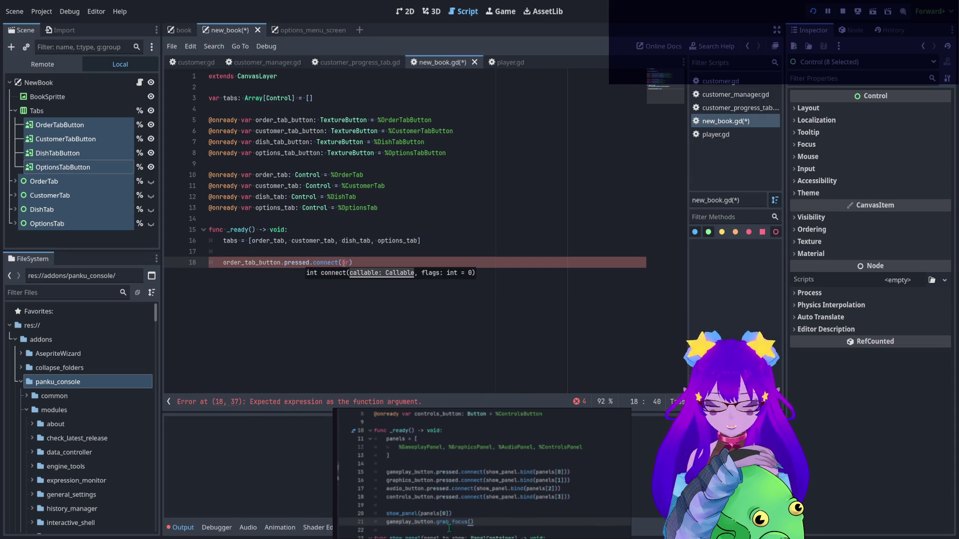
pyautogui.write('der')
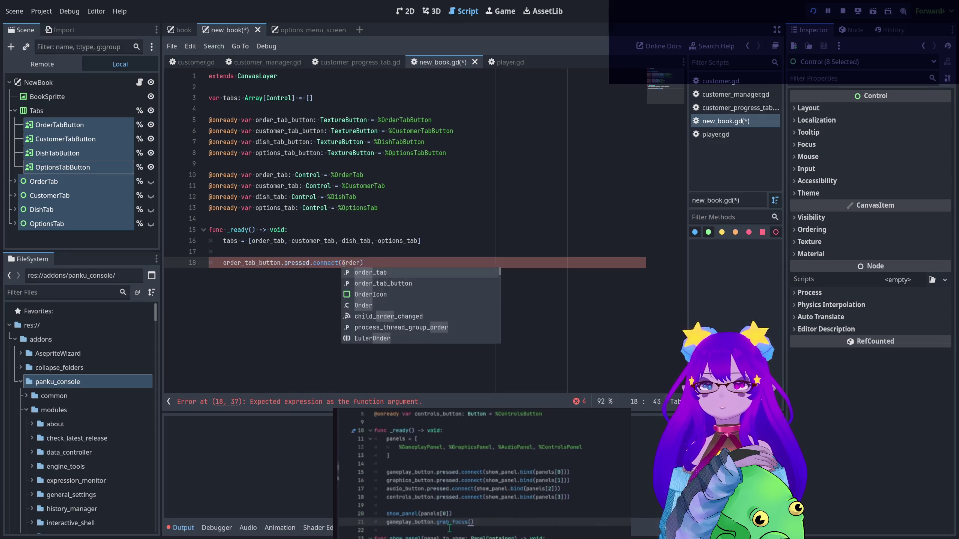
pyautogui.press('Return')
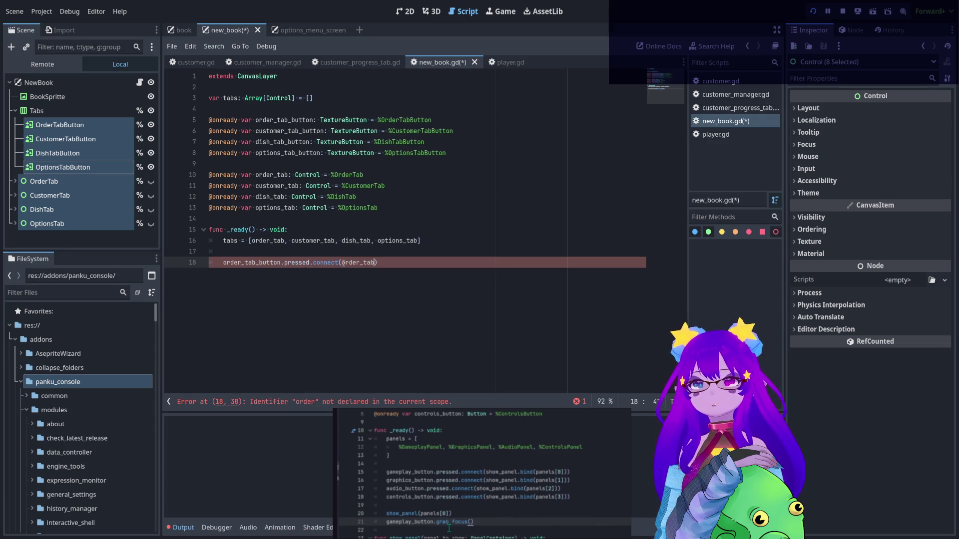
pyautogui.write('.bind')
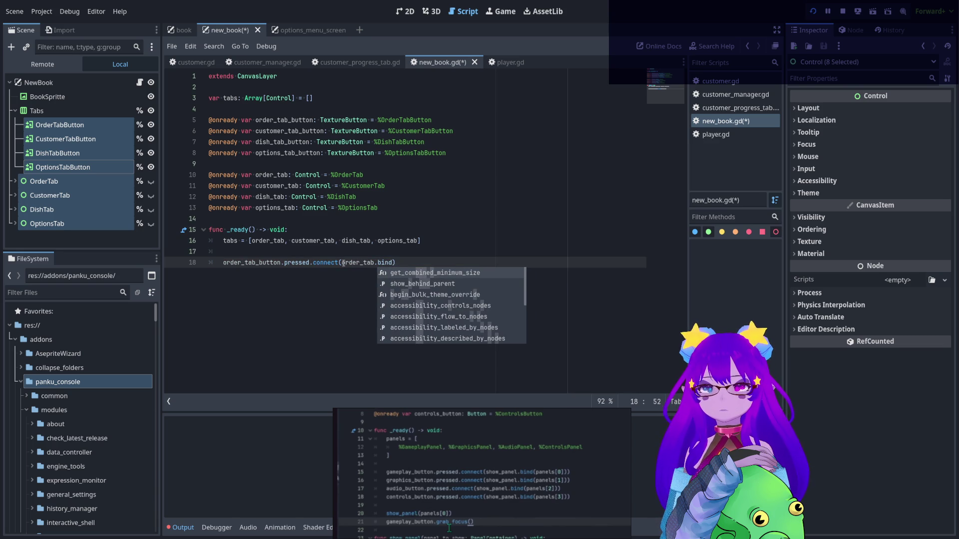
pyautogui.write('(')
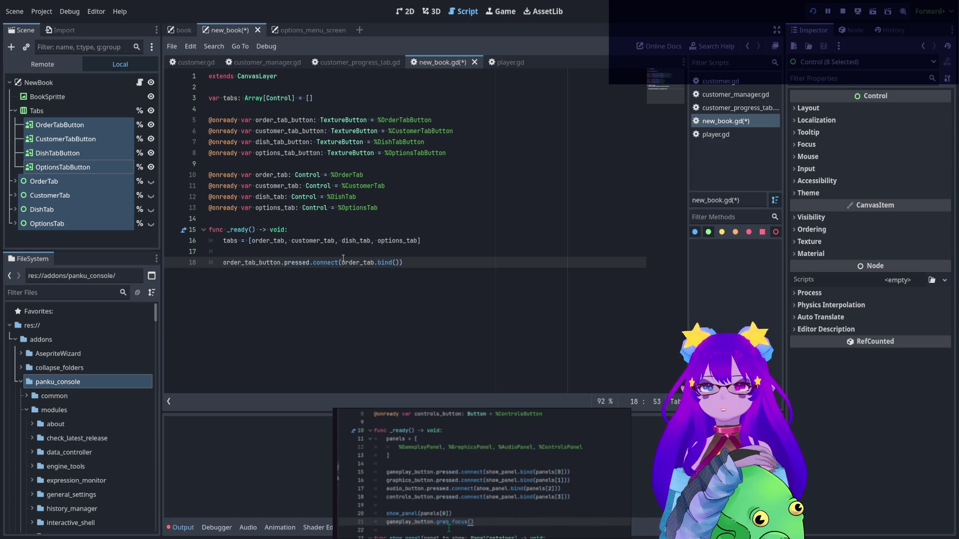
pyautogui.doubleClick(358, 263)
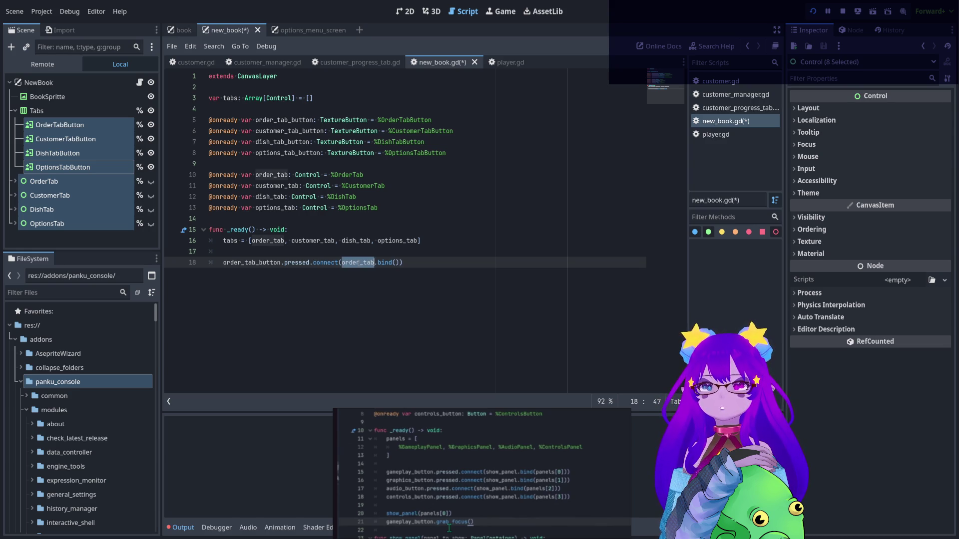
pyautogui.click(440, 264)
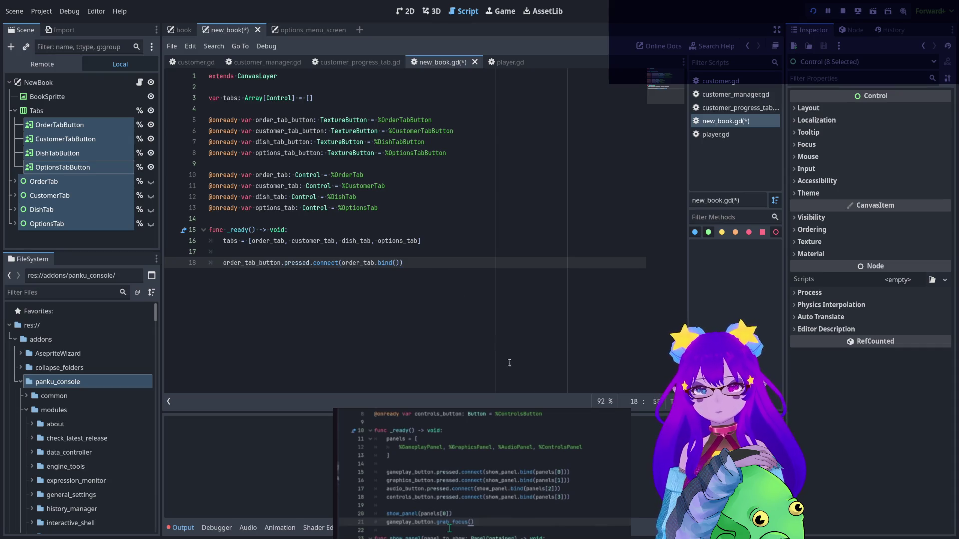
pyautogui.scroll(-2, 450, 500)
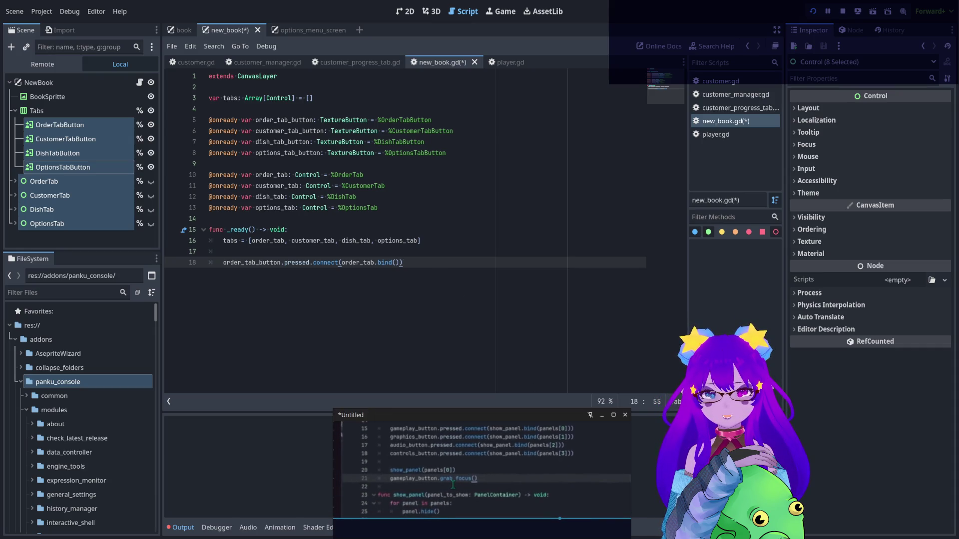
# Declare func _show_tab(tab_to_show: Control) -> void: below the connect call
pyautogui.click(468, 280)
pyautogui.press('Return')
pyautogui.press('Return')
pyautogui.write('func _')
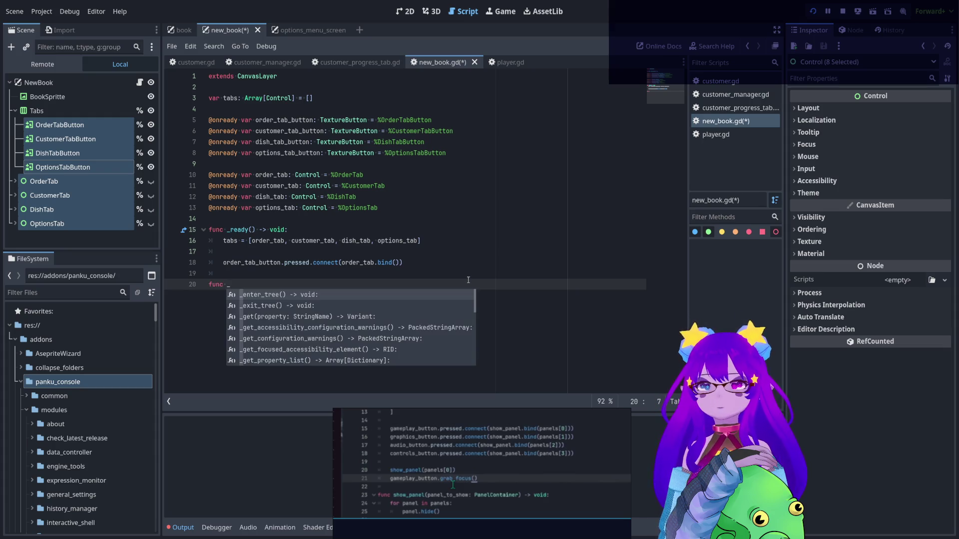
pyautogui.write('show')
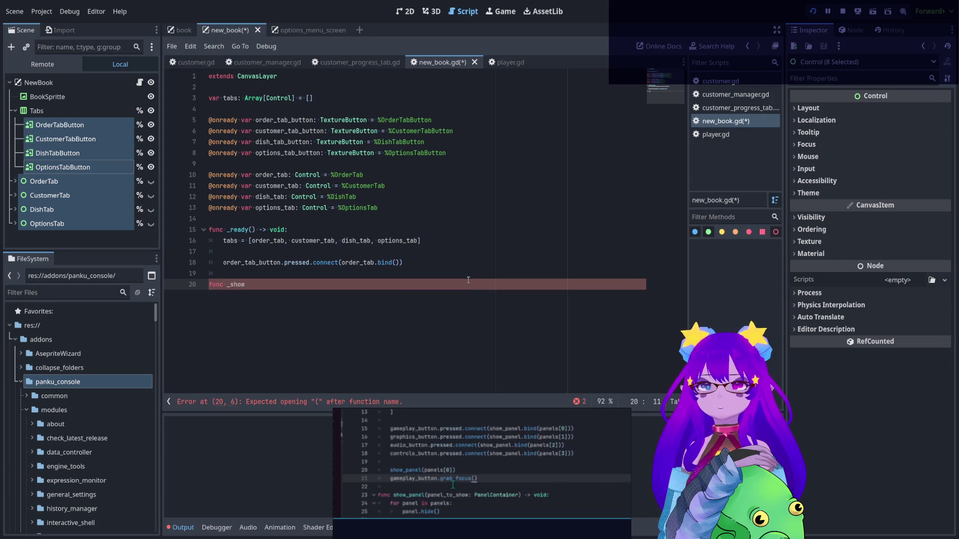
pyautogui.write('_tab')
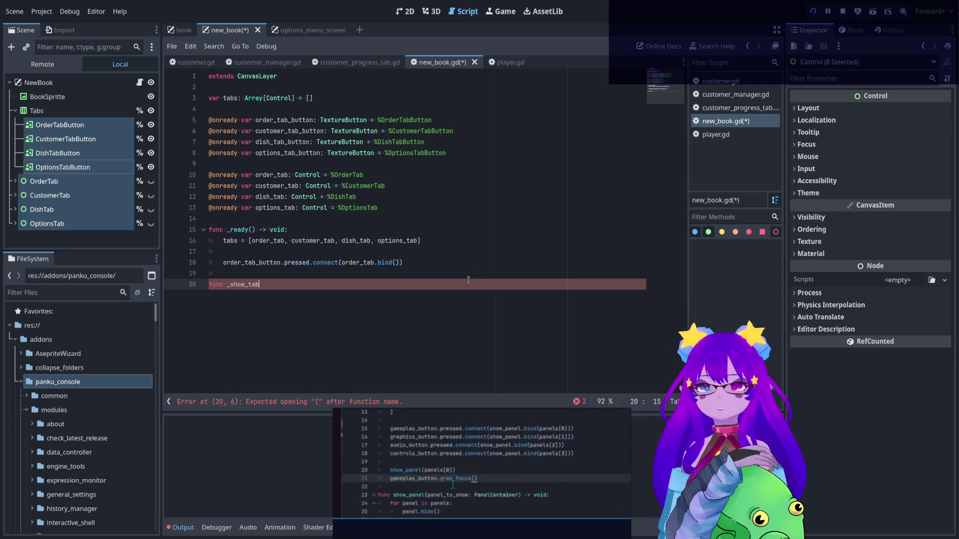
pyautogui.write('(tab_')
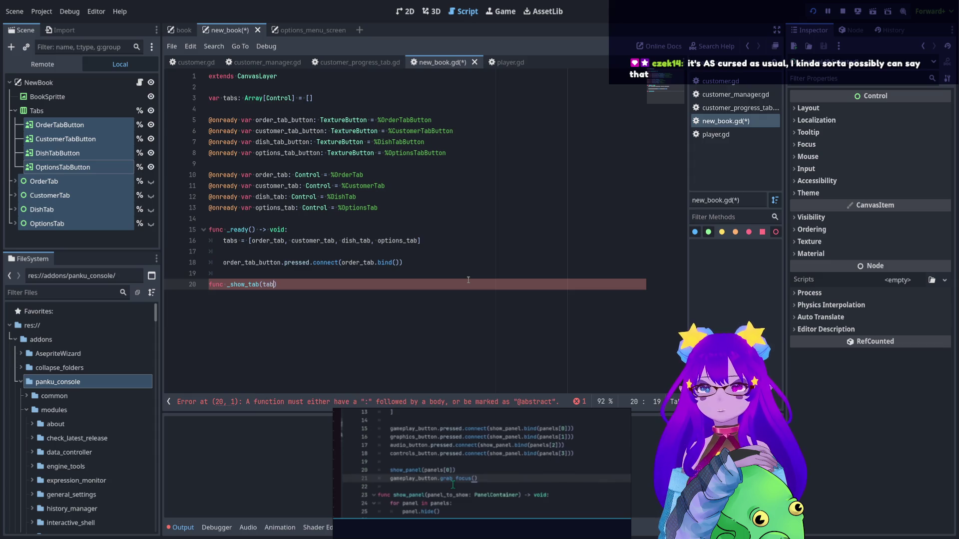
pyautogui.write('to_show')
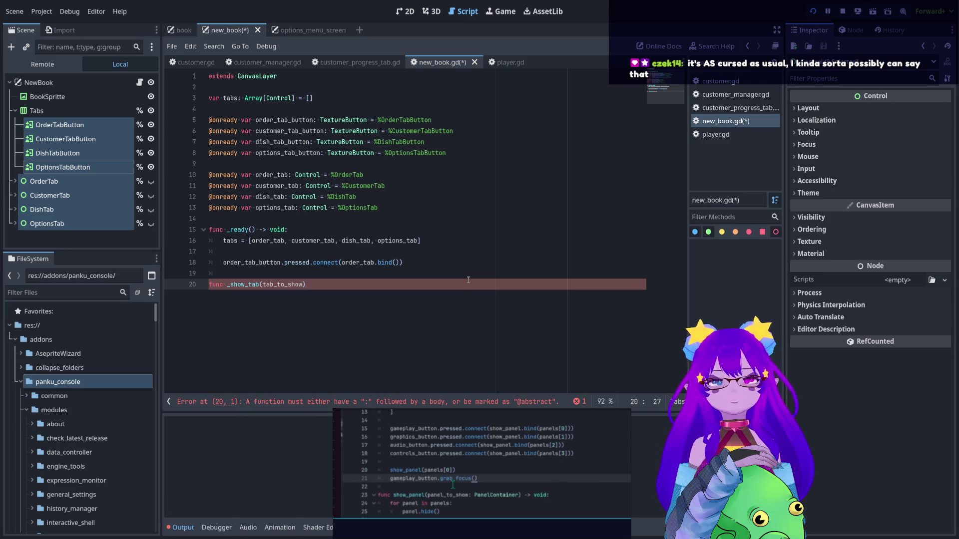
pyautogui.write(':')
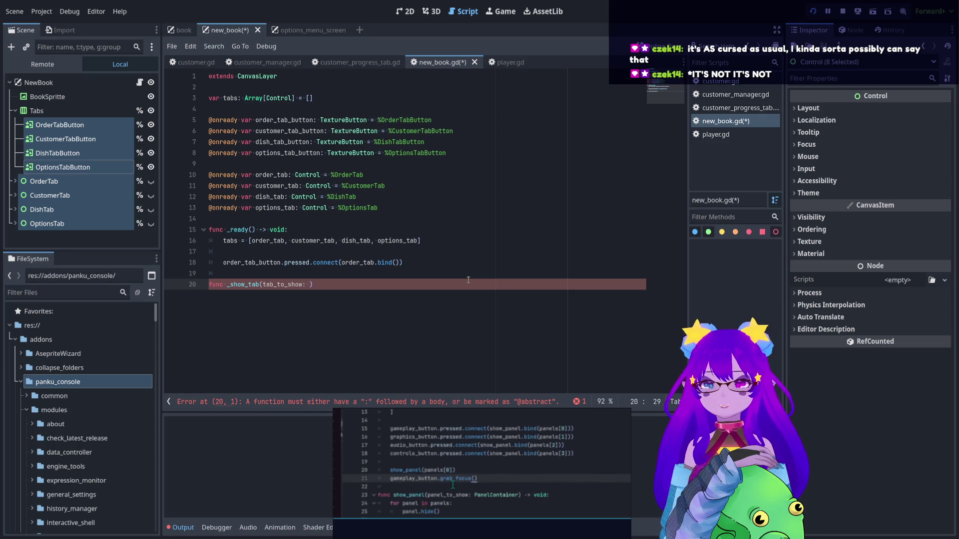
pyautogui.write('Cont')
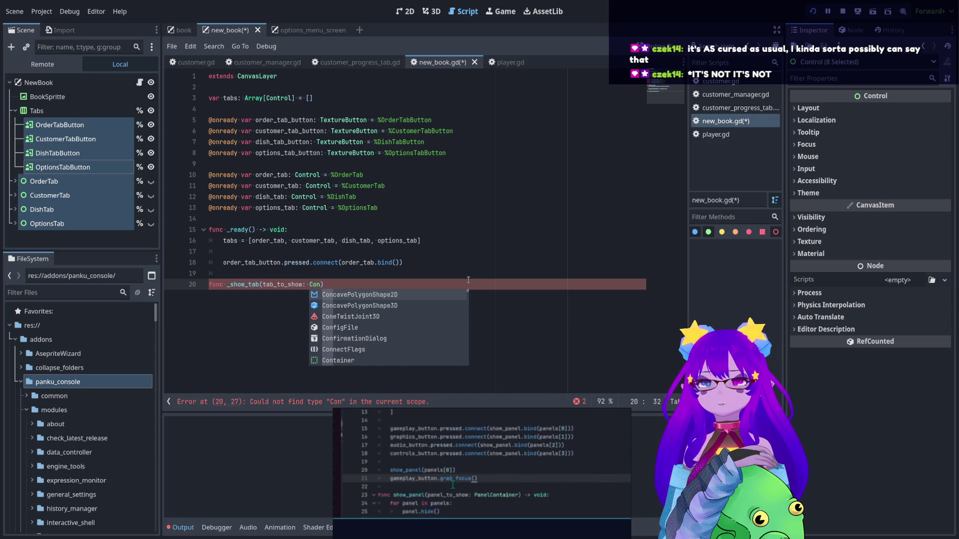
pyautogui.write('rol) ')
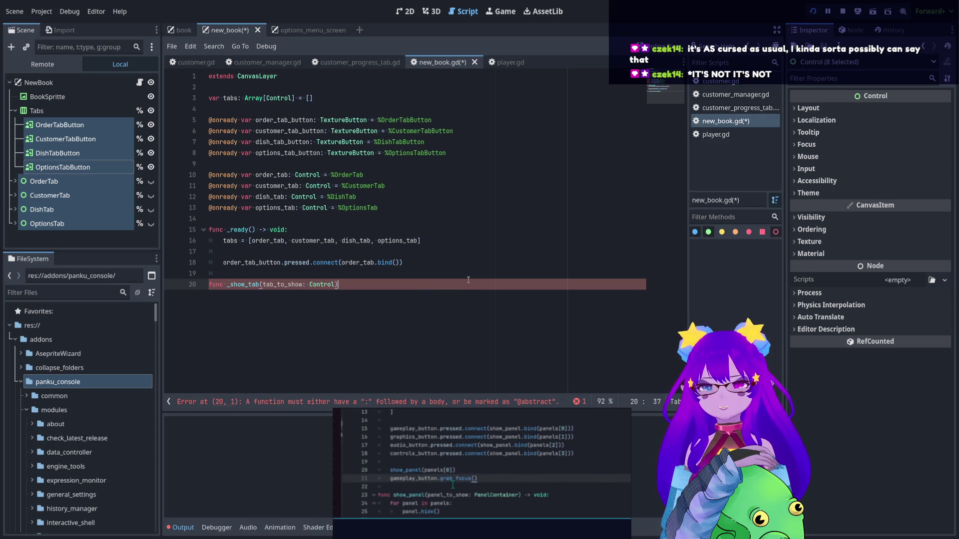
pyautogui.write('-> void')
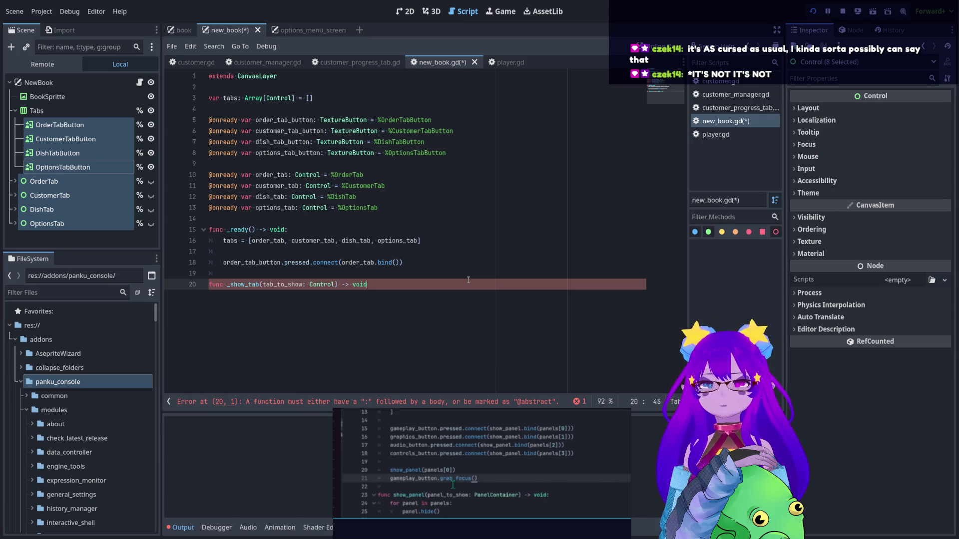
pyautogui.press('Escape')
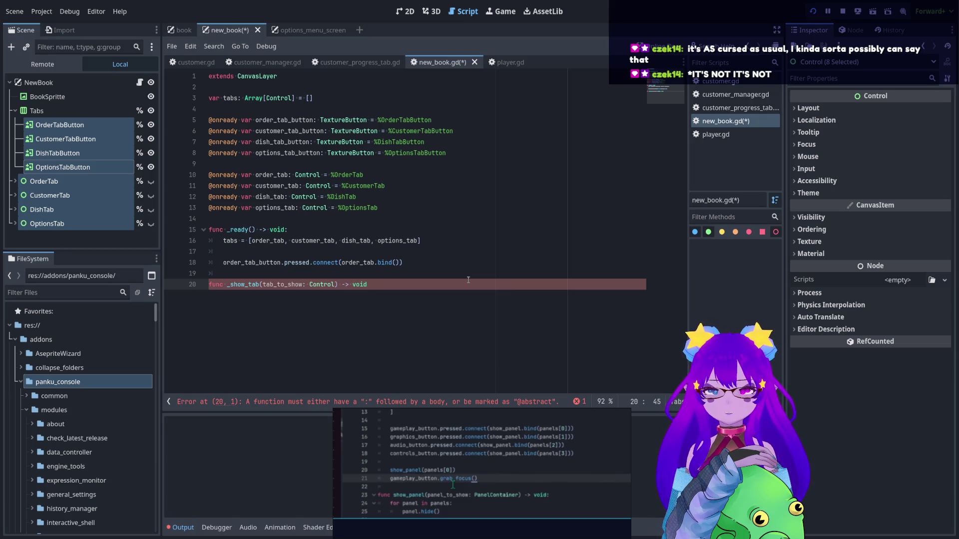
pyautogui.write(':')
pyautogui.press('Return')
# Add a 'for tab in tabs:' loop that calls tab.hide()
pyautogui.write('for tab')
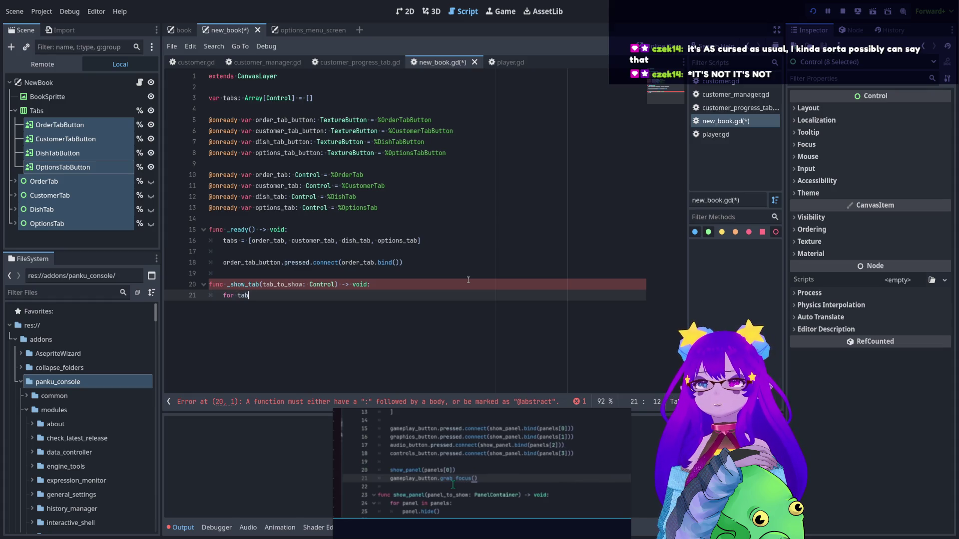
pyautogui.write(' in tabs:')
pyautogui.press('Return')
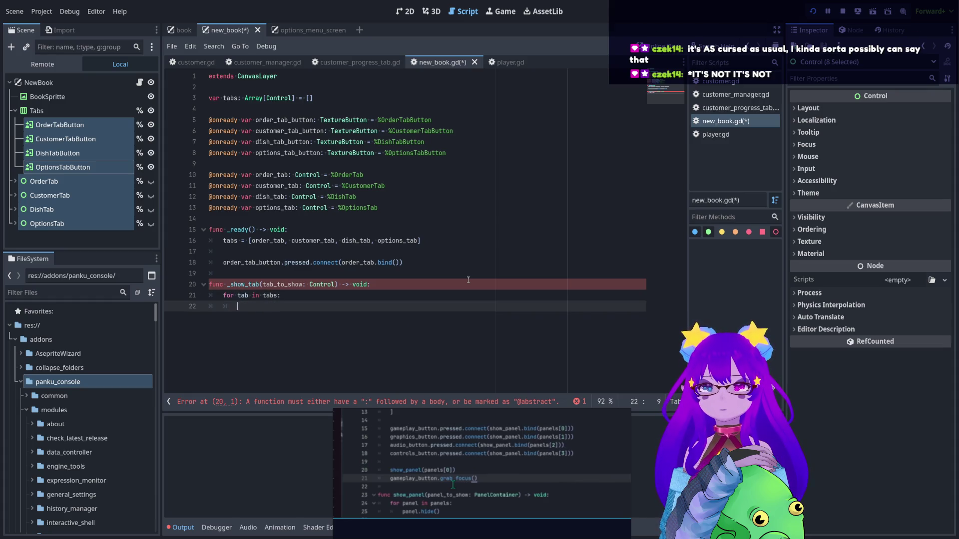
pyautogui.write('tab.hide')
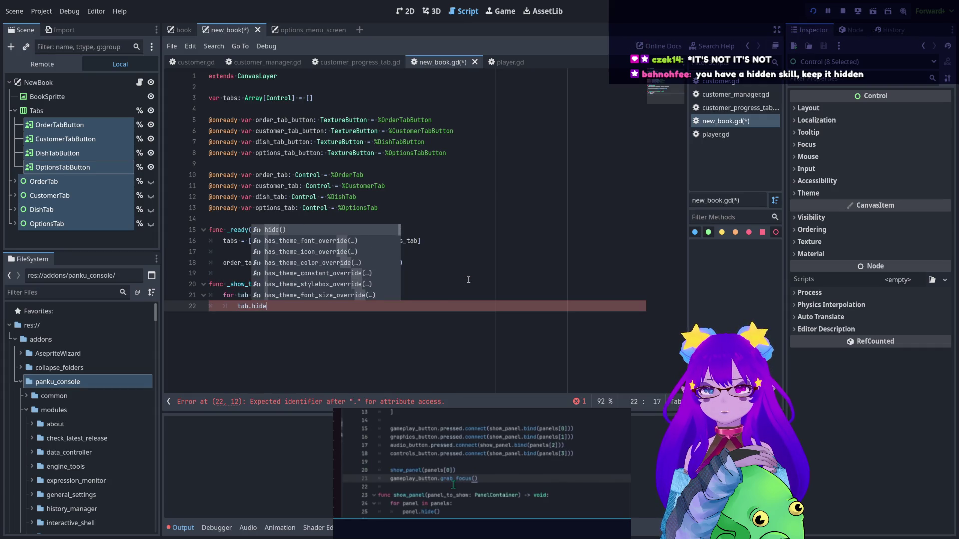
pyautogui.write('(')
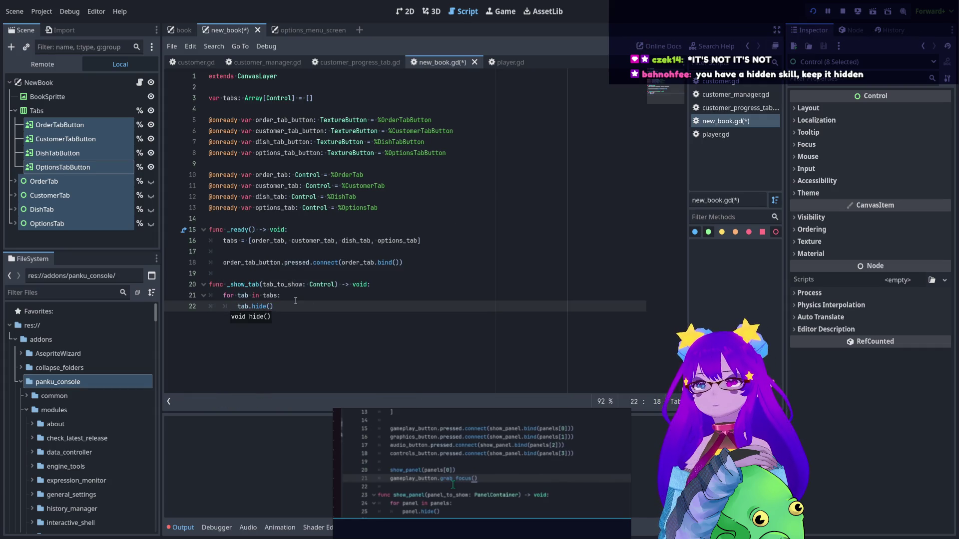
pyautogui.click(301, 306)
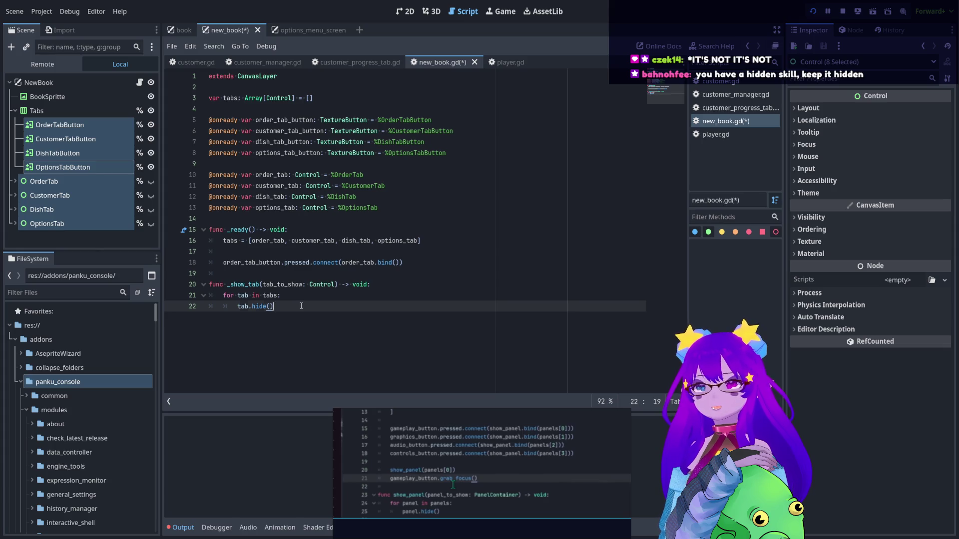
pyautogui.press('Return')
# Finish the function with tab_to_show.show(), then select the whole _show_tab function
pyautogui.write('tab')
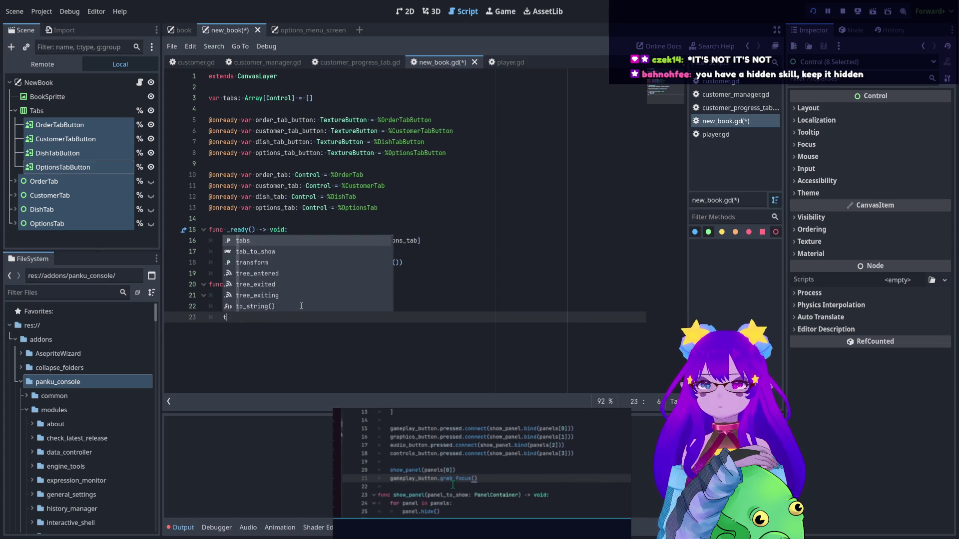
pyautogui.press('Down')
pyautogui.press('Return')
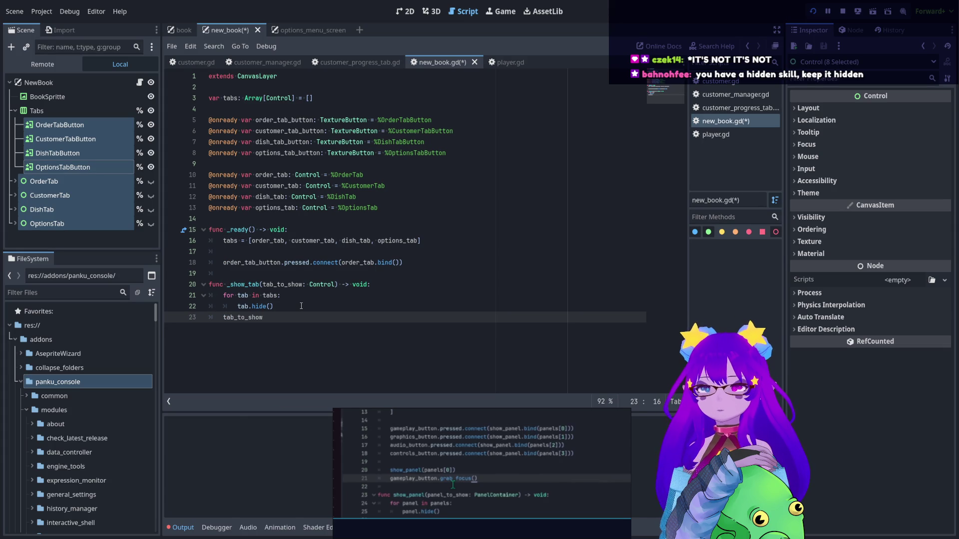
pyautogui.write('.show')
pyautogui.press('Return')
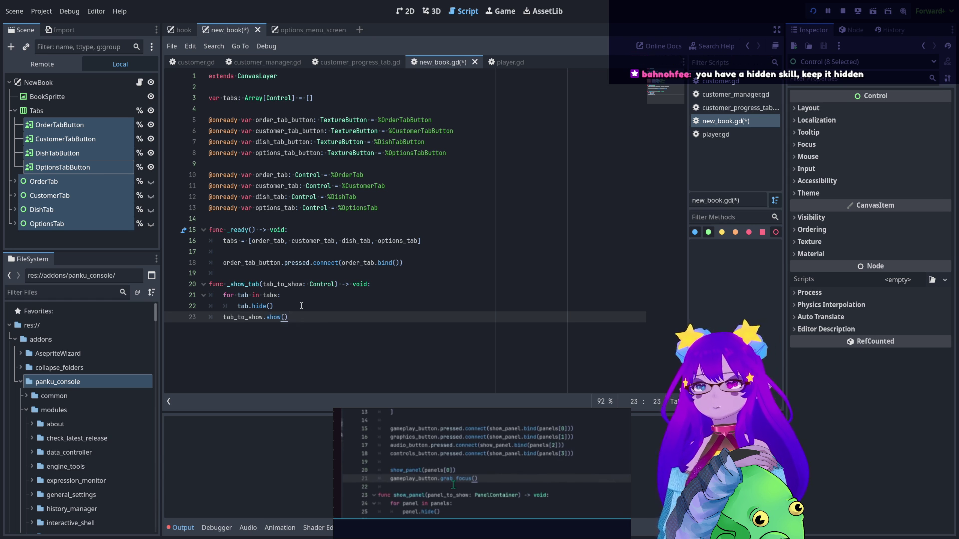
pyautogui.hotkey('shift', 'Up')
pyautogui.hotkey('shift', 'Up')
pyautogui.hotkey('shift', 'Up')
pyautogui.hotkey('shift', 'Home')
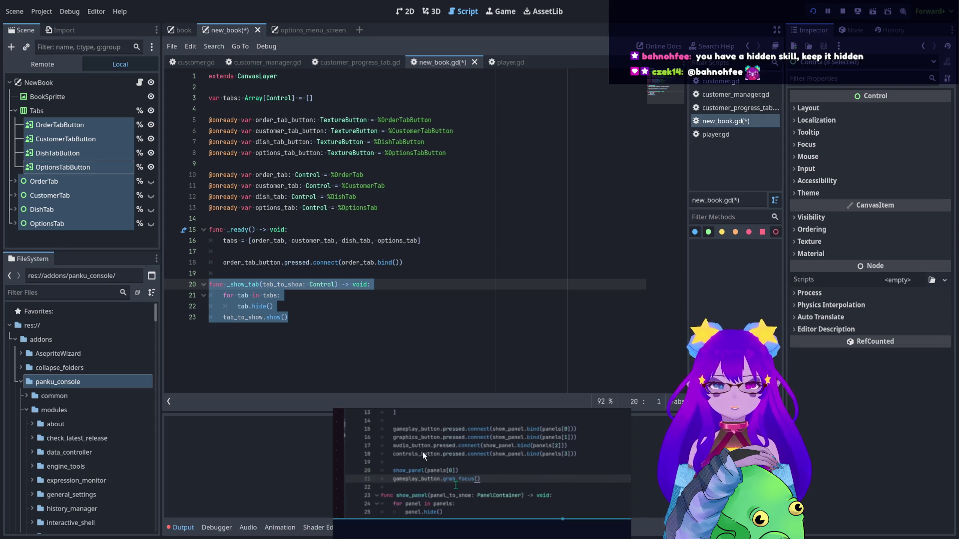
pyautogui.moveTo(420, 419)
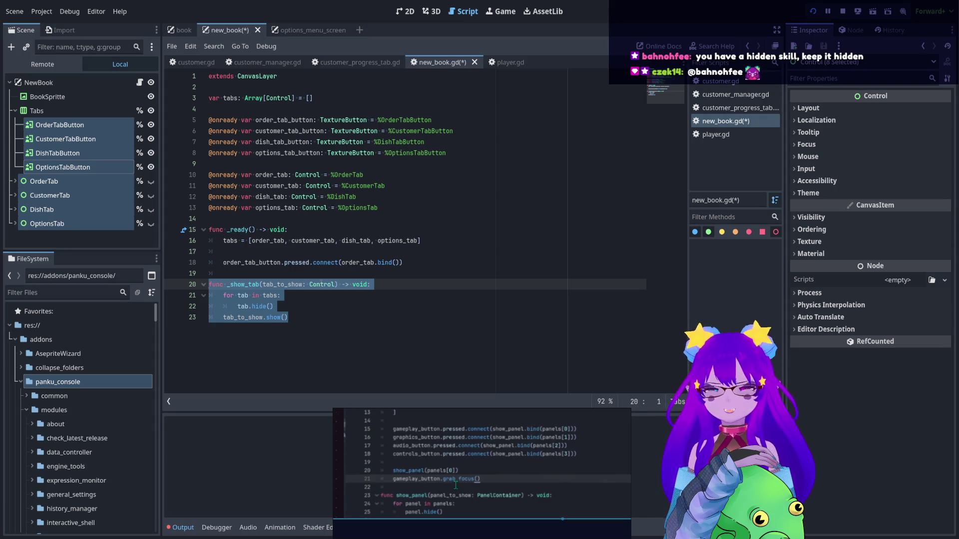
# Make line 18 connect order_tab_button.pressed to _show_tab.bind(order_tab)
pyautogui.click(315, 275)
pyautogui.press('Return')
pyautogui.press('Up')
pyautogui.press('Up')
pyautogui.press('End')
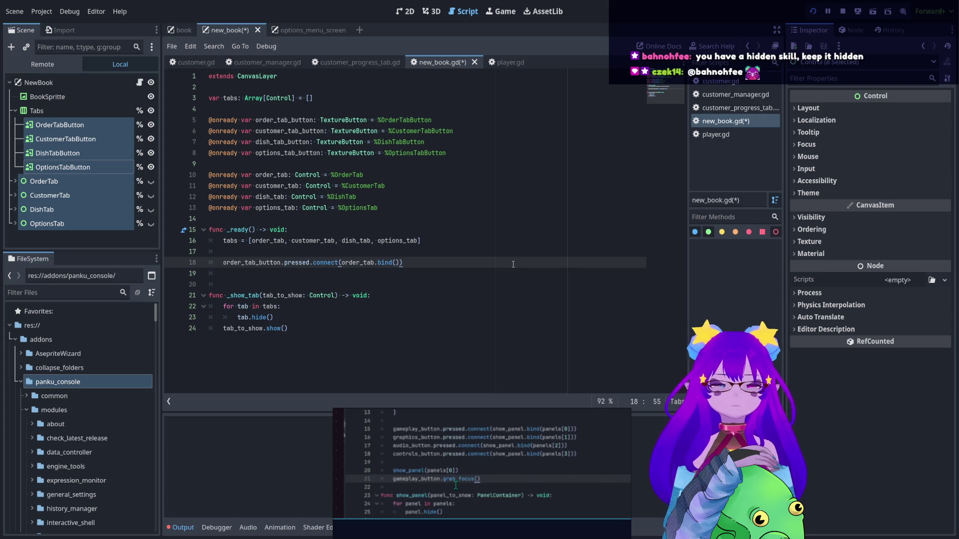
pyautogui.doubleClick(254, 295)
pyautogui.hotkey('ctrl', 'c')
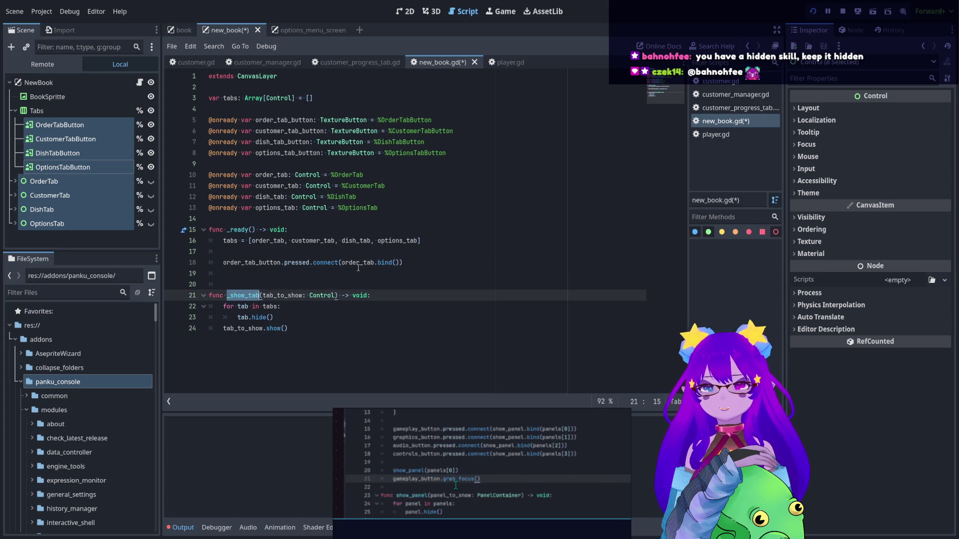
pyautogui.doubleClick(358, 265)
pyautogui.hotkey('ctrl', 'v')
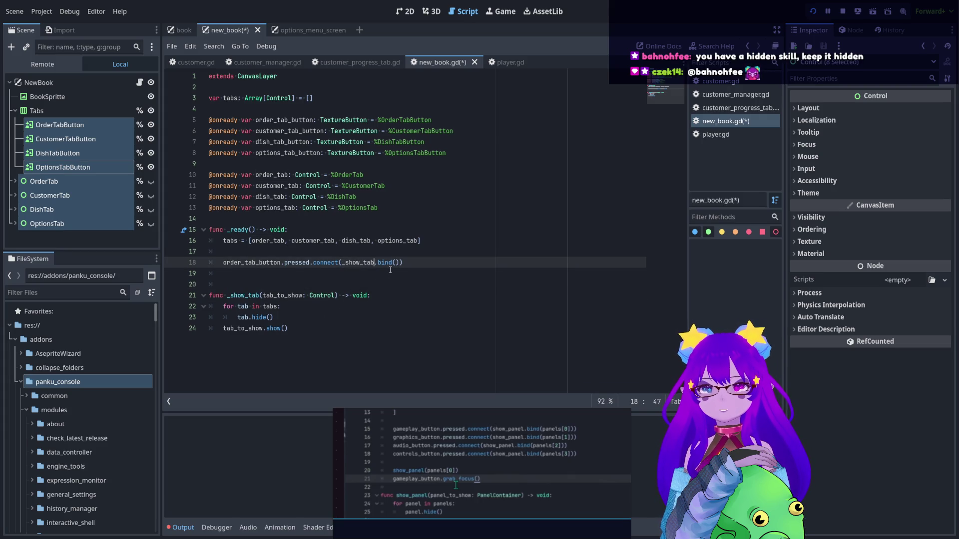
pyautogui.click(397, 264)
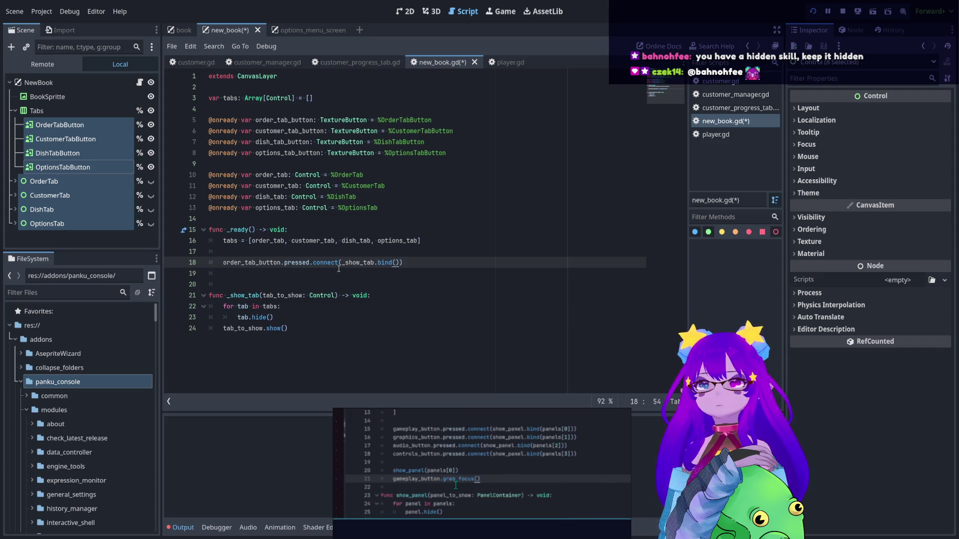
pyautogui.moveTo(342, 263); pyautogui.dragTo(390, 265)
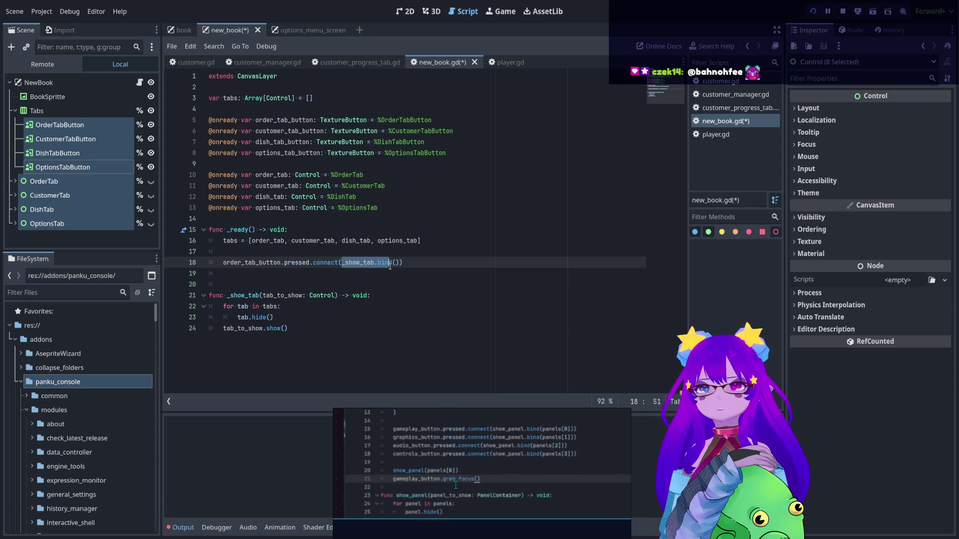
pyautogui.click(395, 265)
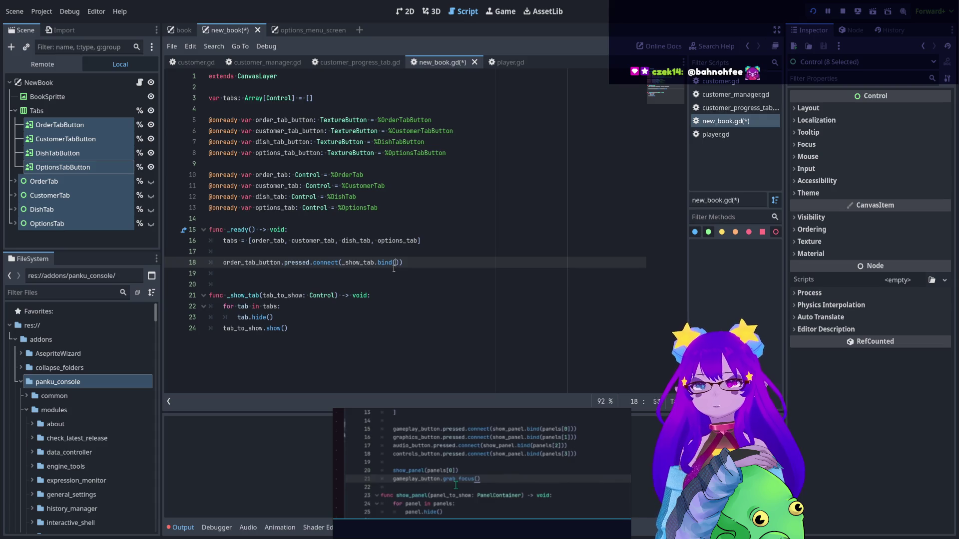
pyautogui.write('order')
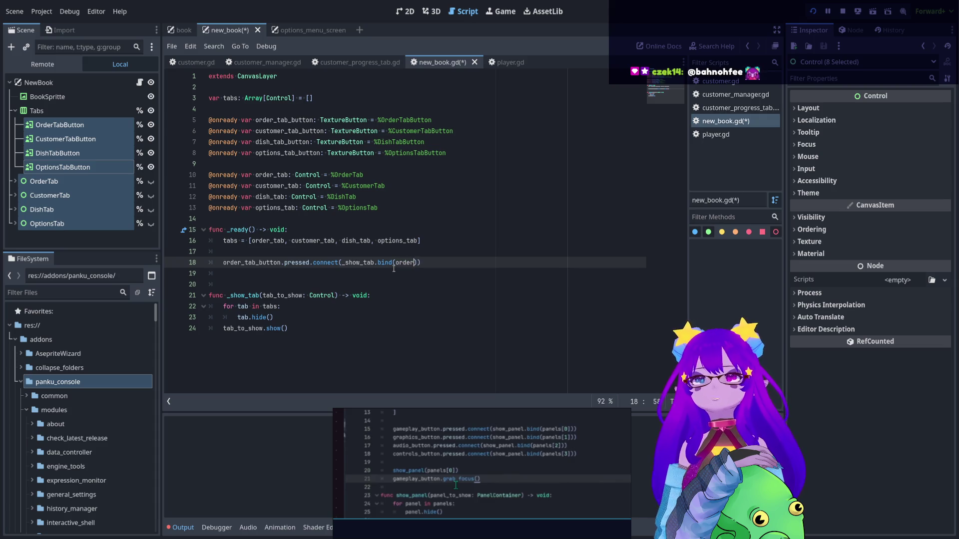
pyautogui.press('Return')
pyautogui.click(453, 268)
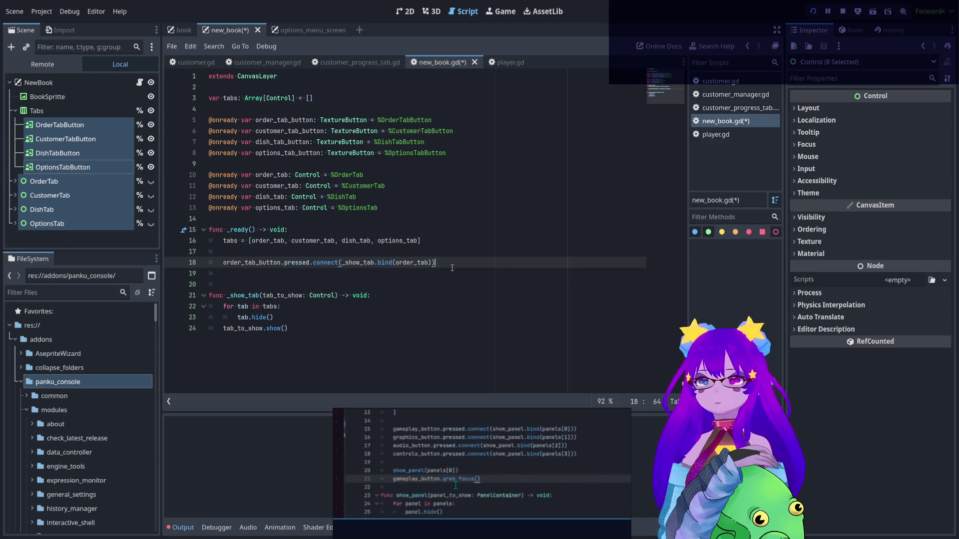
# Duplicate the connect line three times for customer_tab_button, dish_tab_button and options_tab_button
pyautogui.hotkey('ctrl', 'shift', 'd')
pyautogui.hotkey('ctrl', 'shift', 'd')
pyautogui.hotkey('ctrl', 'shift', 'd')
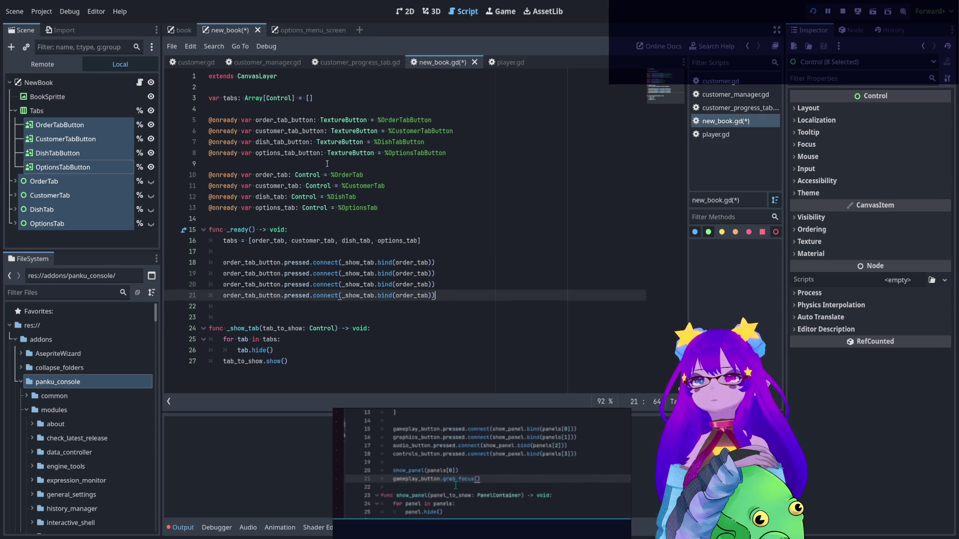
pyautogui.doubleClick(309, 132)
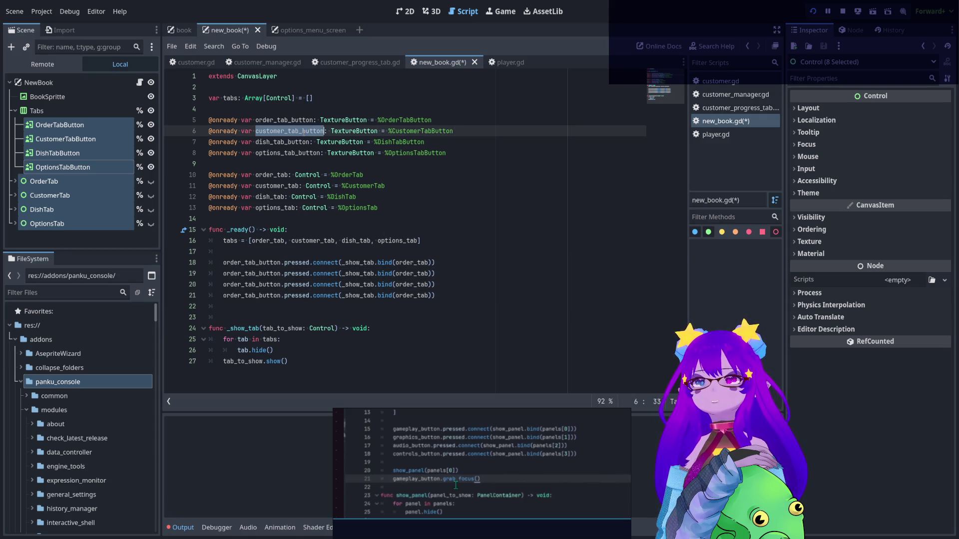
pyautogui.hotkey('ctrl', 'c')
pyautogui.doubleClick(247, 273)
pyautogui.hotkey('ctrl', 'v')
pyautogui.doubleClick(282, 142)
pyautogui.hotkey('ctrl', 'c')
pyautogui.doubleClick(246, 285)
pyautogui.hotkey('ctrl', 'v')
pyautogui.moveTo(296, 153); pyautogui.dragTo(294, 163)
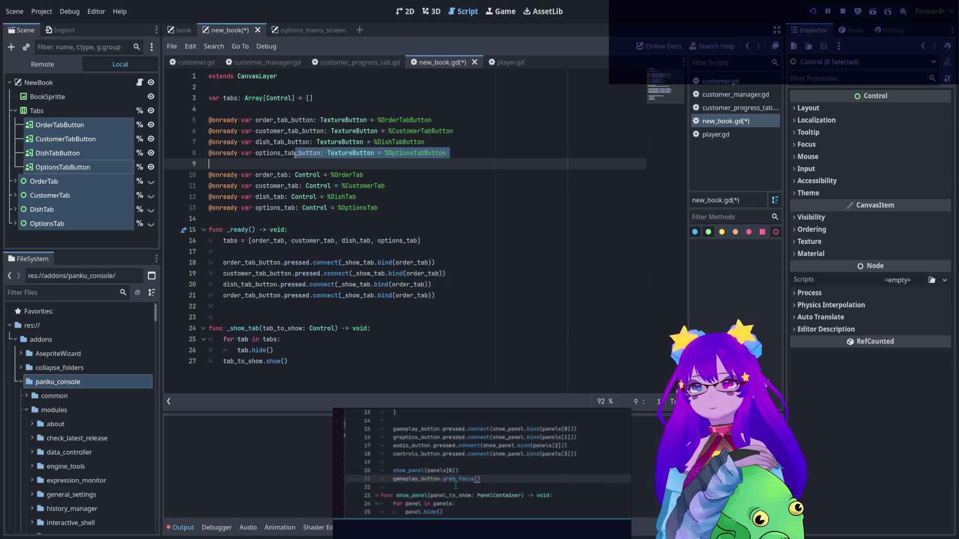
pyautogui.doubleClick(280, 152)
pyautogui.hotkey('ctrl', 'c')
pyautogui.doubleClick(258, 295)
pyautogui.hotkey('ctrl', 'v')
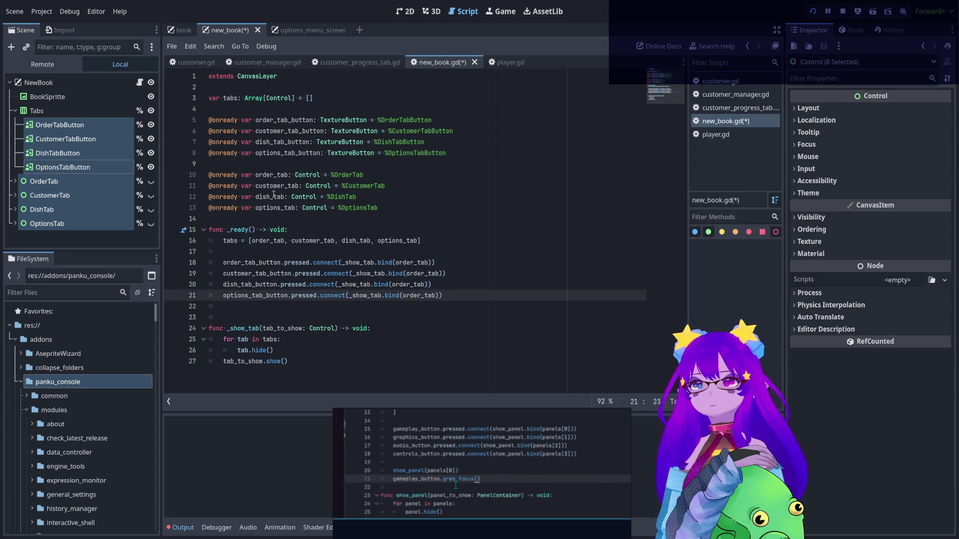
# Bind customer_tab, dish_tab and options_tab on lines 19–21, then save the script
pyautogui.doubleClick(275, 186)
pyautogui.hotkey('ctrl', 'c')
pyautogui.doubleClick(419, 273)
pyautogui.hotkey('ctrl', 'v')
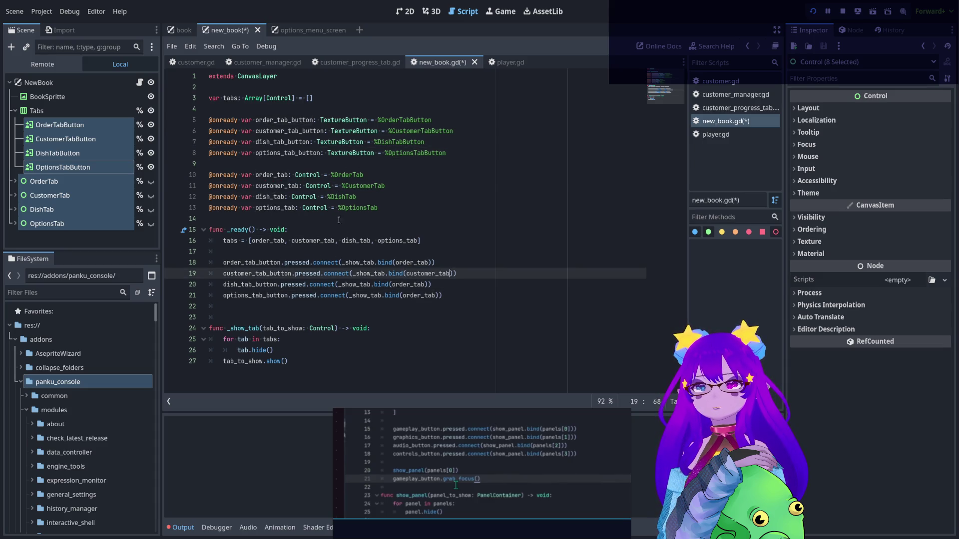
pyautogui.doubleClick(264, 197)
pyautogui.hotkey('ctrl', 'c')
pyautogui.doubleClick(409, 285)
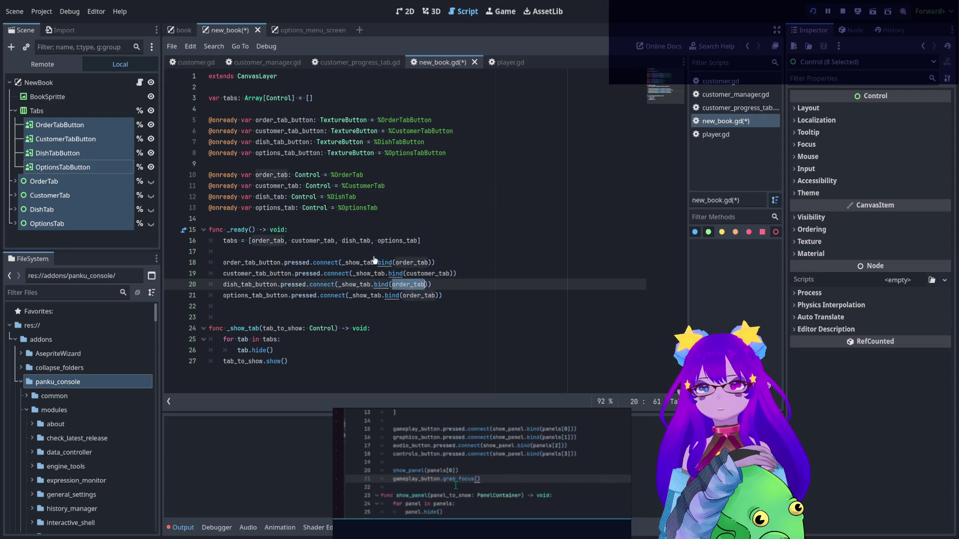
pyautogui.hotkey('ctrl', 'v')
pyautogui.click(281, 208)
pyautogui.doubleClick(281, 208)
pyautogui.hotkey('ctrl', 'c')
pyautogui.doubleClick(419, 296)
pyautogui.hotkey('ctrl', 'v')
pyautogui.hotkey('ctrl', 's')
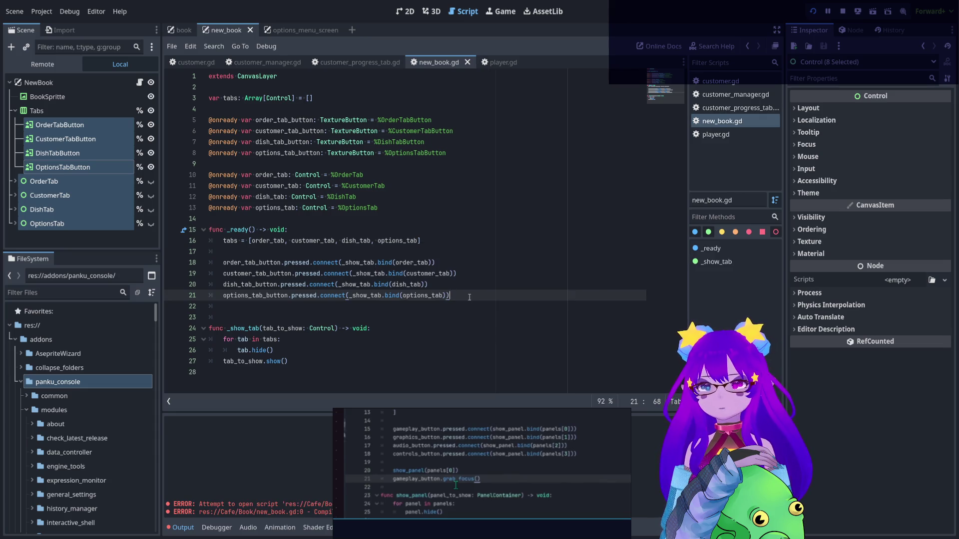
pyautogui.press('Return')
pyautogui.press('Return')
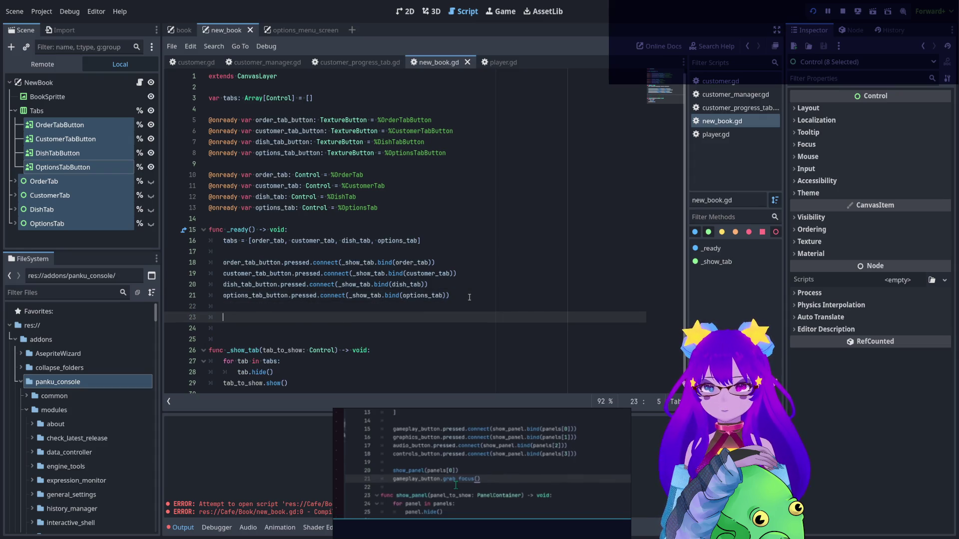
# Add a _show_tab(order_tab) call below the connect lines in _ready
pyautogui.write('show')
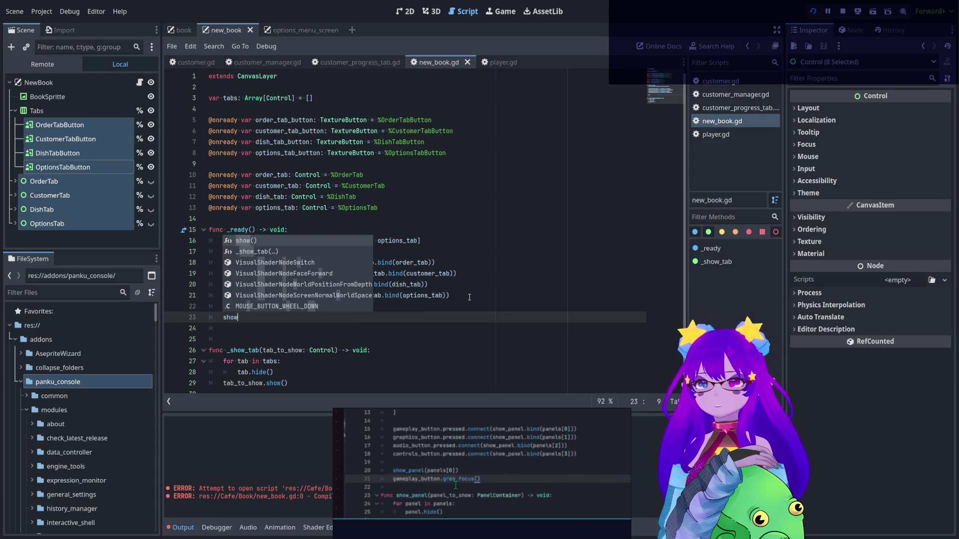
pyautogui.press('Down')
pyautogui.press('Return')
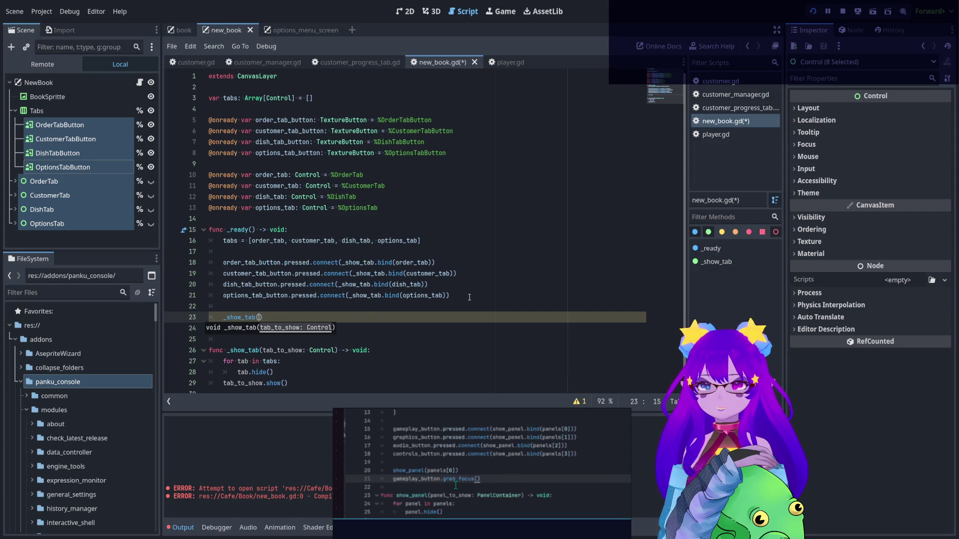
pyautogui.write('ord')
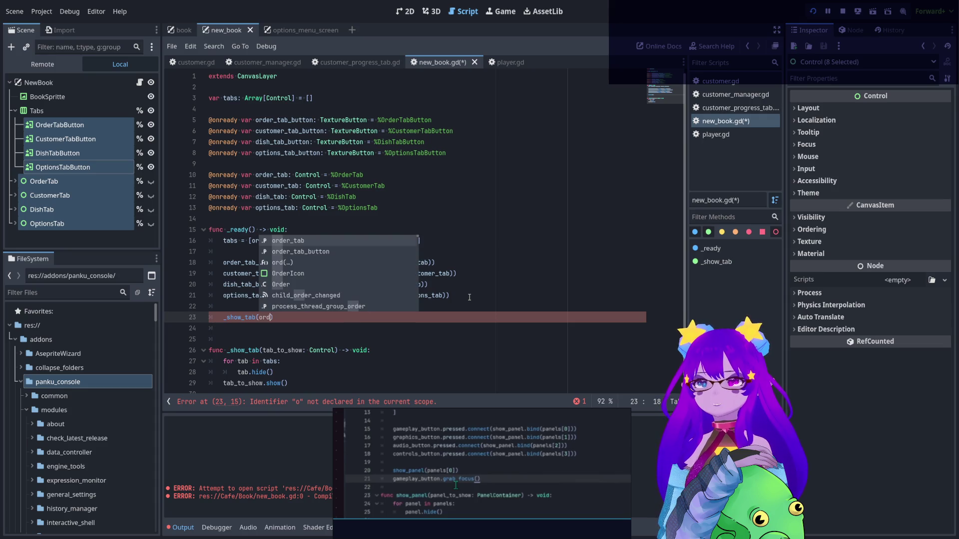
pyautogui.press('Return')
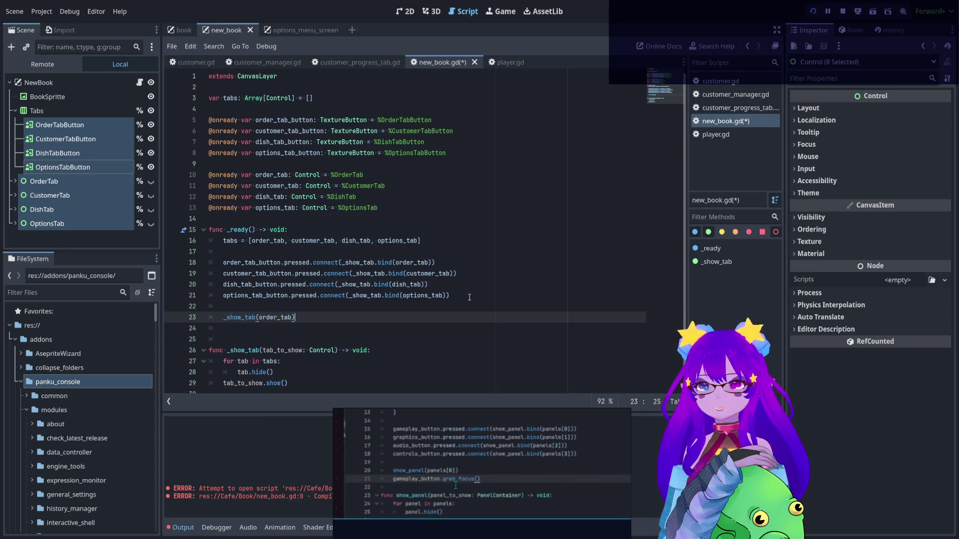
pyautogui.press('Return')
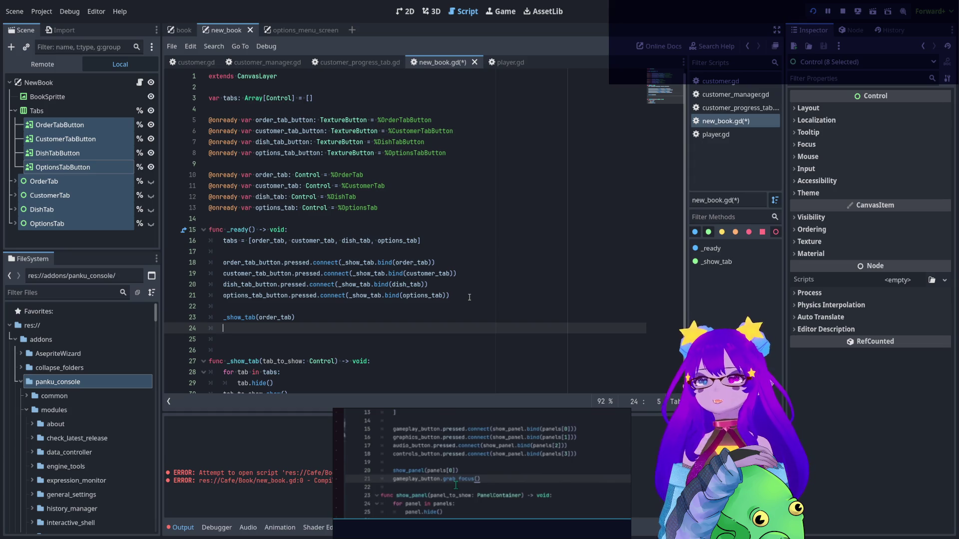
# Add order_tab_button.grab_focus() on the next line
pyautogui.write('or')
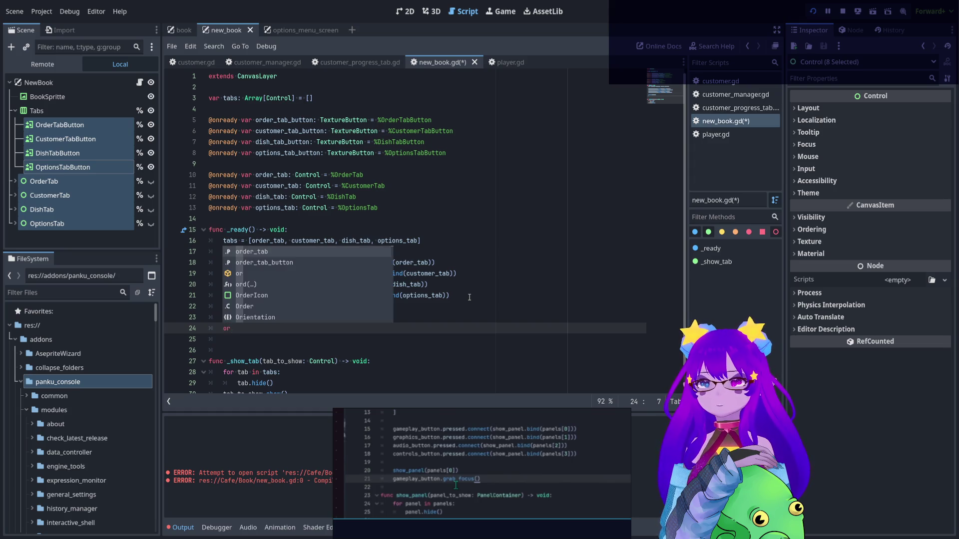
pyautogui.press('Return')
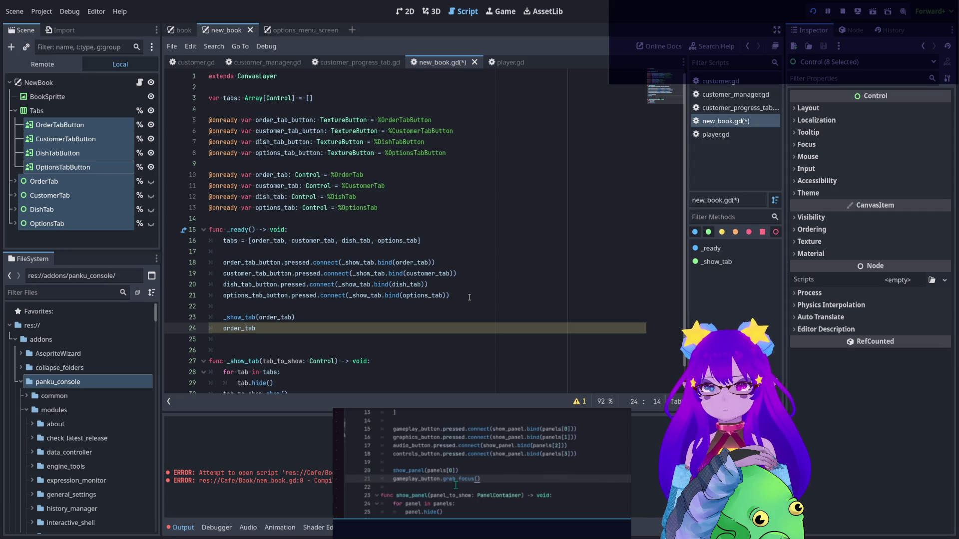
pyautogui.write('_but')
pyautogui.press('Return')
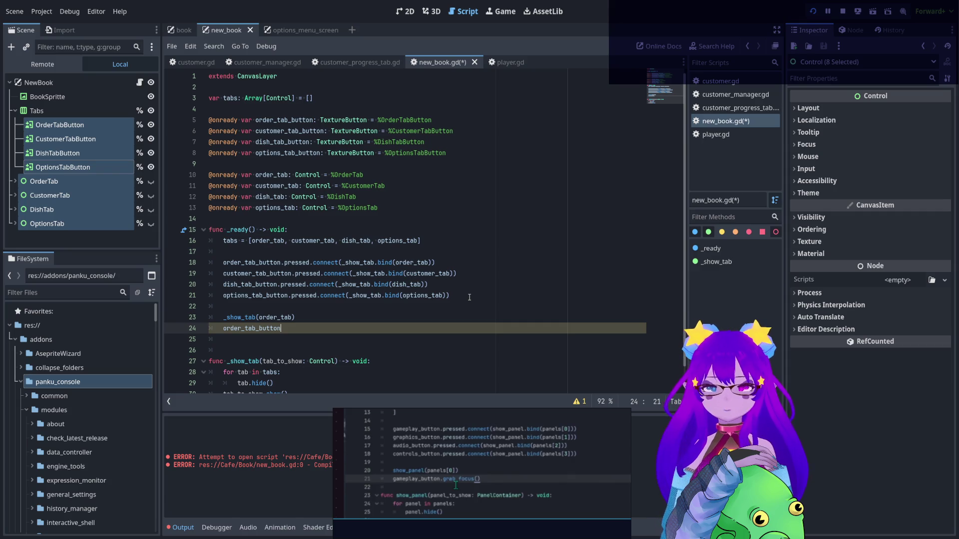
pyautogui.write('.grab')
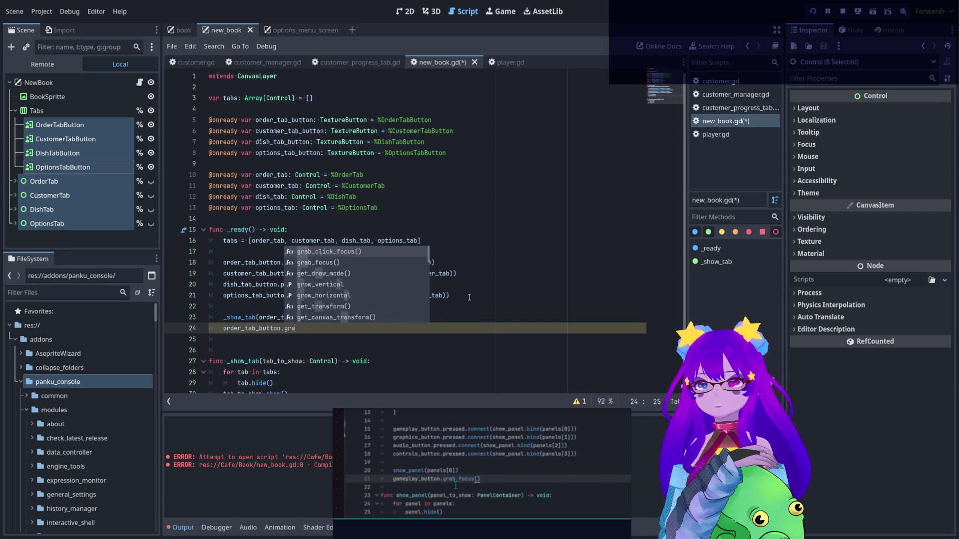
pyautogui.press('Down')
pyautogui.press('Return')
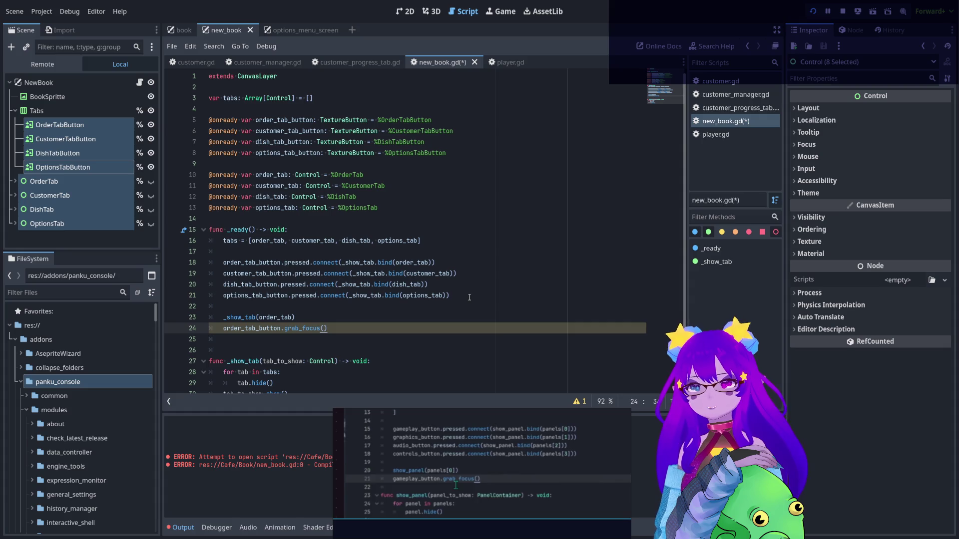
# Save new_book.gd and stop the running game
pyautogui.click(470, 296)
pyautogui.hotkey('ctrl', 's')
pyautogui.click(461, 339)
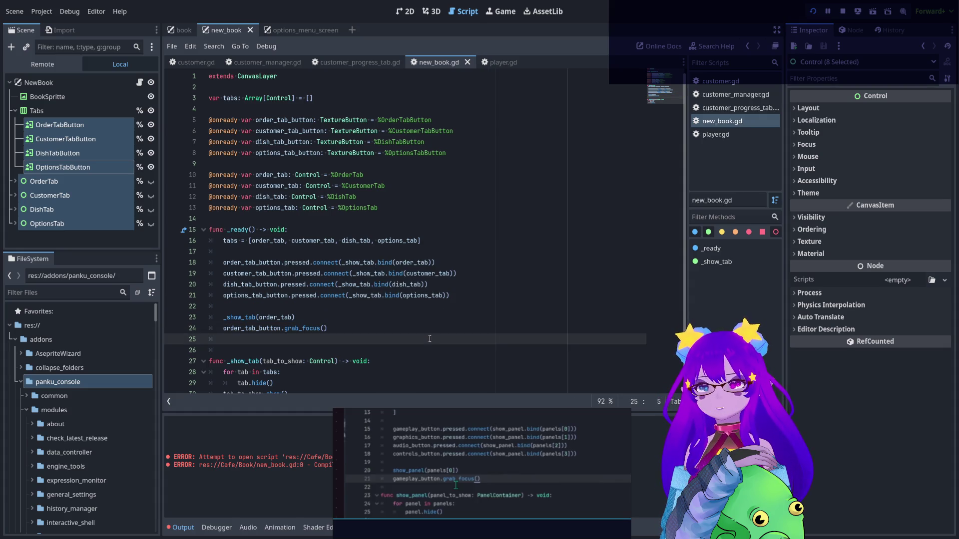
pyautogui.click(843, 12)
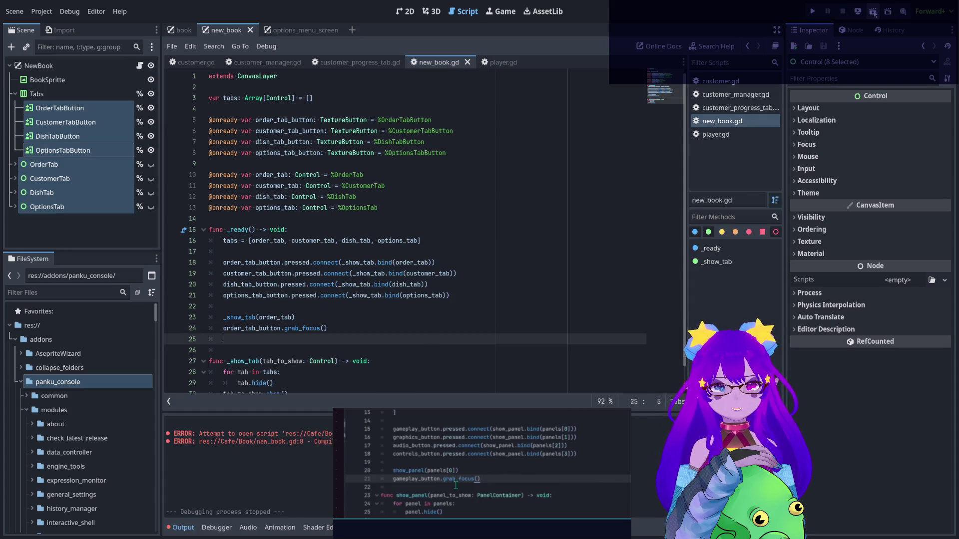
pyautogui.click(873, 12)
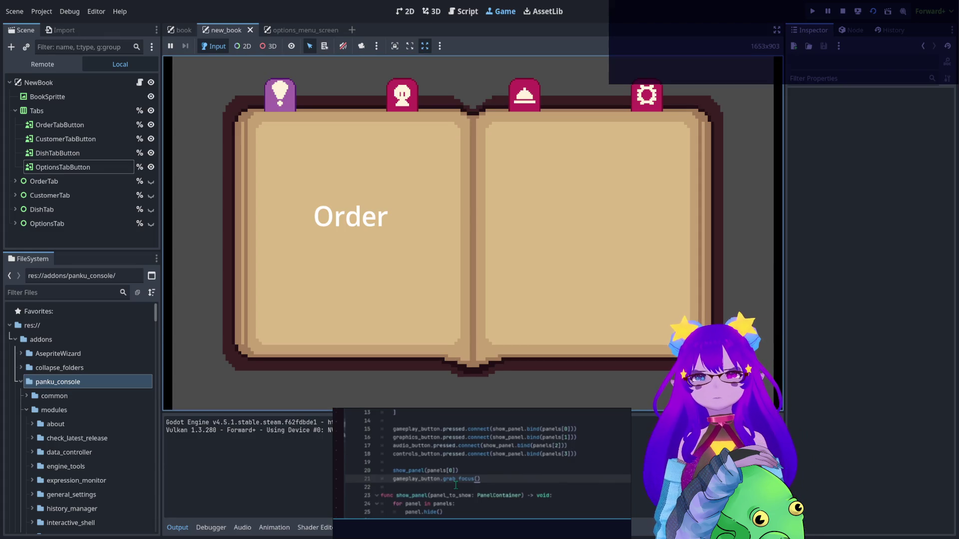
pyautogui.press('Right')
pyautogui.press('Right')
pyautogui.press('Right')
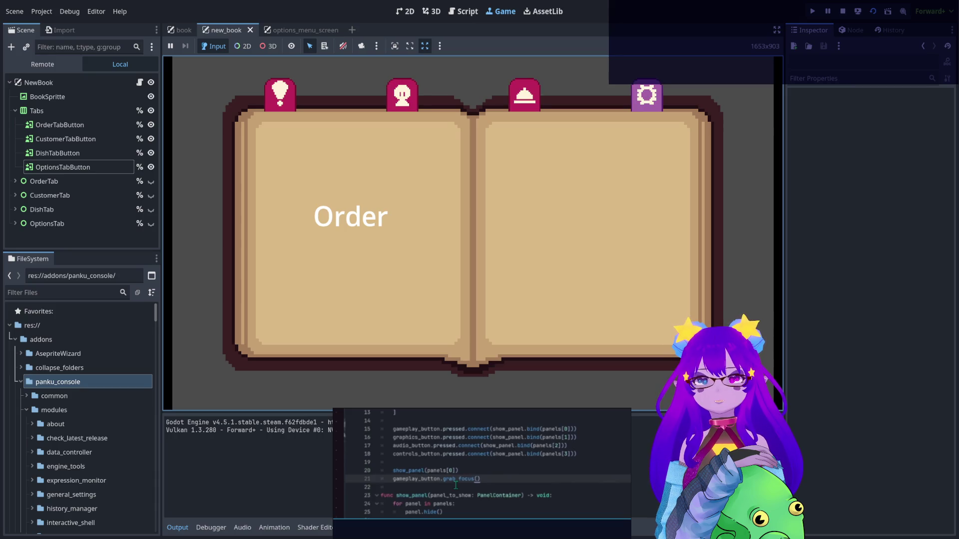
pyautogui.press('Left')
pyautogui.press('Right')
pyautogui.press('Right')
pyautogui.press('Right')
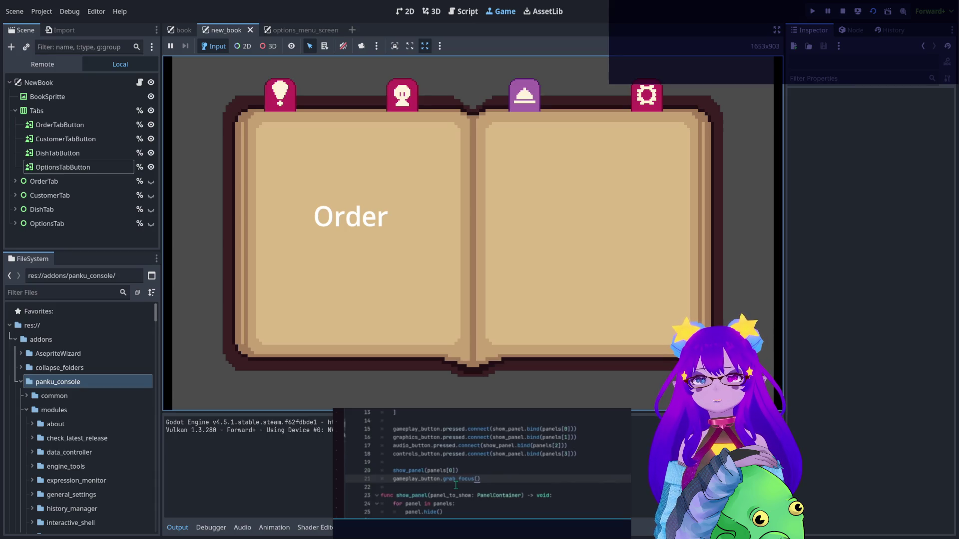
pyautogui.press('Left')
pyautogui.press('Left')
pyautogui.press('Left')
pyautogui.press('Right')
pyautogui.press('Right')
pyautogui.press('Right')
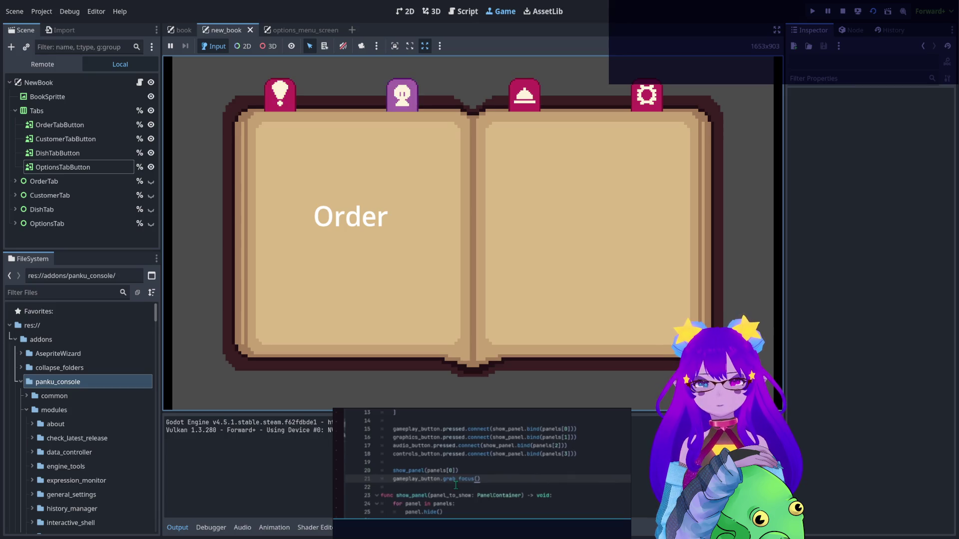
pyautogui.press('Left')
pyautogui.press('Left')
pyautogui.press('Left')
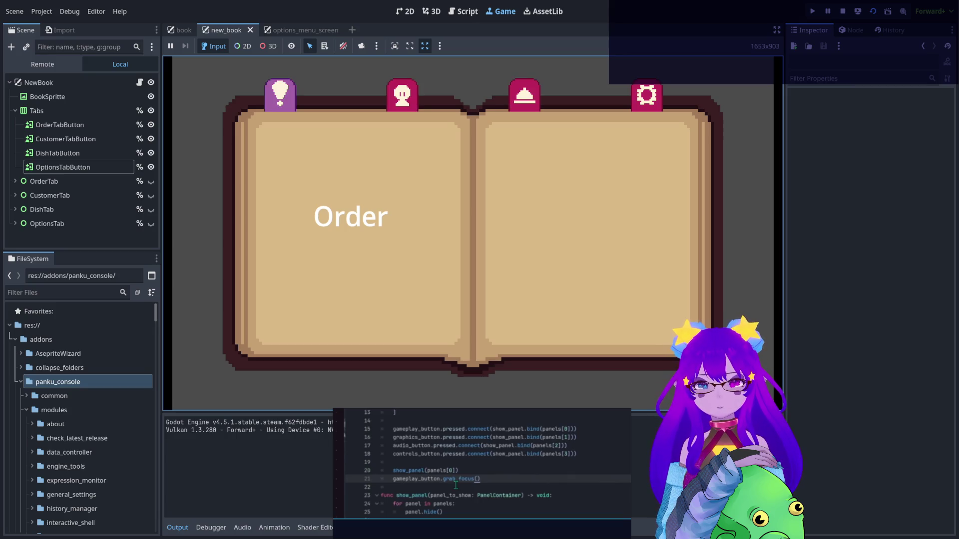
pyautogui.press('Right')
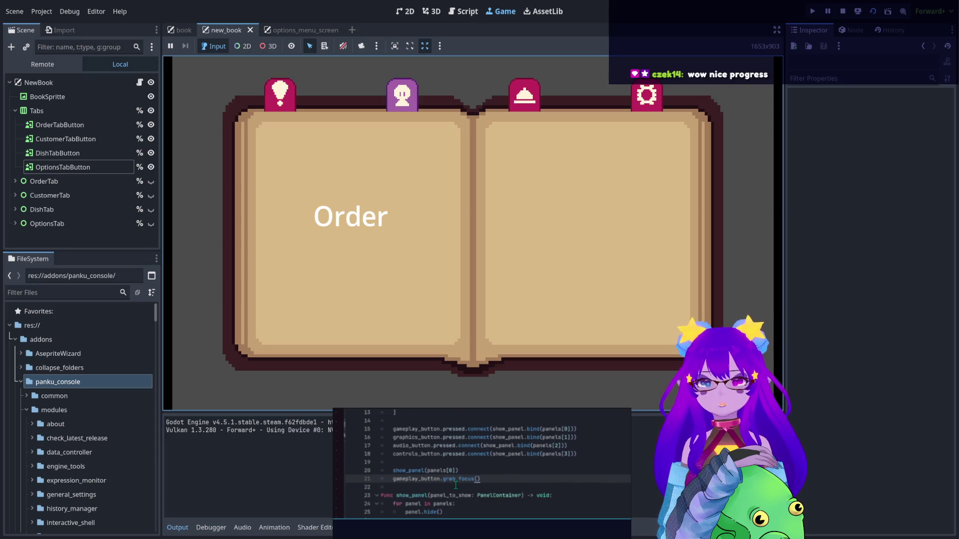
pyautogui.press('Right')
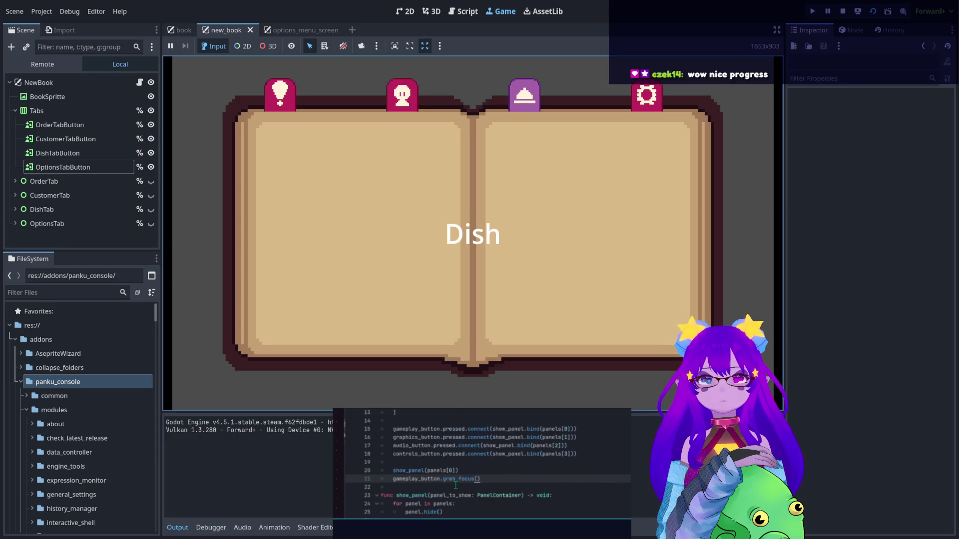
pyautogui.press('Right')
pyautogui.press('Left')
pyautogui.press('Left')
pyautogui.press('Left')
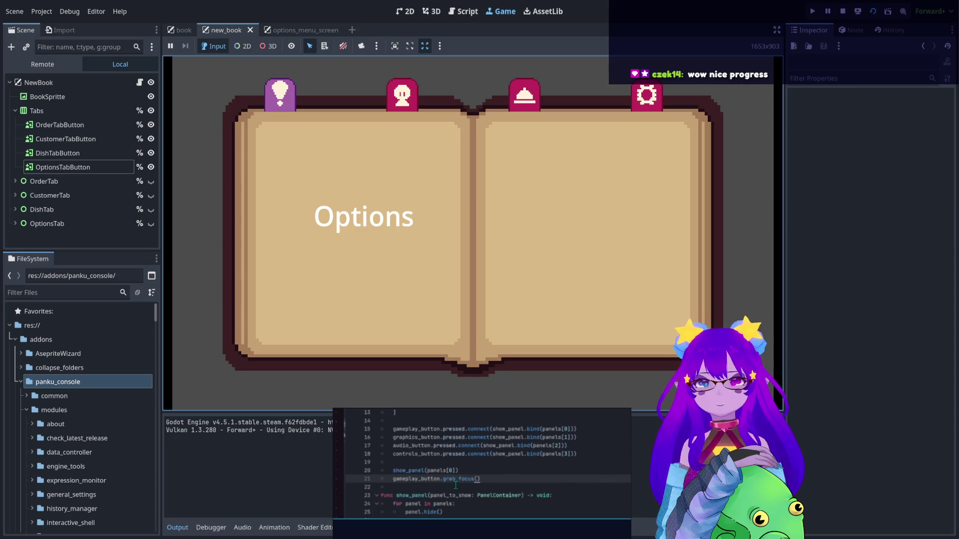
pyautogui.press('Right')
pyautogui.press('Right')
pyautogui.press('Right')
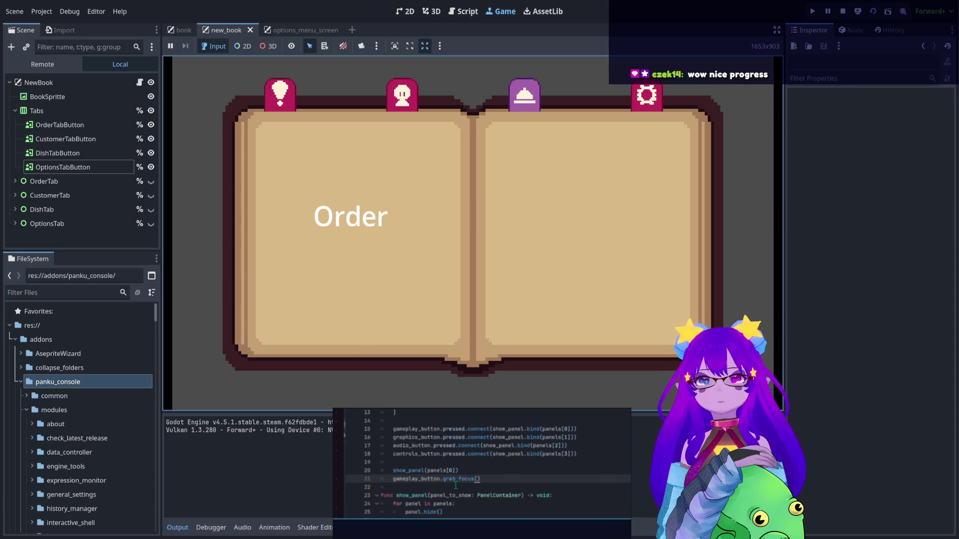
pyautogui.press('Left')
pyautogui.press('Left')
pyautogui.press('Left')
pyautogui.press('Right')
pyautogui.press('Right')
pyautogui.press('Right')
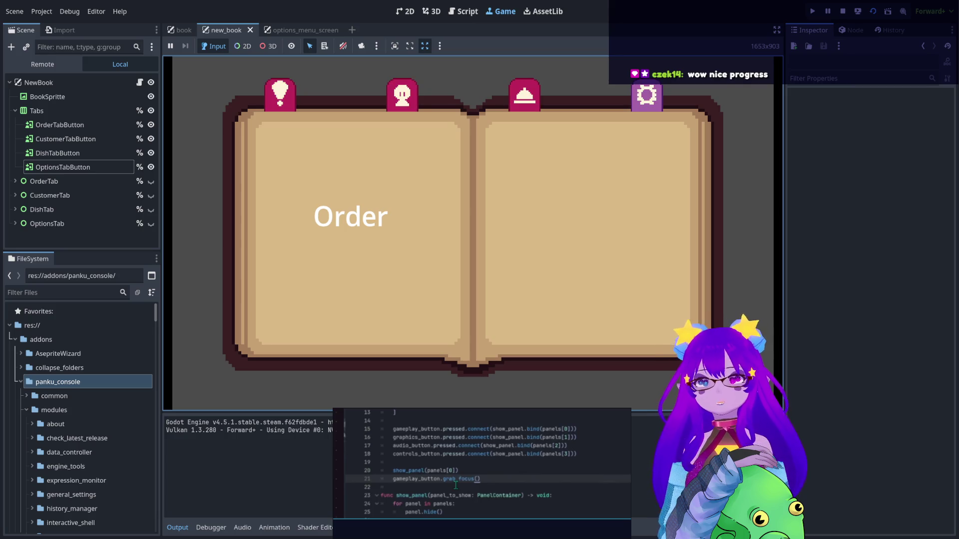
pyautogui.click(843, 11)
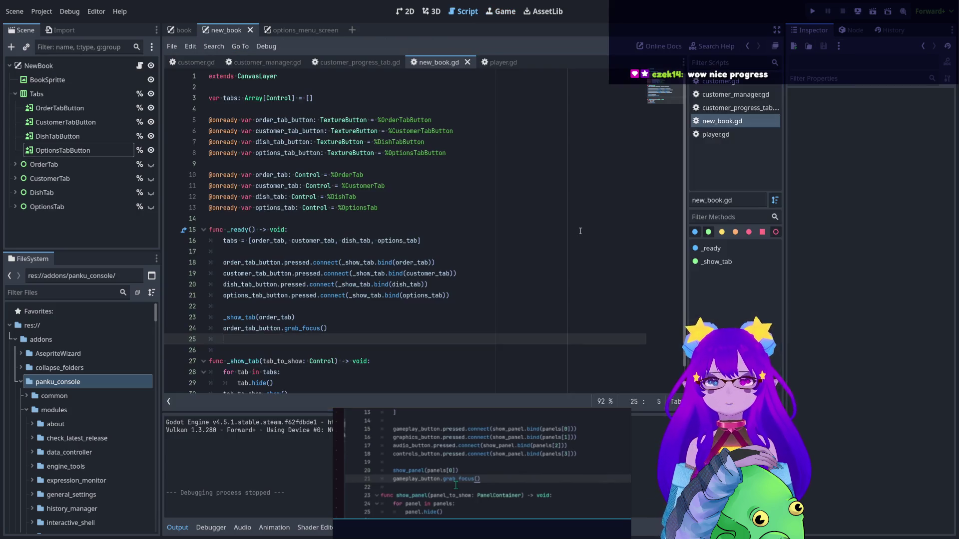
# Change pressed to focus_entered in line 18's connect call
pyautogui.doubleClick(296, 259)
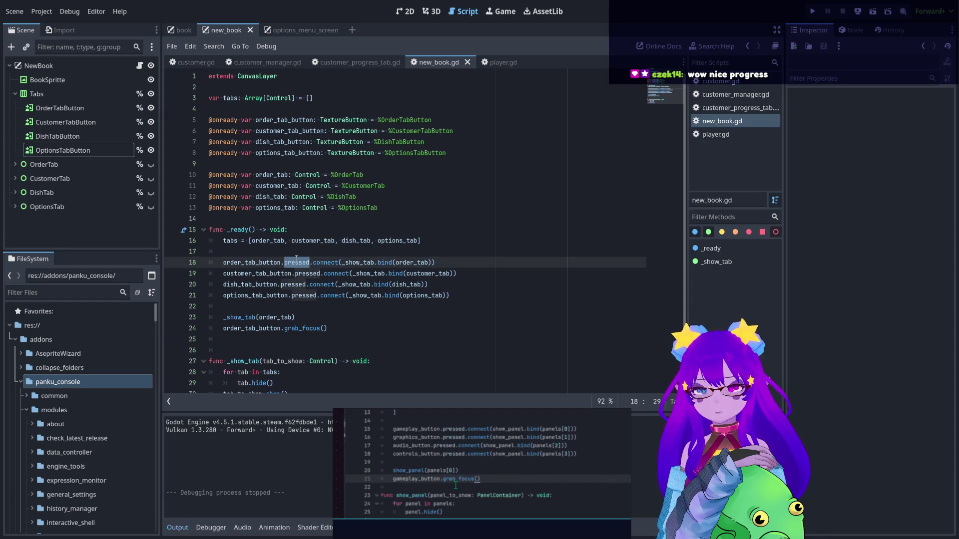
pyautogui.write('o')
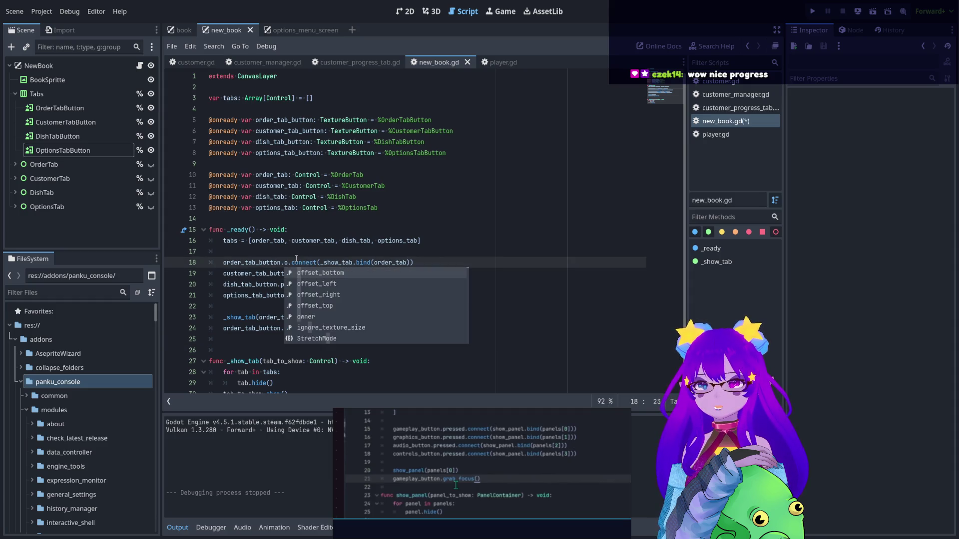
pyautogui.press('BackSpace')
pyautogui.write('foc')
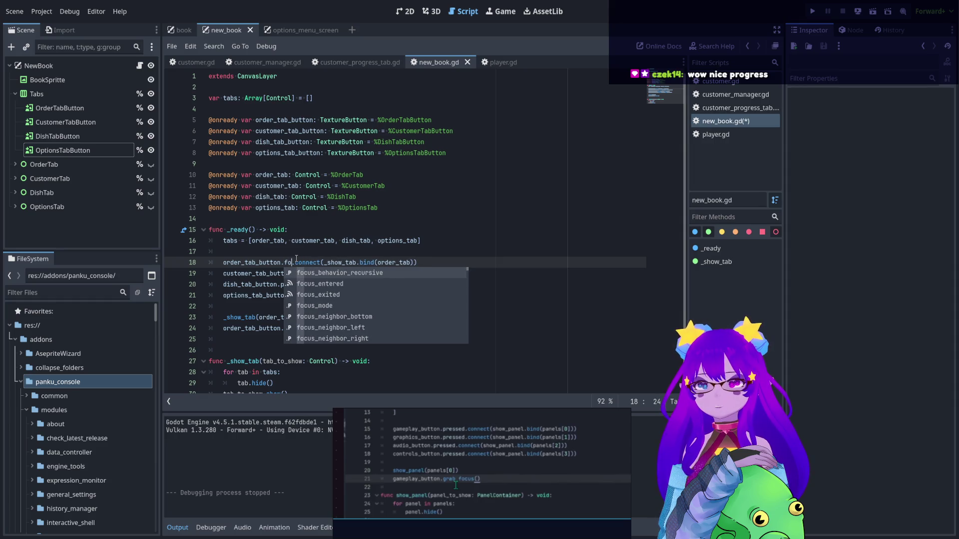
pyautogui.press('Down')
pyautogui.press('Return')
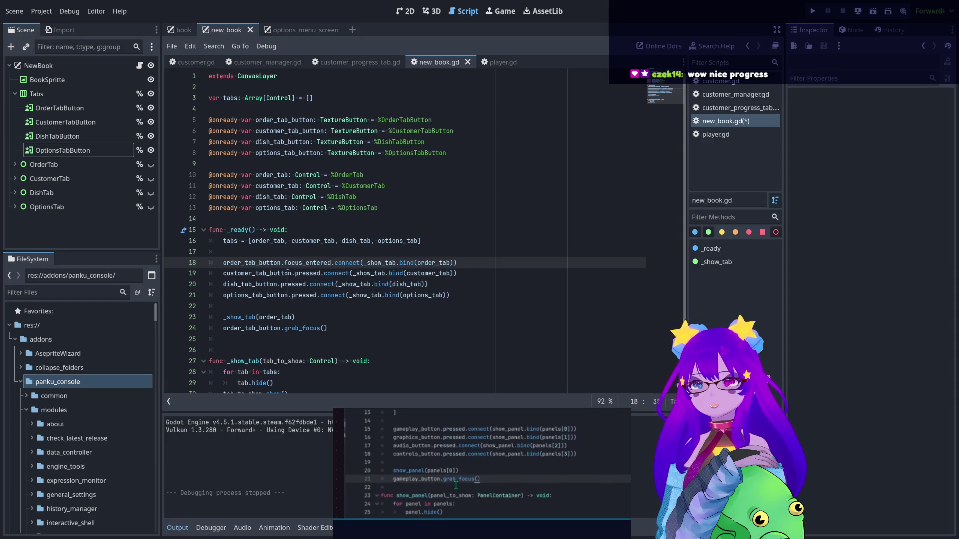
# Replace pressed with focus_entered on lines 19–21, then run the project
pyautogui.doubleClick(288, 263)
pyautogui.hotkey('ctrl', 'c')
pyautogui.doubleClick(303, 274)
pyautogui.hotkey('ctrl', 'v')
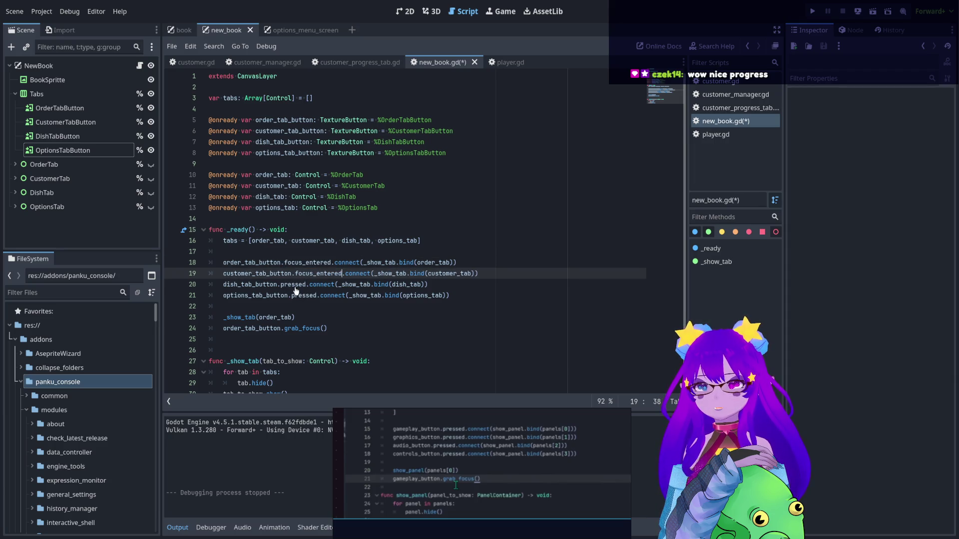
pyautogui.doubleClick(294, 285)
pyautogui.hotkey('ctrl', 'v')
pyautogui.doubleClick(304, 296)
pyautogui.hotkey('ctrl', 'v')
pyautogui.click(443, 318)
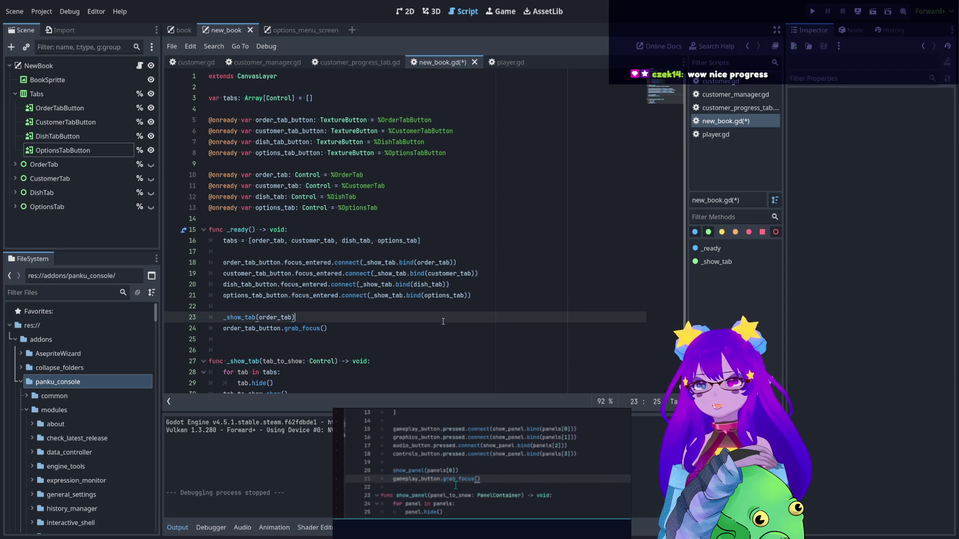
pyautogui.scroll(-1, 443, 322)
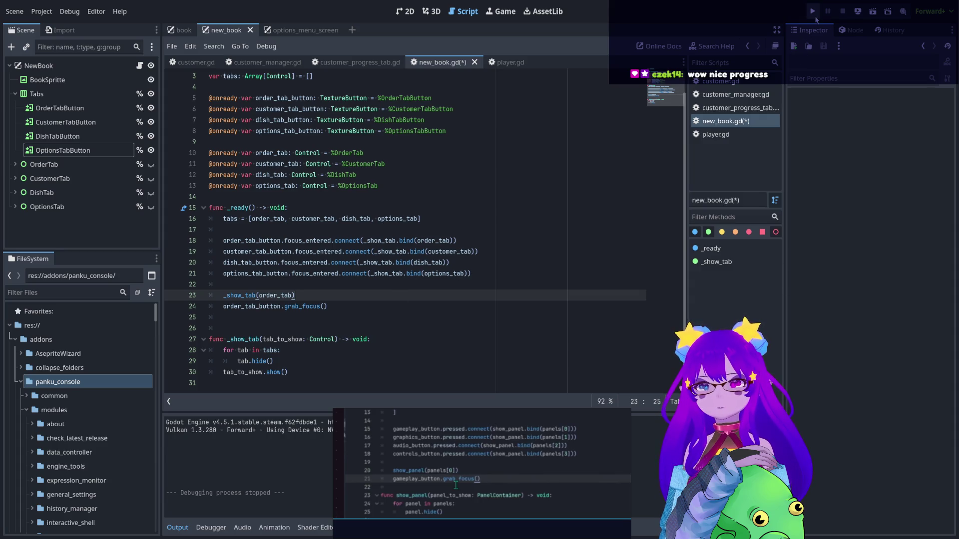
pyautogui.click(814, 15)
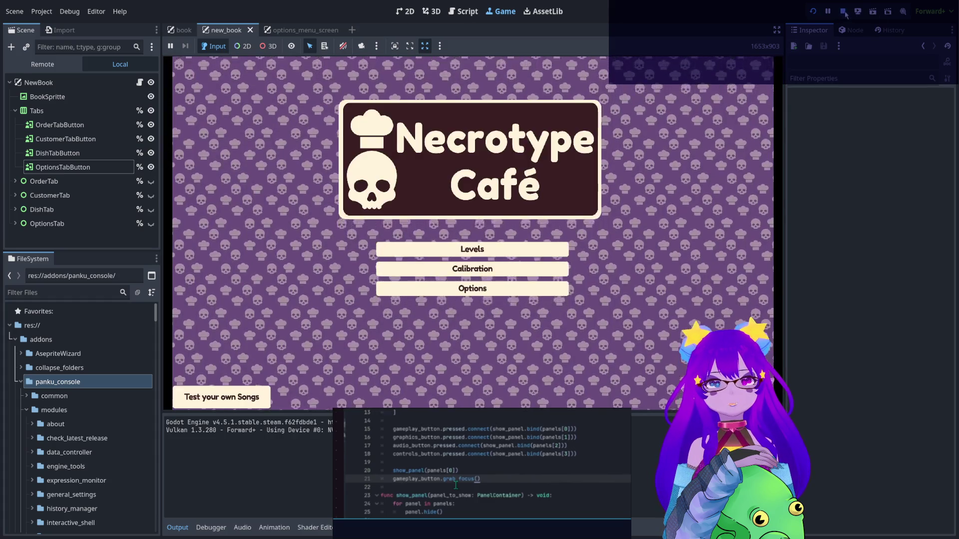
# Restart the scene and use Left/Right arrows to move tab focus, checking that book pages switch
pyautogui.click(872, 15)
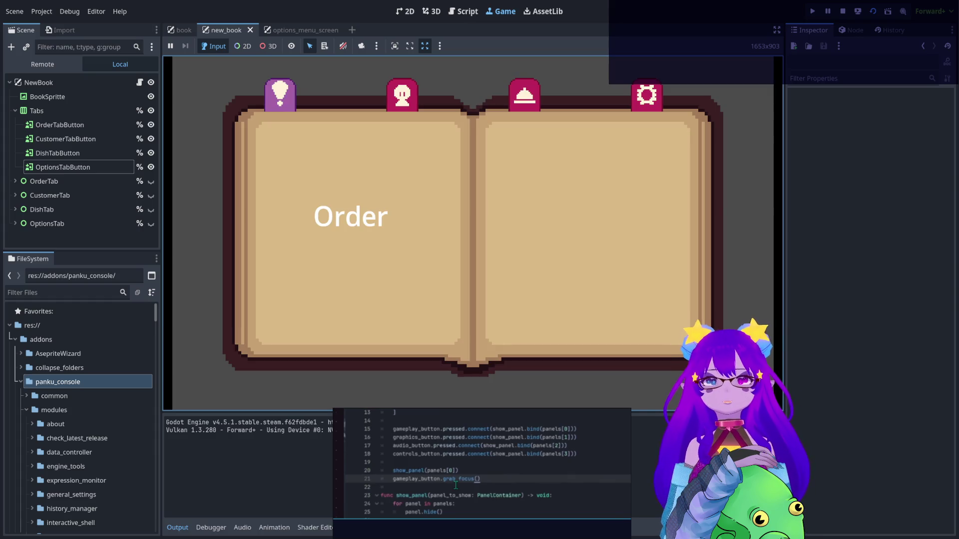
pyautogui.press('Right')
pyautogui.press('Right')
pyautogui.press('Right')
pyautogui.press('Left')
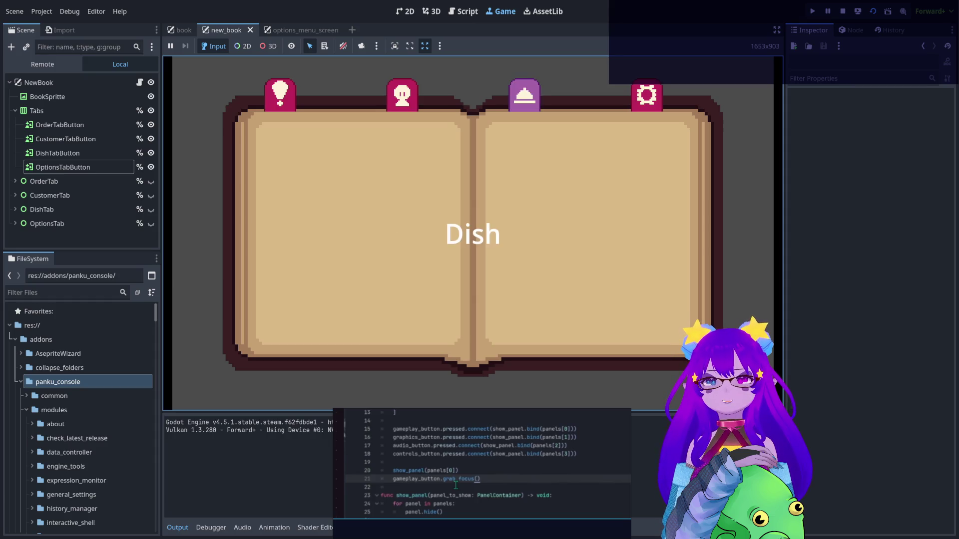
pyautogui.press('Left')
pyautogui.press('Left')
pyautogui.press('Right')
pyautogui.press('Right')
pyautogui.press('Right')
pyautogui.press('Left')
pyautogui.press('Left')
pyautogui.press('Left')
pyautogui.press('Right')
pyautogui.press('Right')
pyautogui.press('Right')
pyautogui.press('Left')
pyautogui.press('Left')
pyautogui.press('Left')
pyautogui.press('Right')
pyautogui.press('Right')
pyautogui.press('Right')
pyautogui.press('Left')
pyautogui.press('Left')
pyautogui.press('Left')
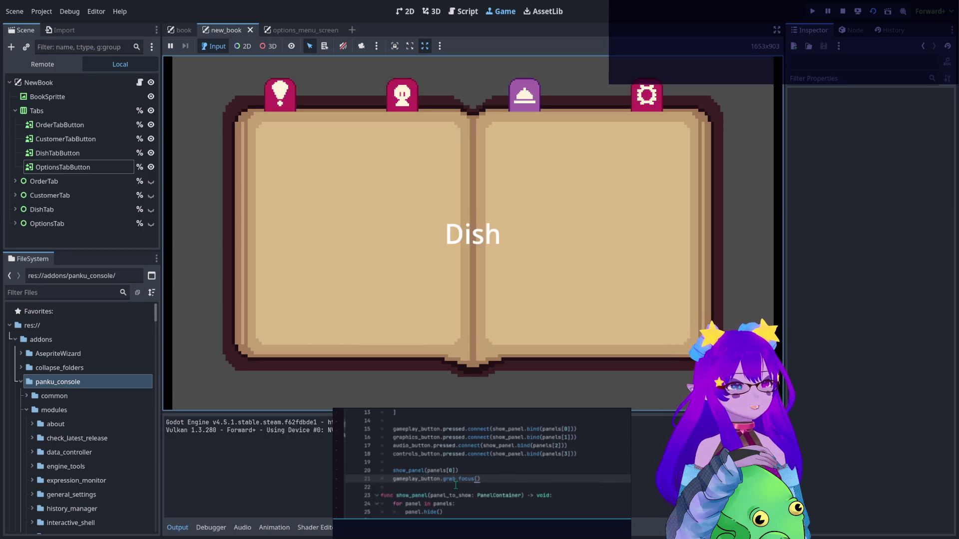
pyautogui.press('Right')
pyautogui.press('Right')
pyautogui.press('Right')
pyautogui.press('Left')
pyautogui.press('Left')
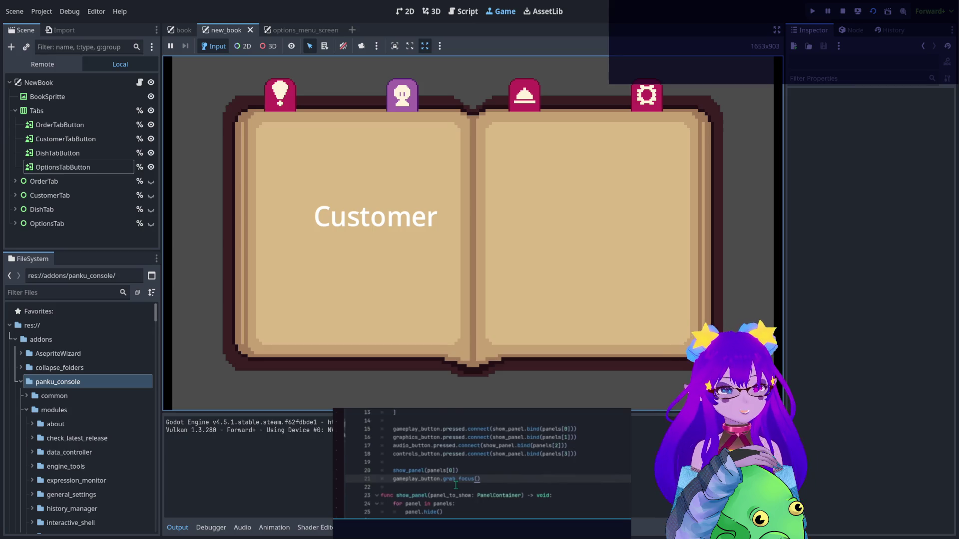
pyautogui.press('Right')
pyautogui.press('Right')
pyautogui.press('Left')
pyautogui.press('Left')
pyautogui.press('Left')
pyautogui.press('Right')
pyautogui.press('Right')
pyautogui.press('Right')
pyautogui.press('Left')
pyautogui.press('Left')
pyautogui.press('Left')
pyautogui.click(463, 11)
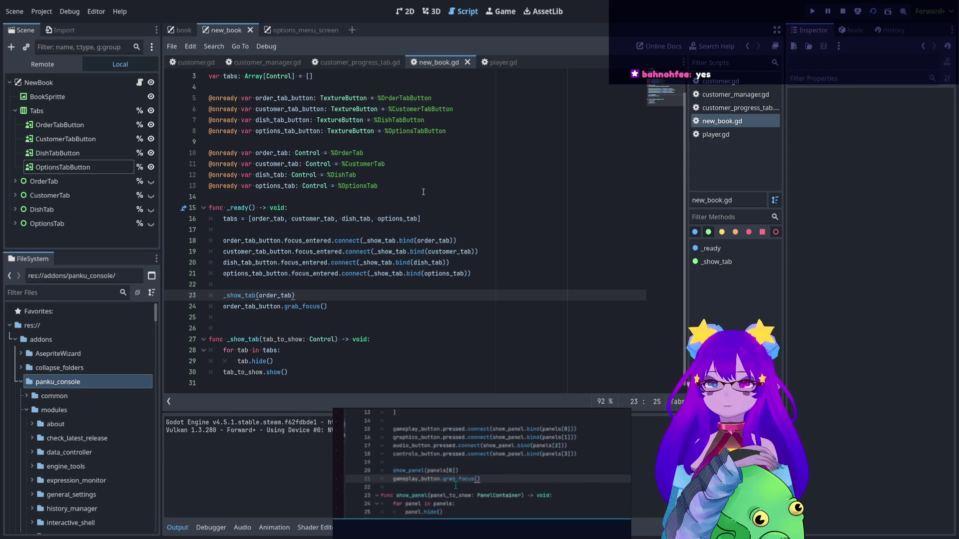
# Review the _ready and _show_tab code, then switch to the 2D view of the NewBook scene
pyautogui.moveTo(292, 374)
pyautogui.mouseDown()
pyautogui.moveTo(215, 241)
pyautogui.moveTo(209, 208)
pyautogui.mouseUp()
pyautogui.click(352, 311)
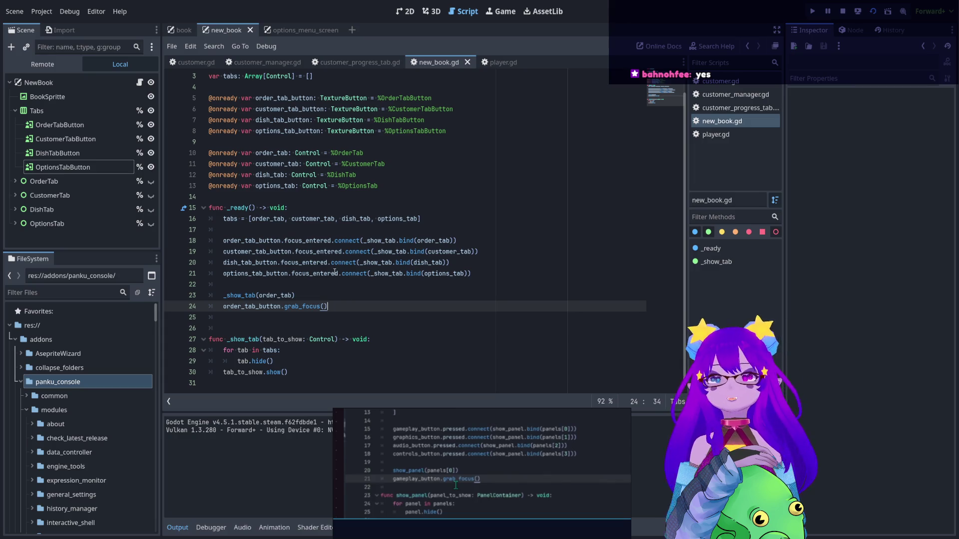
pyautogui.click(330, 371)
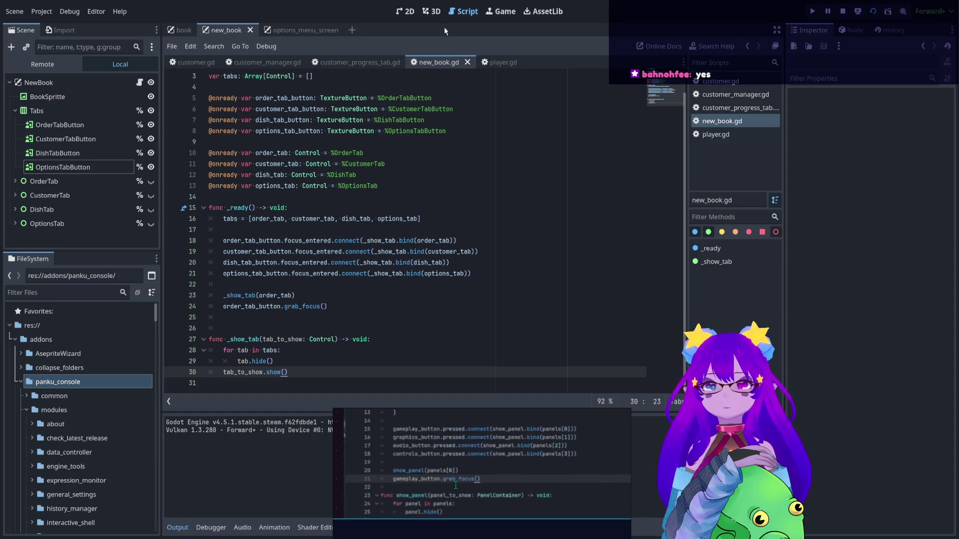
pyautogui.click(405, 11)
pyautogui.scroll(-1, 479, 192)
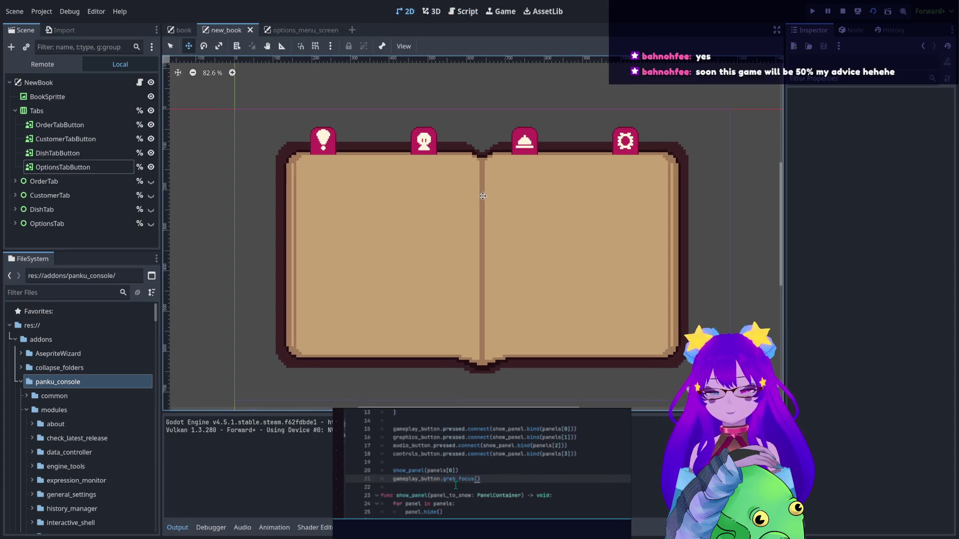
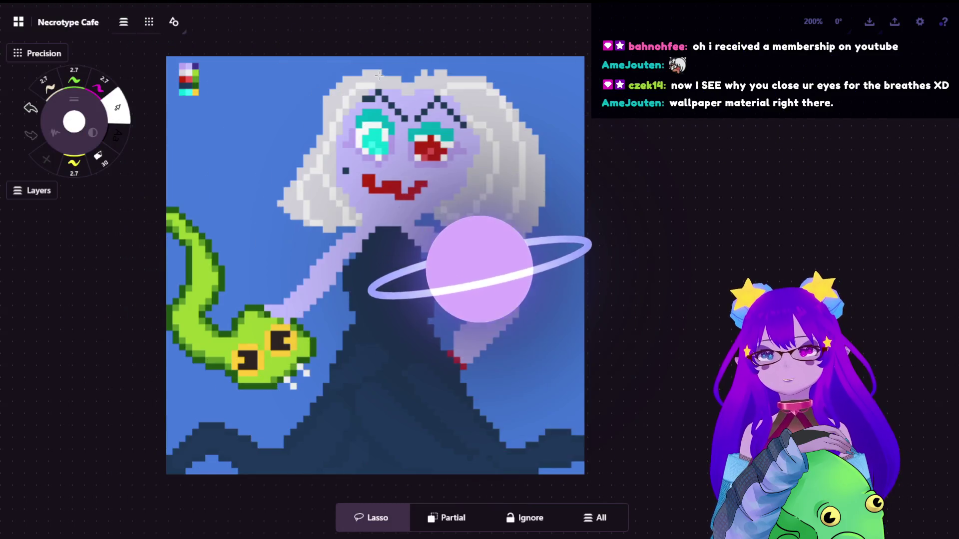
# Switch to the Game workspace and run the new_book scene in the embedded view
pyautogui.scroll(-10, 379, 75)
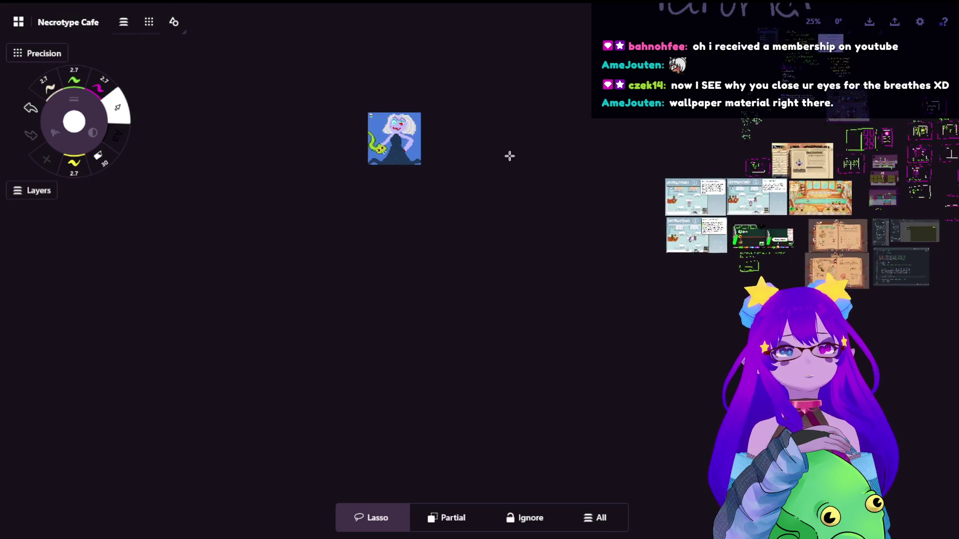
pyautogui.hscroll(5, 534, 144)
pyautogui.scroll(5, 688, 279)
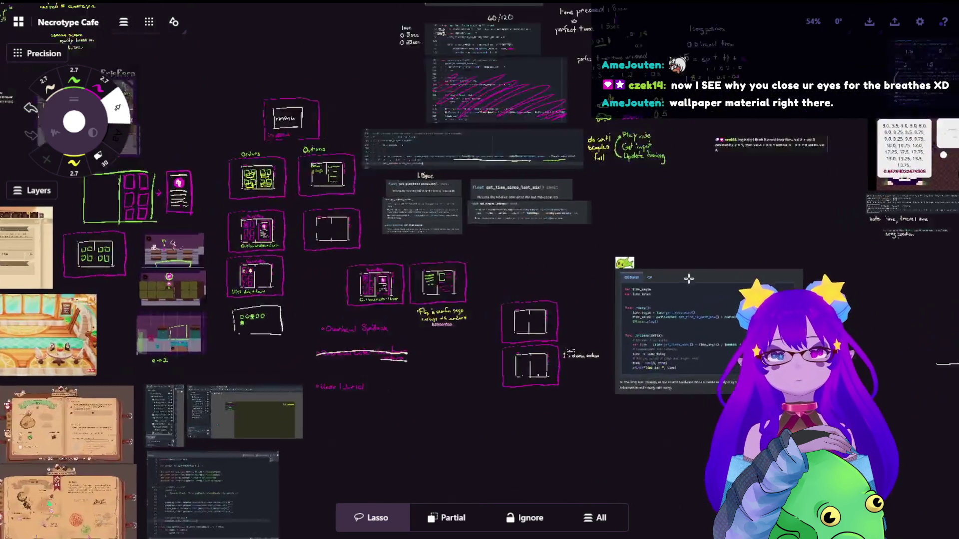
pyautogui.scroll(15, 625, 250)
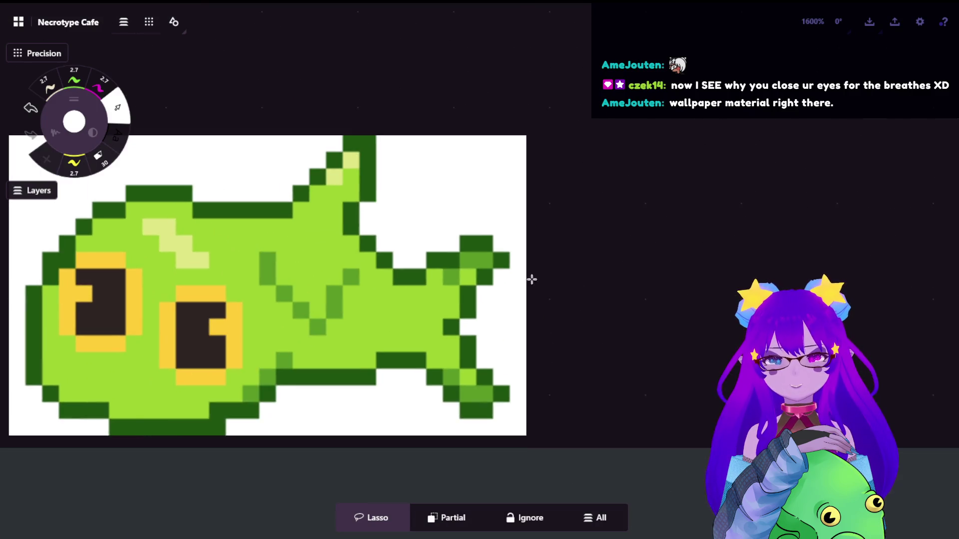
pyautogui.hscroll(-5, 541, 285)
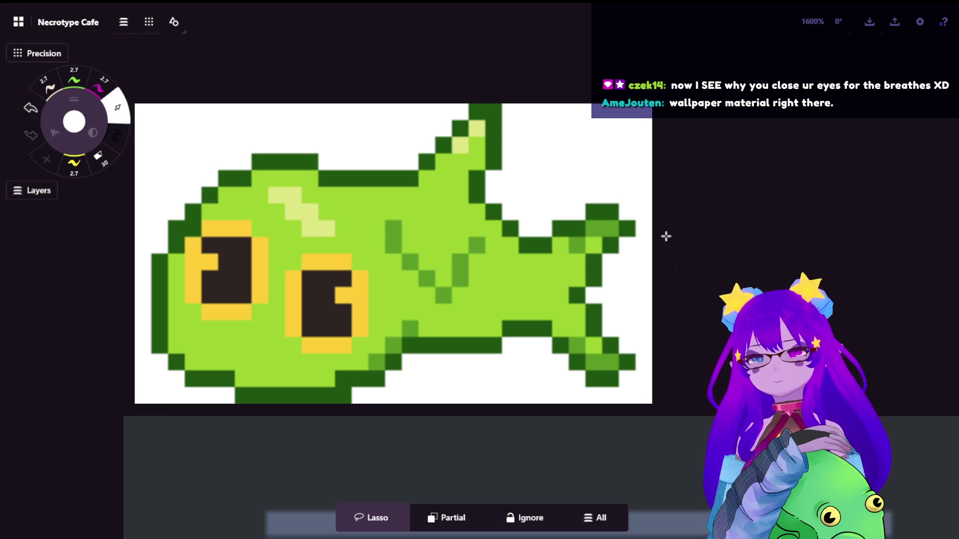
pyautogui.scroll(-20, 664, 229)
pyautogui.hscroll(10, 691, 290)
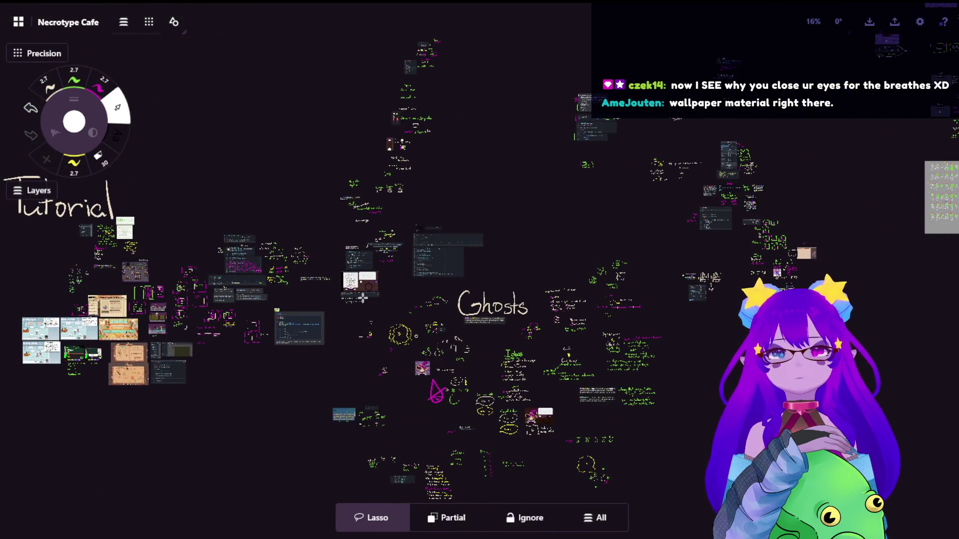
pyautogui.hscroll(-5, 445, 301)
pyautogui.scroll(10, 665, 338)
pyautogui.scroll(20, 403, 257)
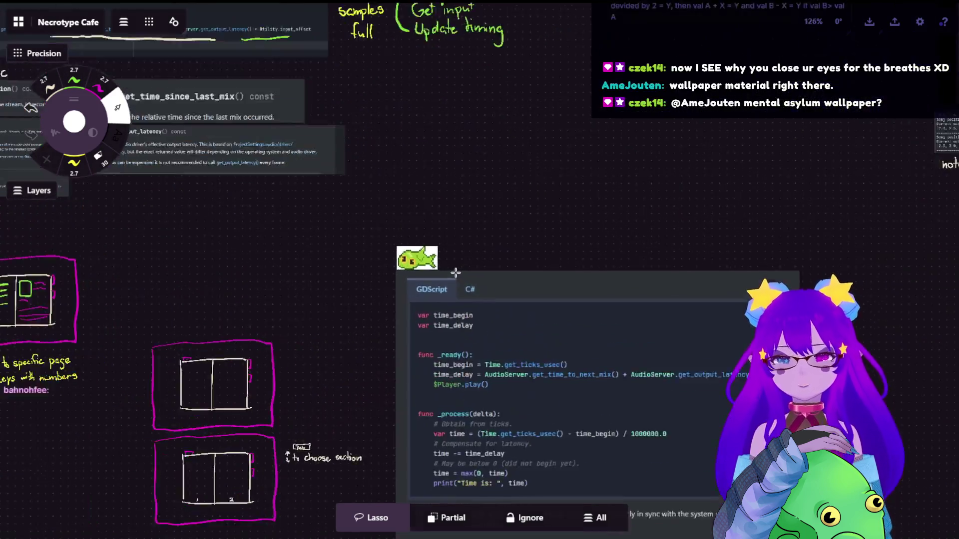
pyautogui.scroll(3, 403, 256)
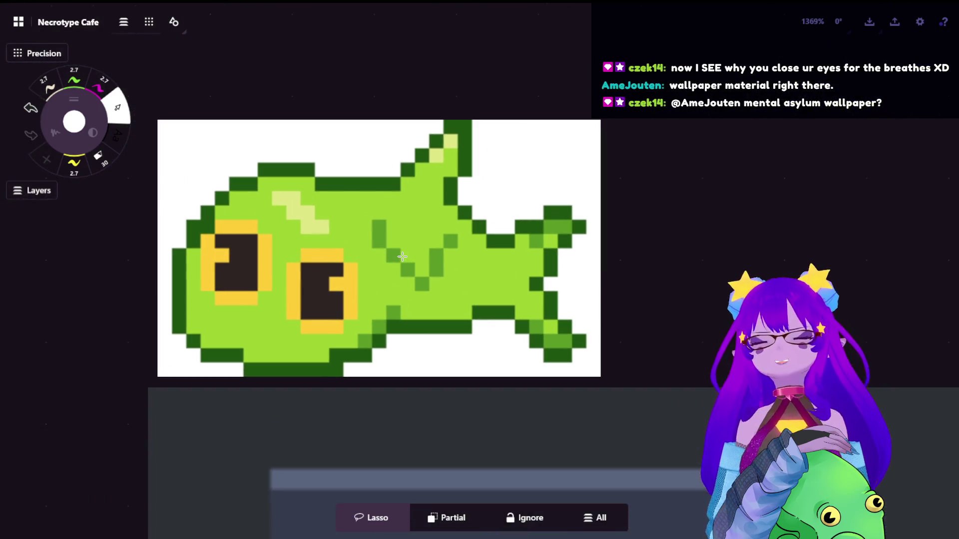
pyautogui.scroll(-1, 635, 300)
pyautogui.scroll(-20, 636, 307)
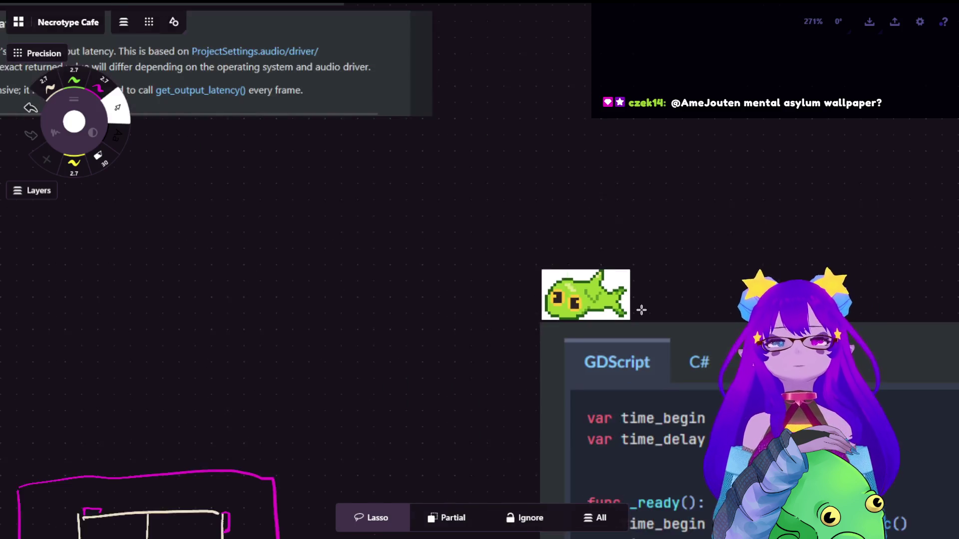
pyautogui.scroll(-1, 655, 292)
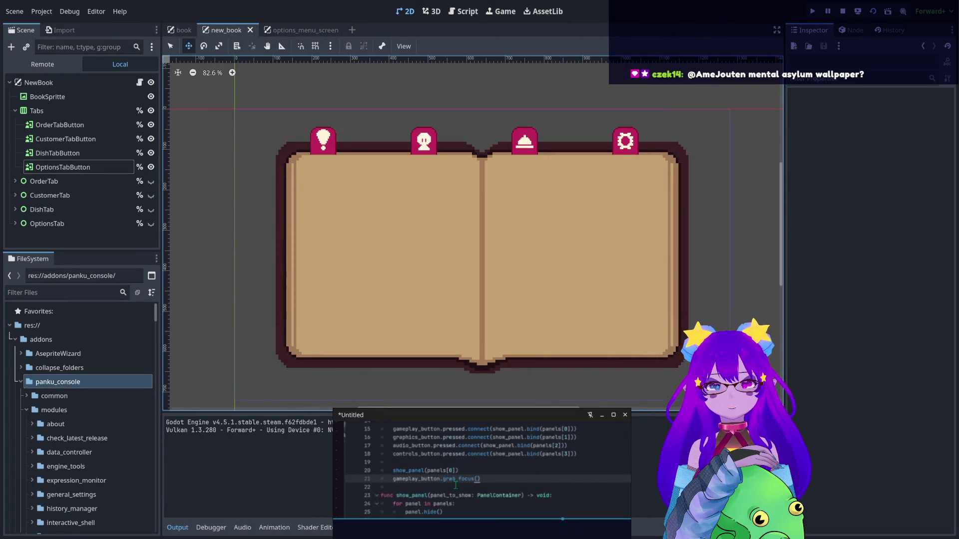
pyautogui.click(511, 14)
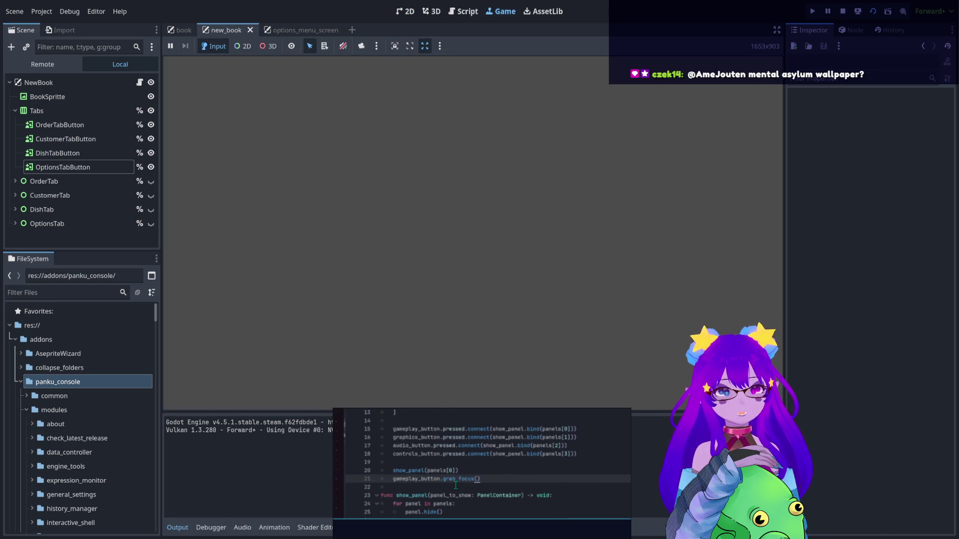
pyautogui.press('F5')
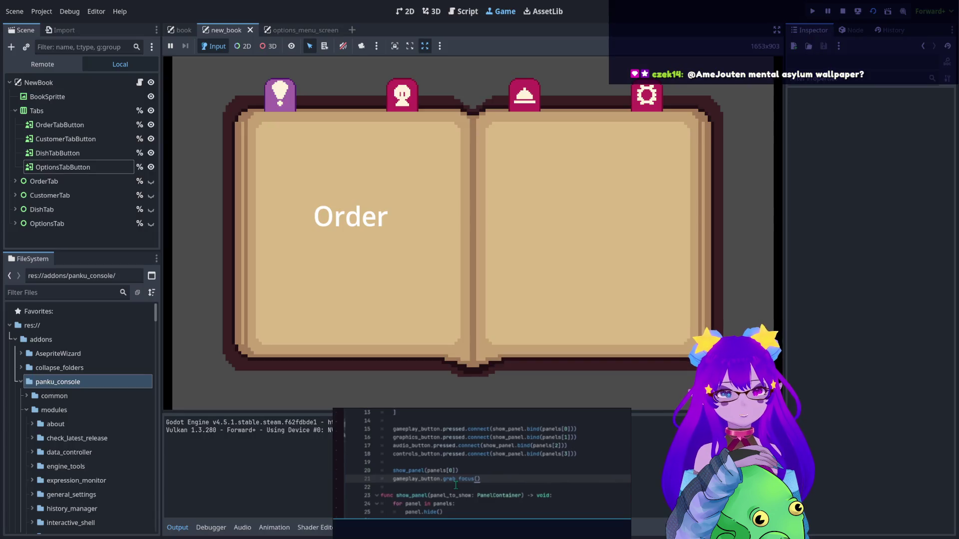
# Cycle the book's tabs with the arrow keys, ending on the Customer page
pyautogui.press('Right')
pyautogui.press('Right')
pyautogui.press('Right')
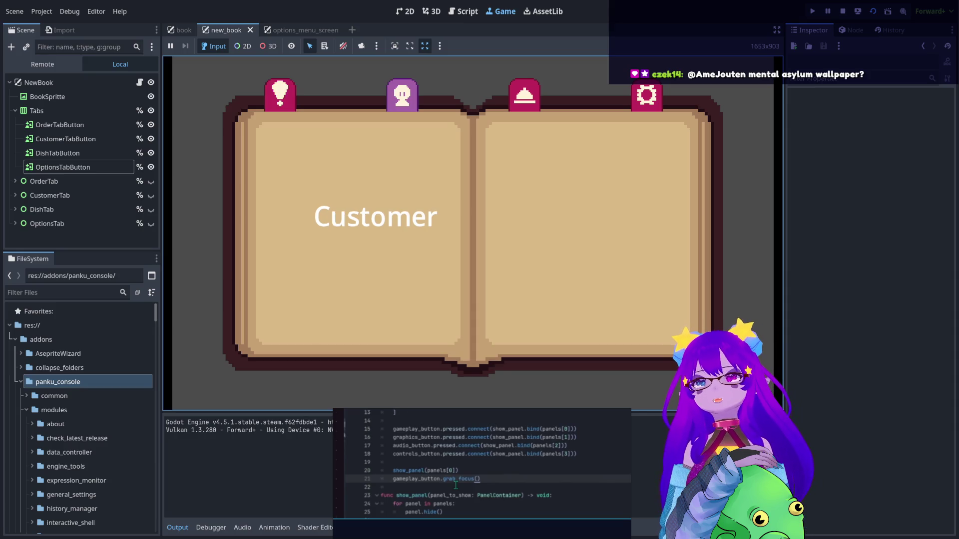
pyautogui.press('Left')
pyautogui.press('Left')
pyautogui.press('Left')
pyautogui.press('Right')
pyautogui.press('Right')
pyautogui.press('Right')
pyautogui.press('Left')
pyautogui.press('Left')
pyautogui.press('Left')
pyautogui.press('Right')
pyautogui.press('Right')
pyautogui.press('Right')
pyautogui.press('Left')
pyautogui.press('Left')
pyautogui.press('Left')
pyautogui.press('Right')
pyautogui.press('Right')
pyautogui.press('Right')
pyautogui.press('Left')
pyautogui.press('Left')
pyautogui.press('Left')
pyautogui.press('Right')
pyautogui.press('Left')
pyautogui.press('Right')
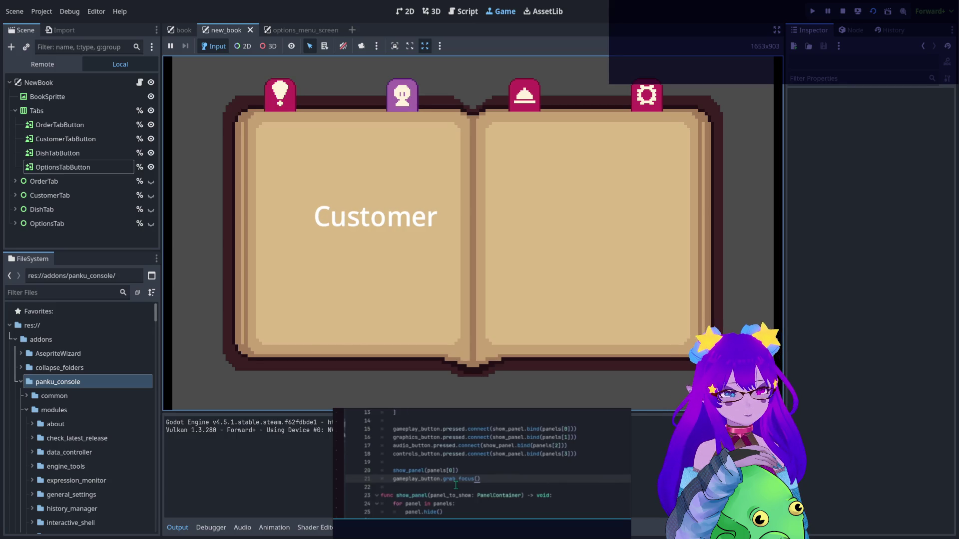
pyautogui.click(456, 485)
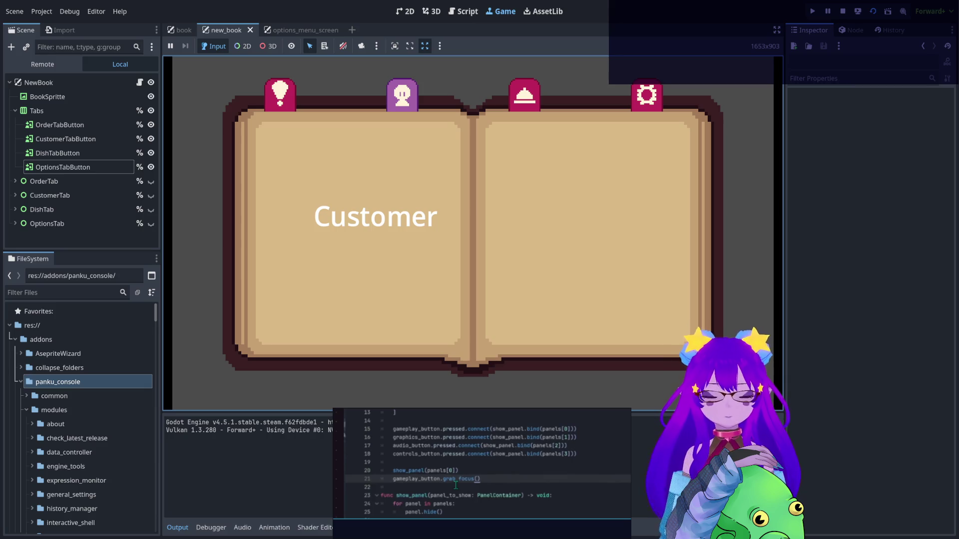
# Flip the book between the Order, Customer and Dish pages with the arrow keys
pyautogui.press('Left')
pyautogui.press('Right')
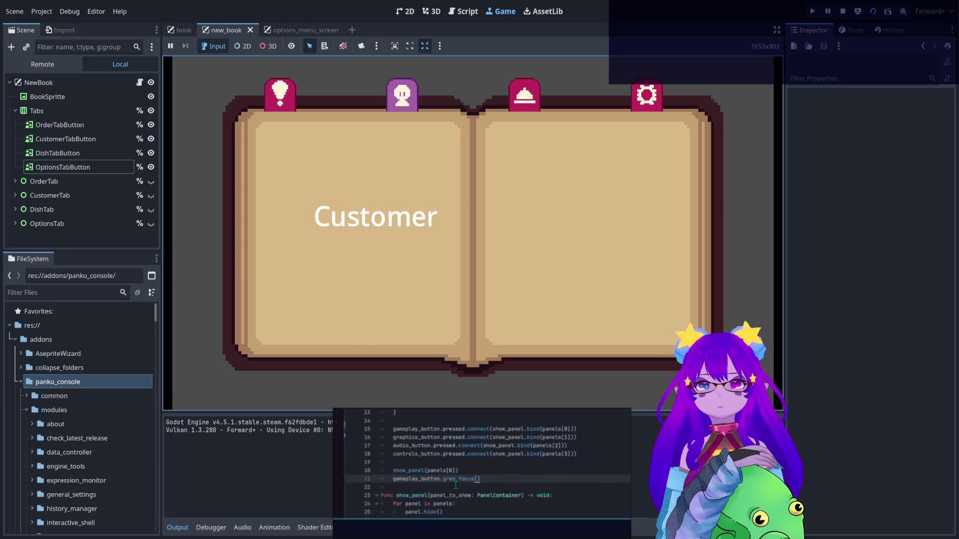
pyautogui.press('Left')
pyautogui.press('Right')
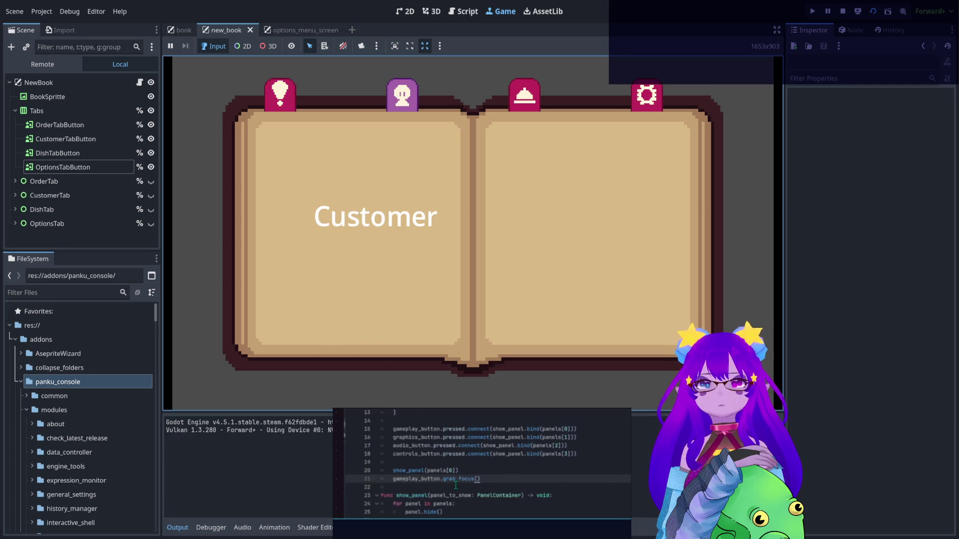
pyautogui.press('Right')
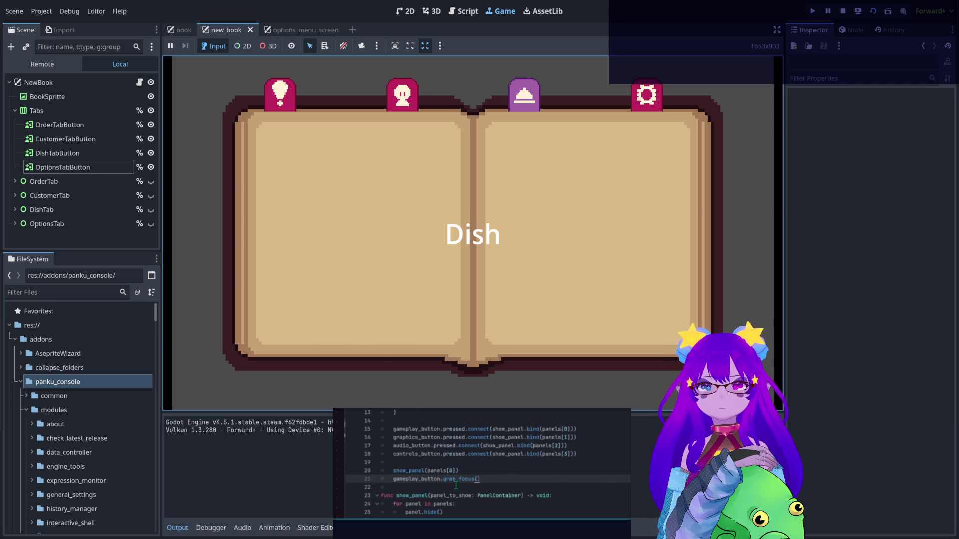
pyautogui.press('Left')
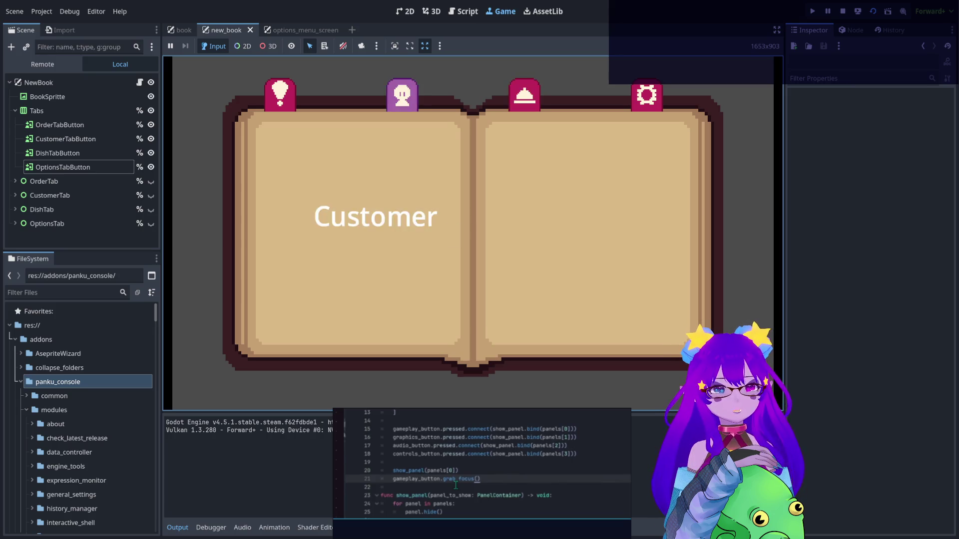
pyautogui.press('Right')
pyautogui.press('Left')
pyautogui.press('Left')
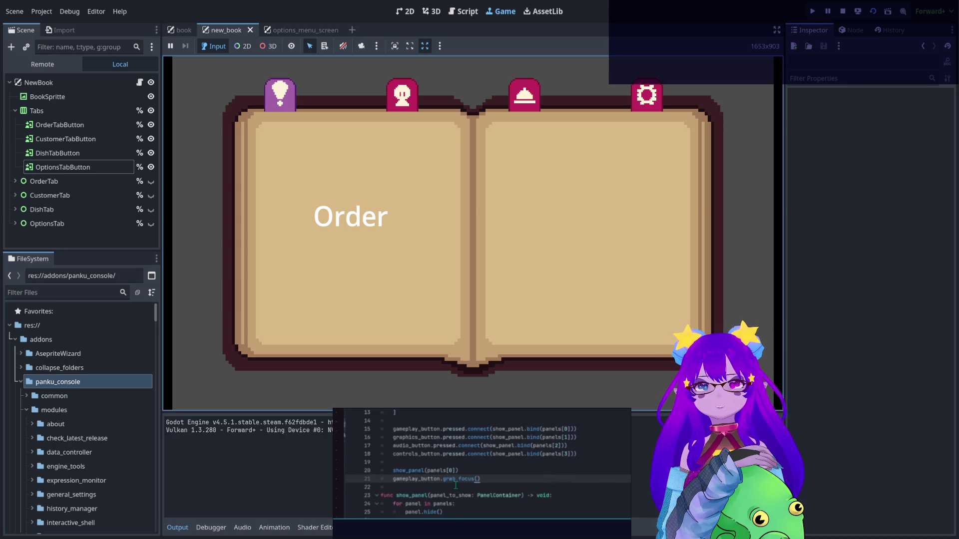
pyautogui.press('Right')
# Toggle between the Order and Customer pages again, then launch the main café game
pyautogui.press('Left')
pyautogui.press('Right')
pyautogui.press('Left')
pyautogui.press('Right')
pyautogui.press('Left')
pyautogui.press('Right')
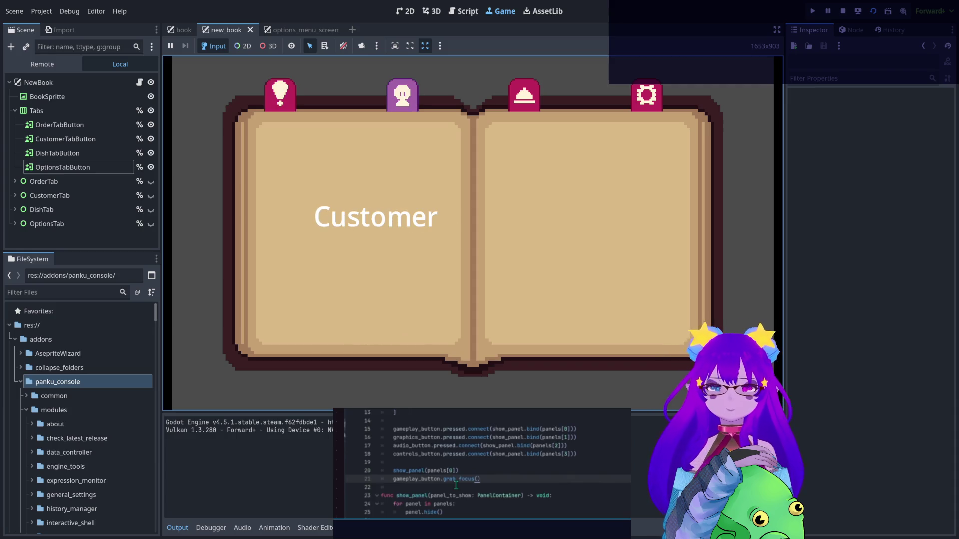
pyautogui.press('Right')
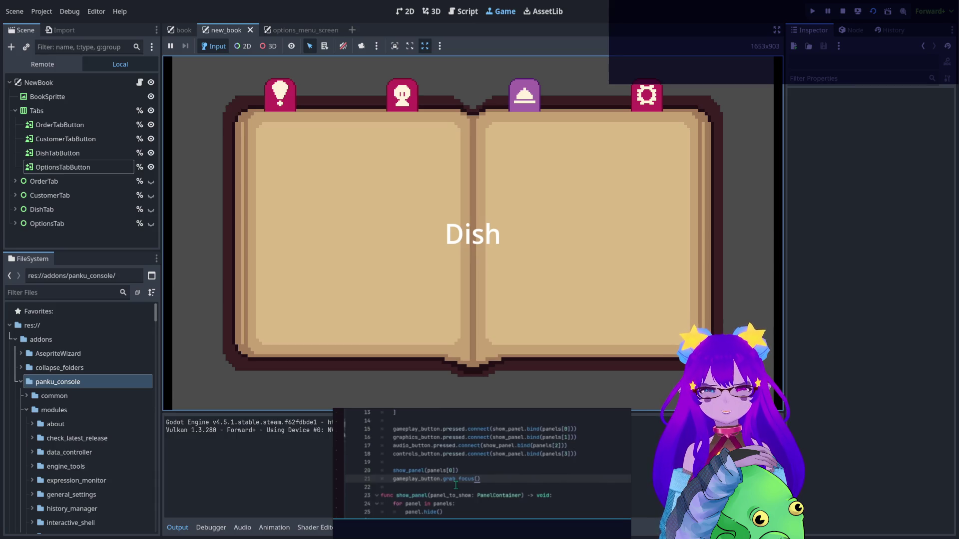
pyautogui.press('F6')
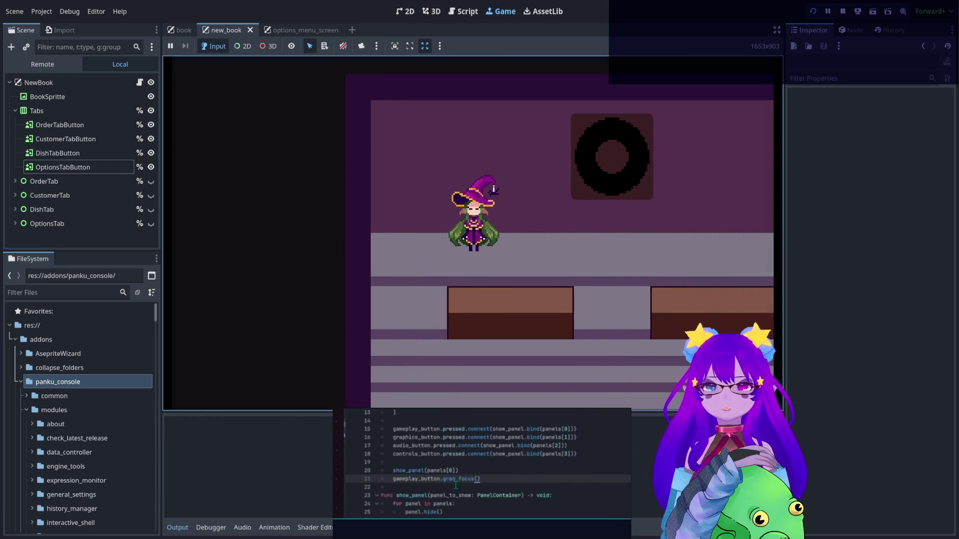
# Walk the witch behind the counter and test opening the book with Tab
pyautogui.press('Tab')
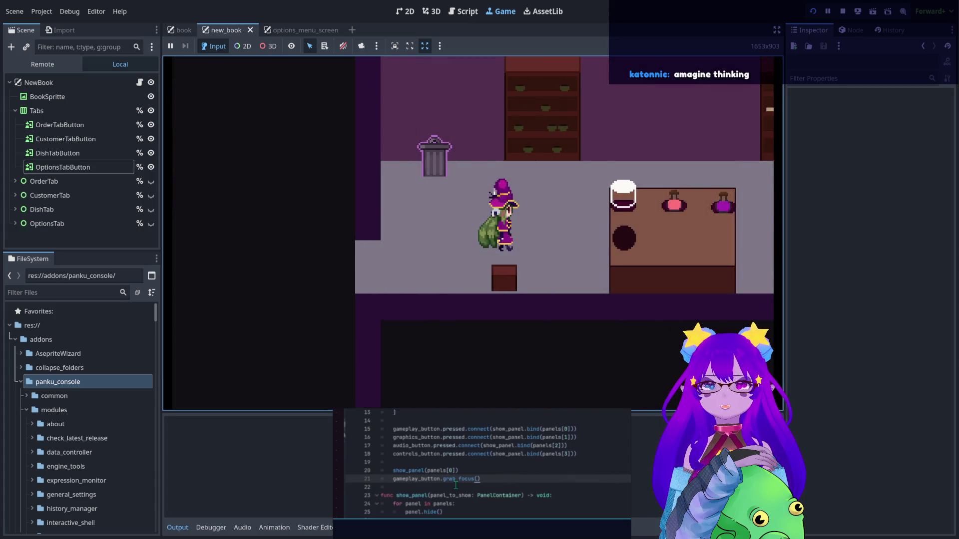
pyautogui.press('d')
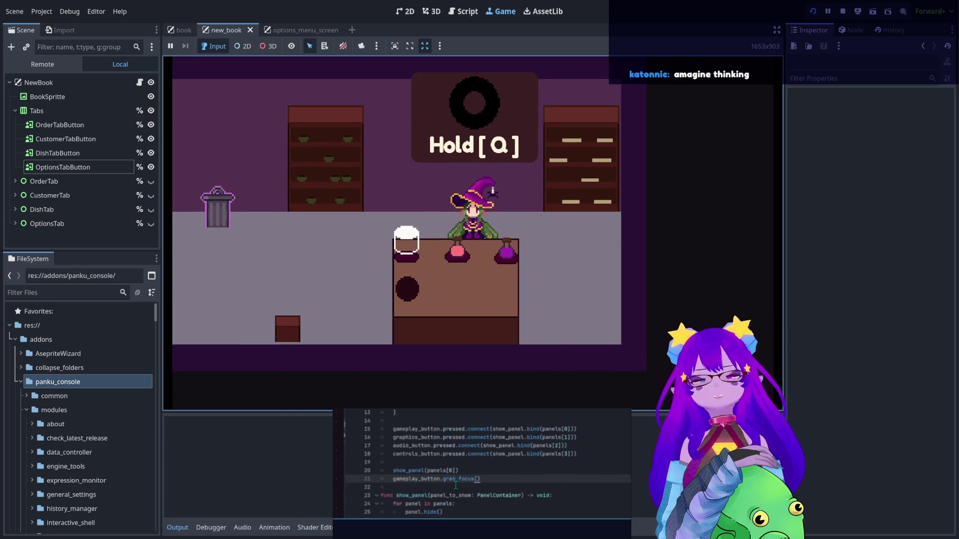
pyautogui.press('Tab')
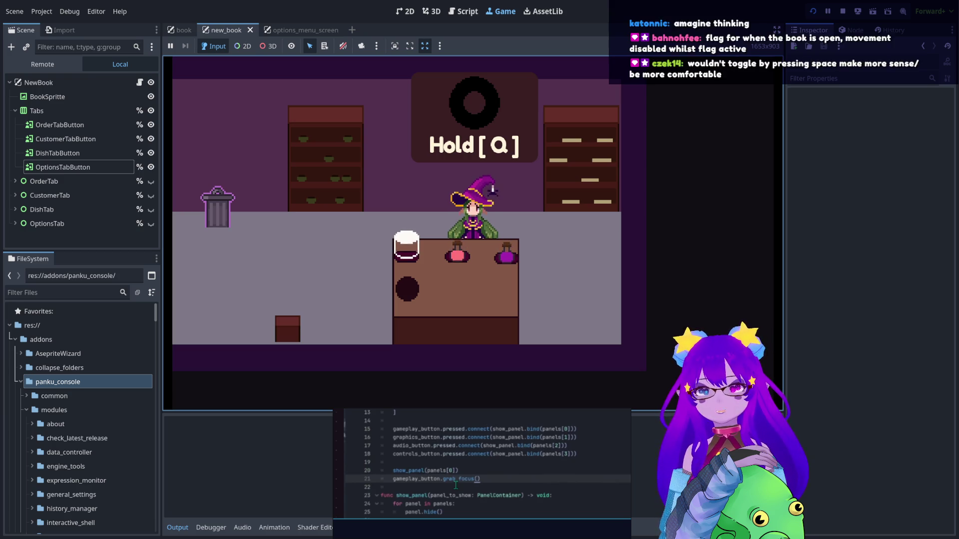
pyautogui.press('Tab')
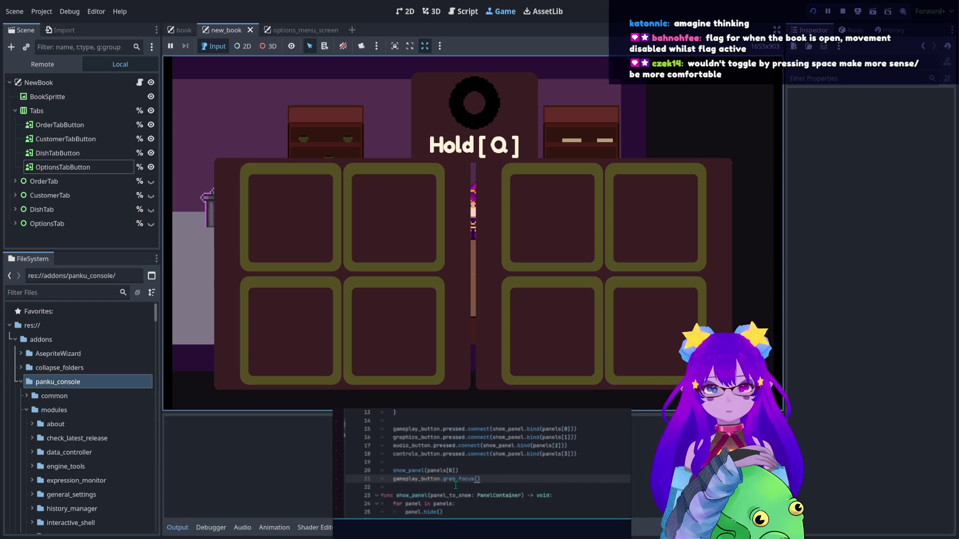
pyautogui.press('Tab')
pyautogui.press('Tab')
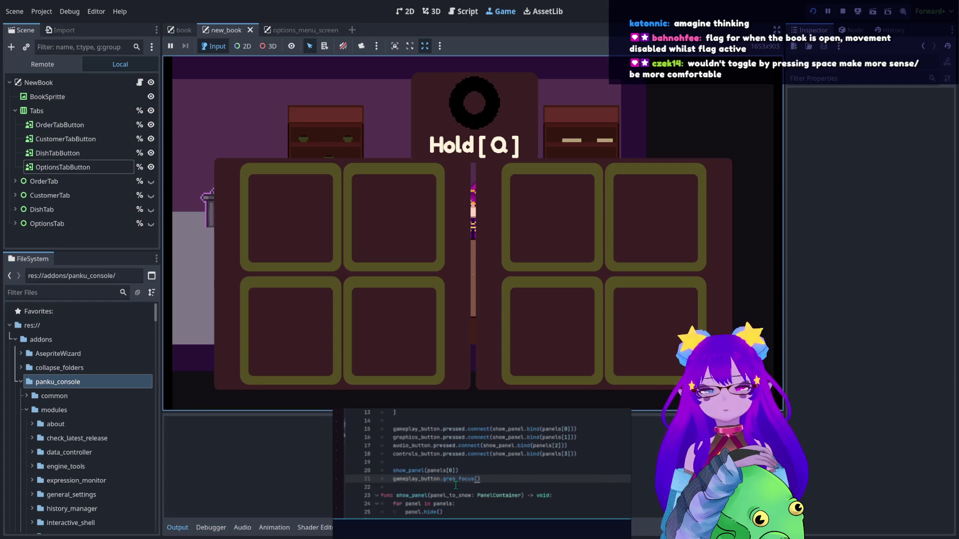
# Toggle the book closed with Tab and walk the witch right to the counter
pyautogui.press('Tab')
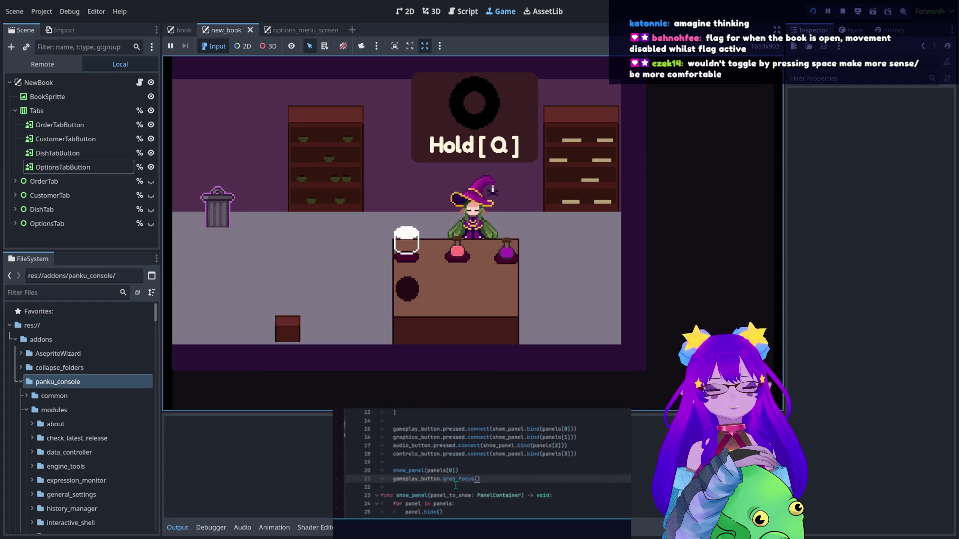
pyautogui.press('Tab')
pyautogui.press('Tab')
pyautogui.press('Tab')
pyautogui.press('a')
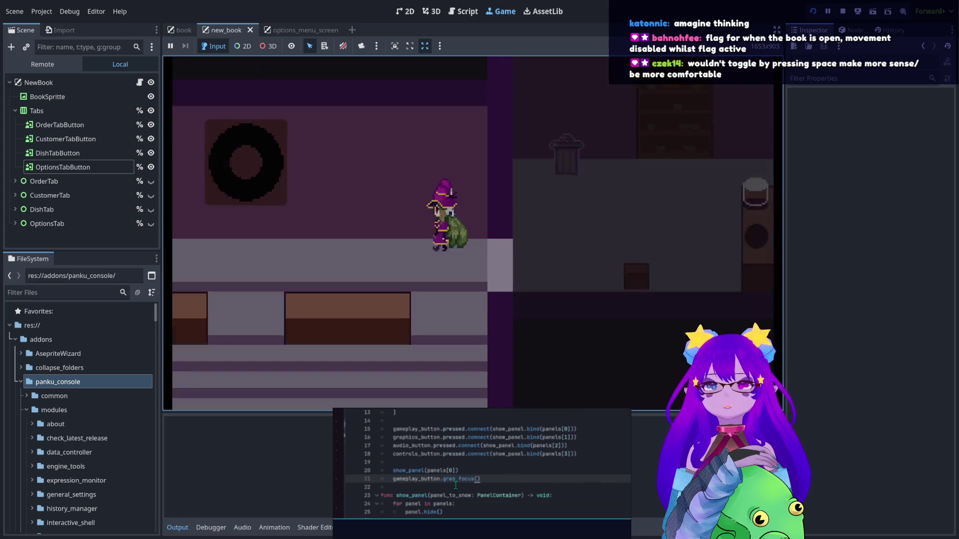
pyautogui.press('Tab')
pyautogui.press('Tab')
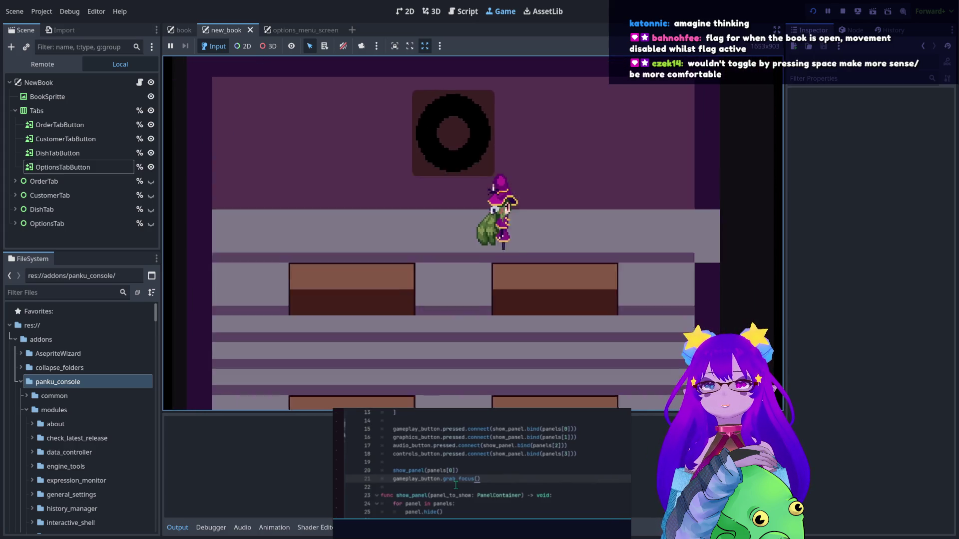
pyautogui.press('Tab')
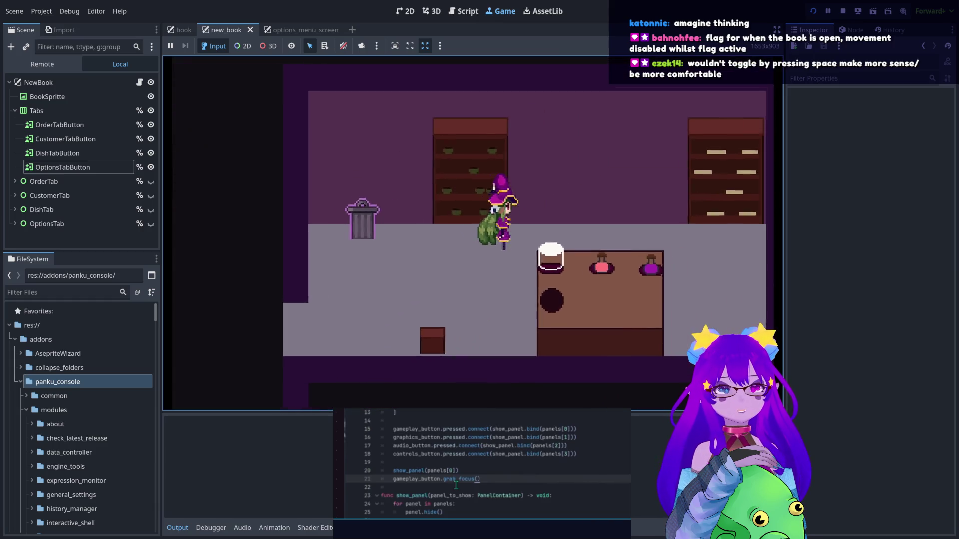
pyautogui.press('d')
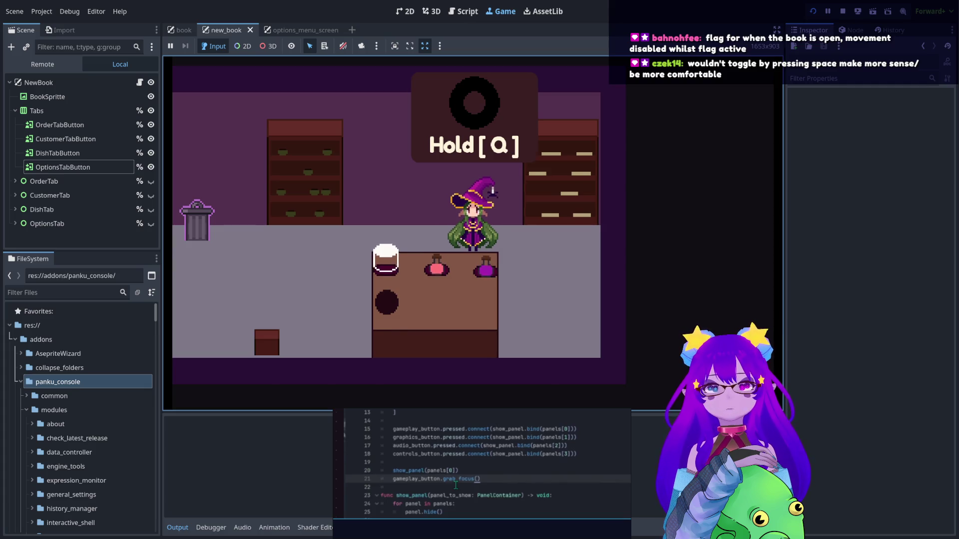
# Toggle the book open and closed with Q while walking the witch around the café
pyautogui.press('q')
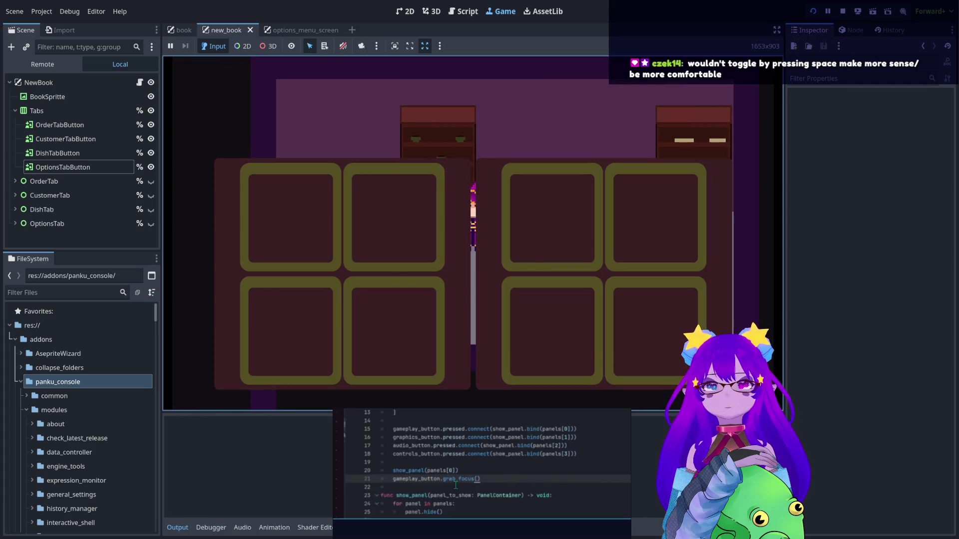
pyautogui.press('q')
pyautogui.press('q')
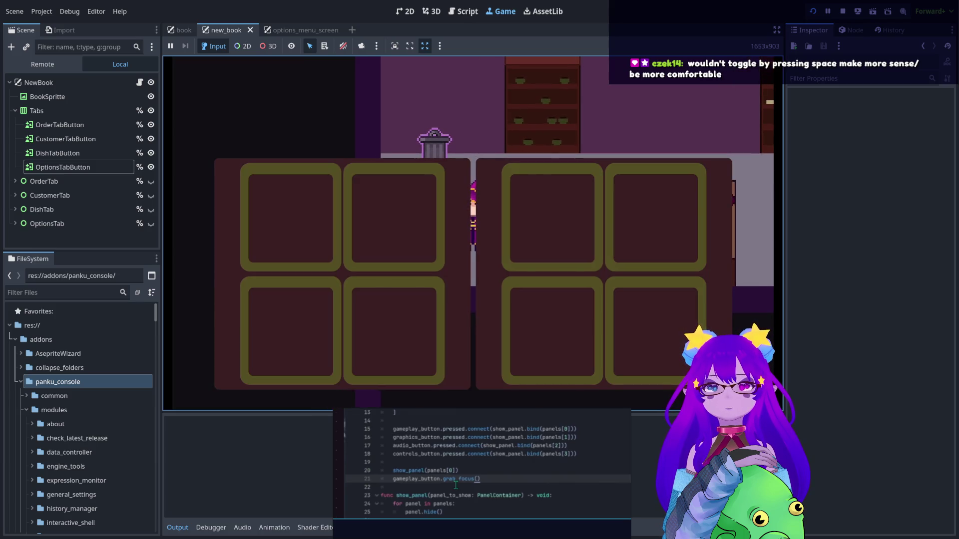
pyautogui.press('q')
pyautogui.press('s')
pyautogui.press('q')
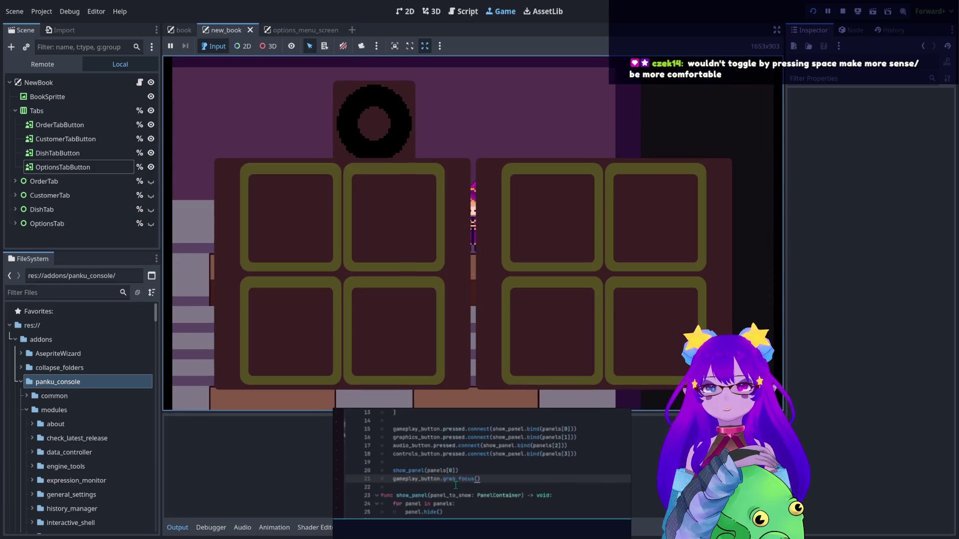
pyautogui.press('q')
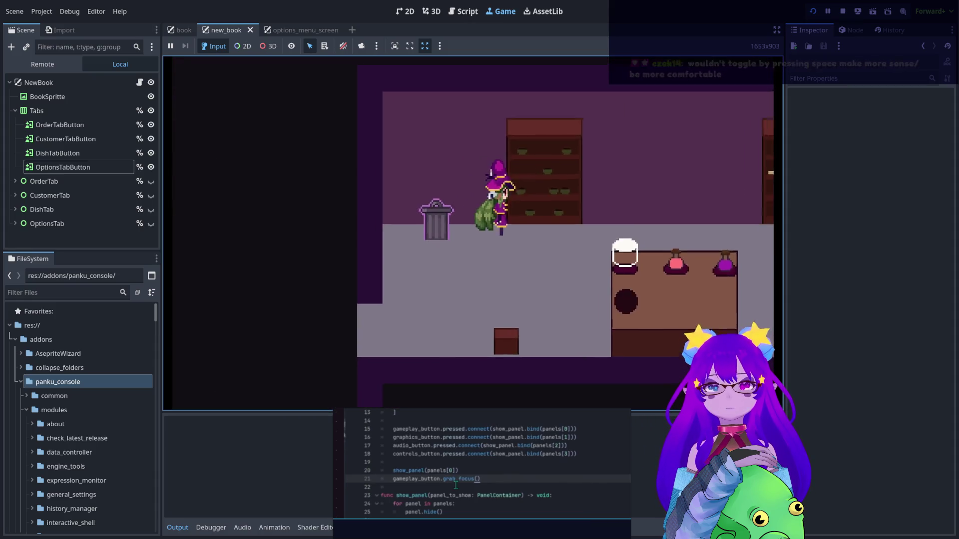
pyautogui.press('q')
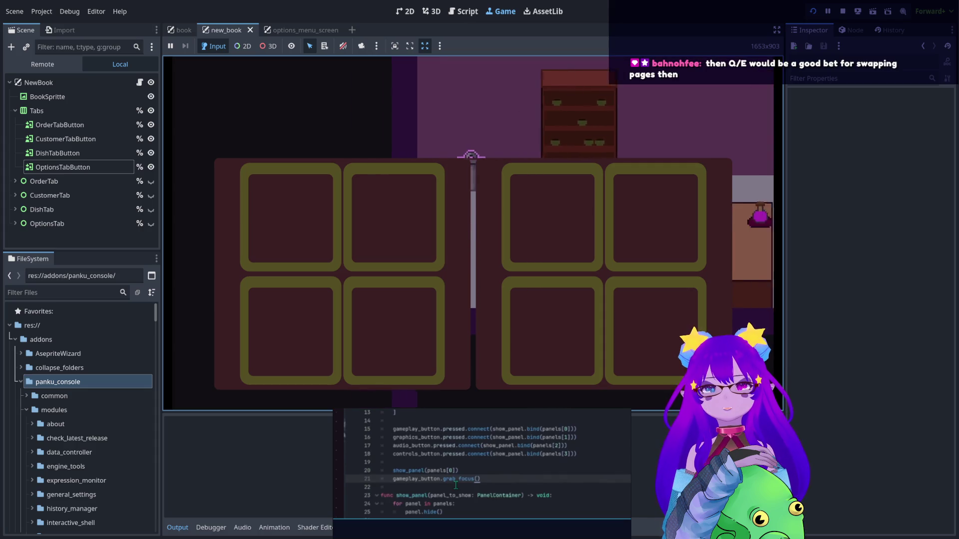
# Test closing and reopening the book with Escape and Tab
pyautogui.press('Escape')
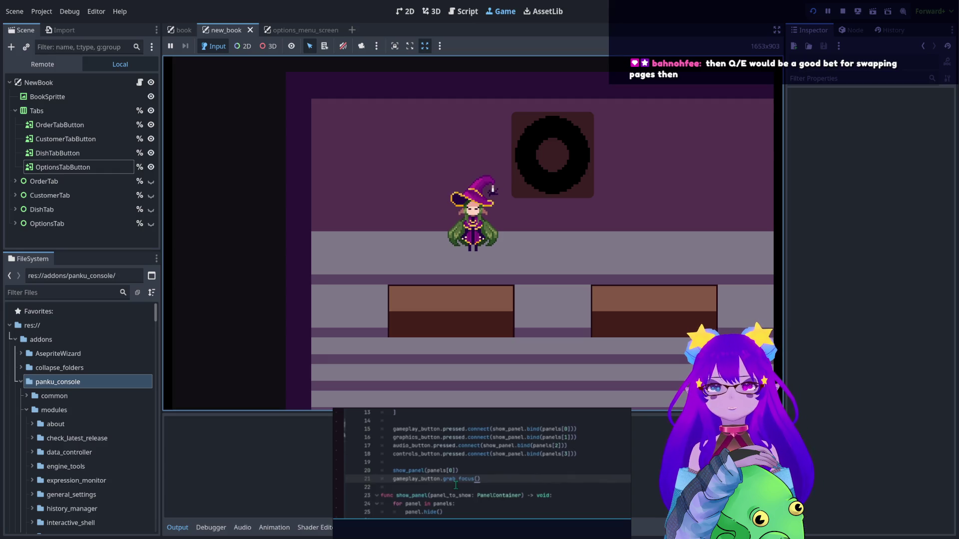
pyautogui.press('Escape')
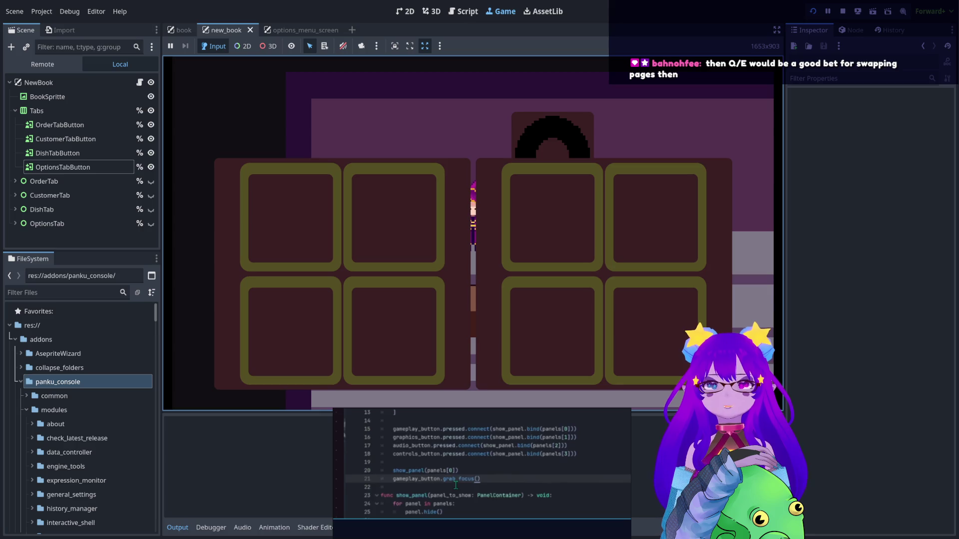
pyautogui.press('Escape')
pyautogui.press('Escape')
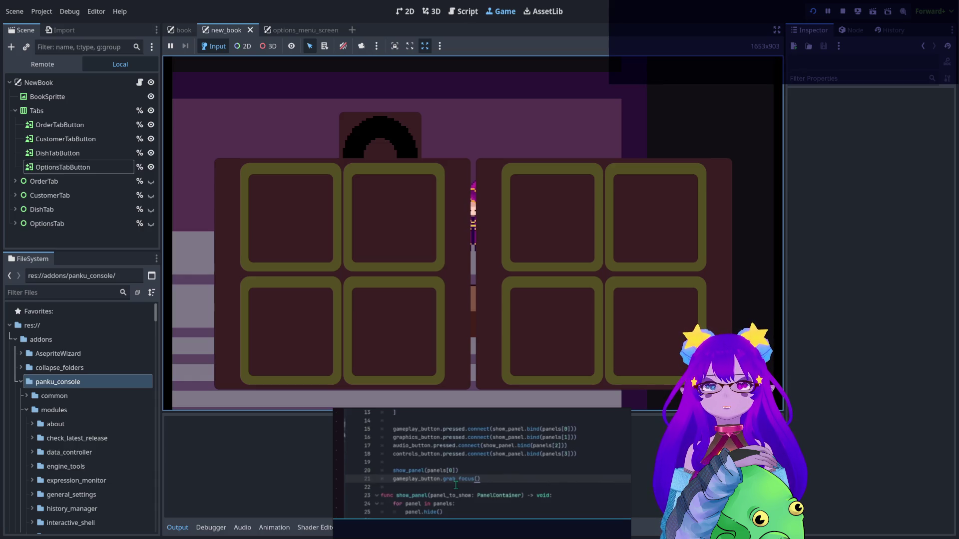
pyautogui.press('Escape')
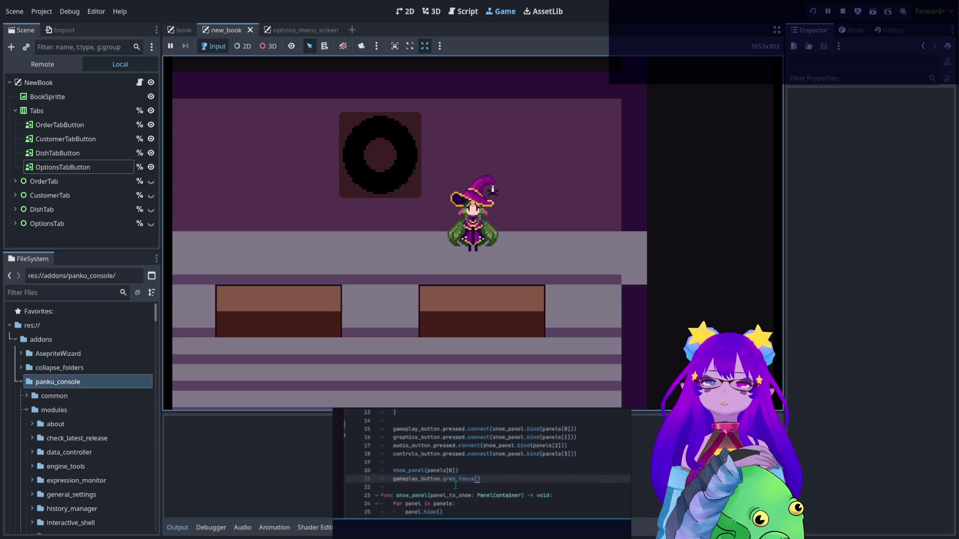
pyautogui.press('Tab')
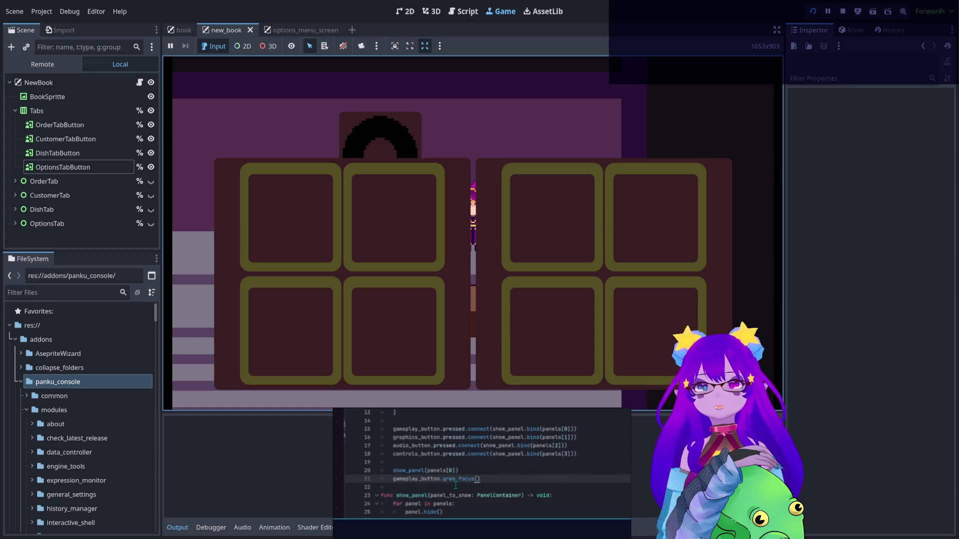
pyautogui.press('Tab')
# Check the new_book.gd script and the book scene layout, then return to the running game
pyautogui.click(464, 11)
pyautogui.click(495, 16)
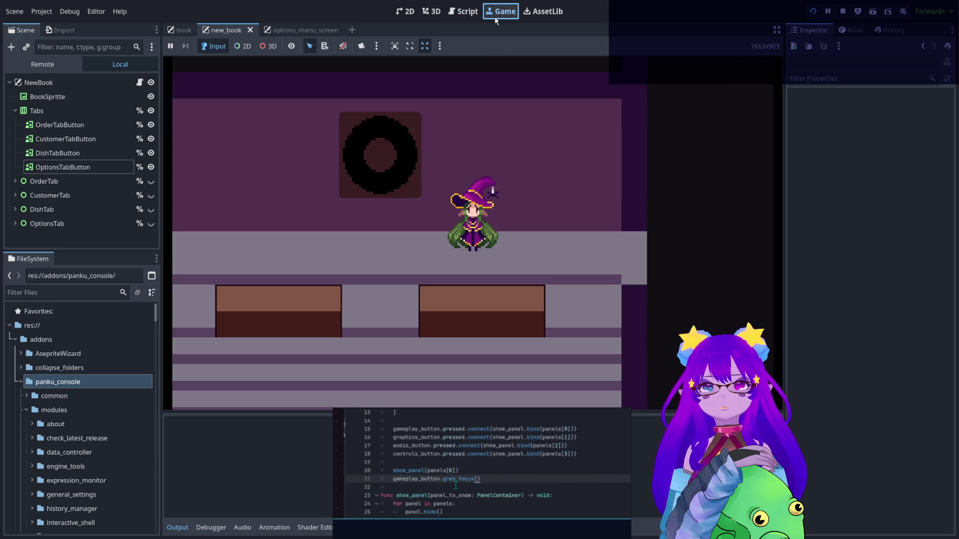
pyautogui.click(405, 11)
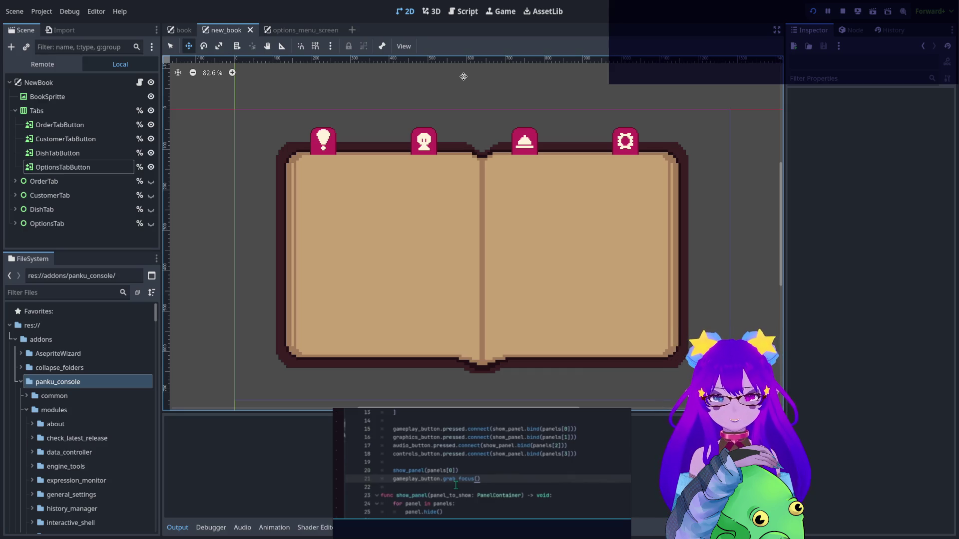
pyautogui.click(503, 12)
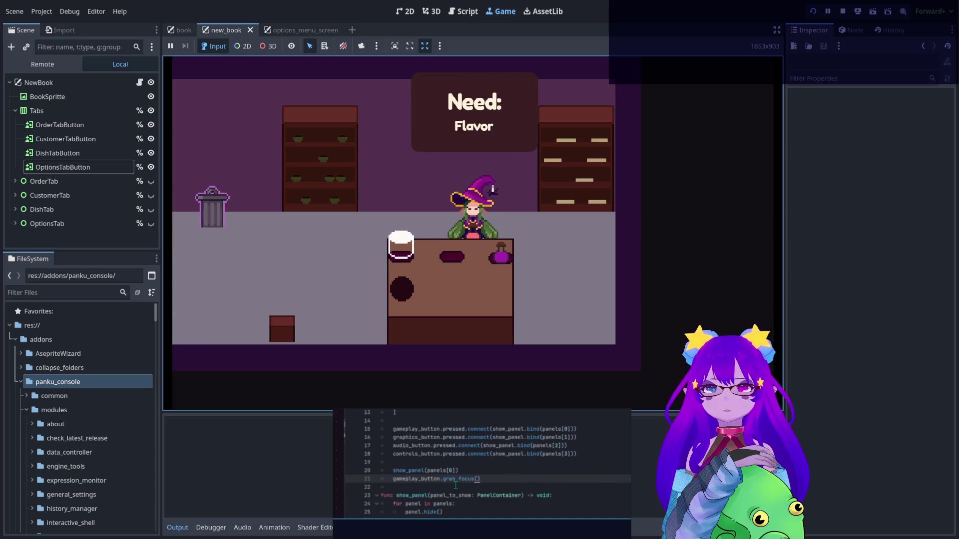
# Open and close the book repeatedly with Q, walking the witch to the left
pyautogui.press('q')
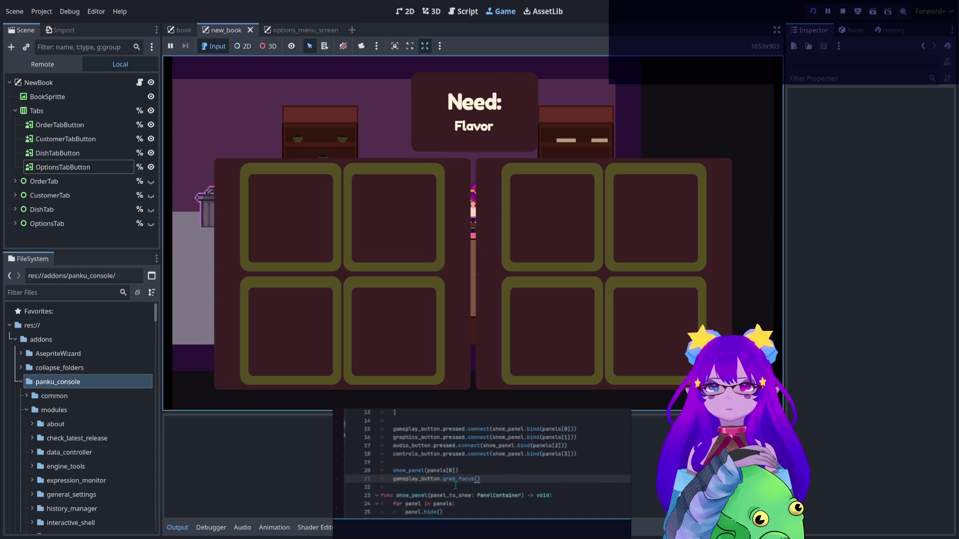
pyautogui.press('q')
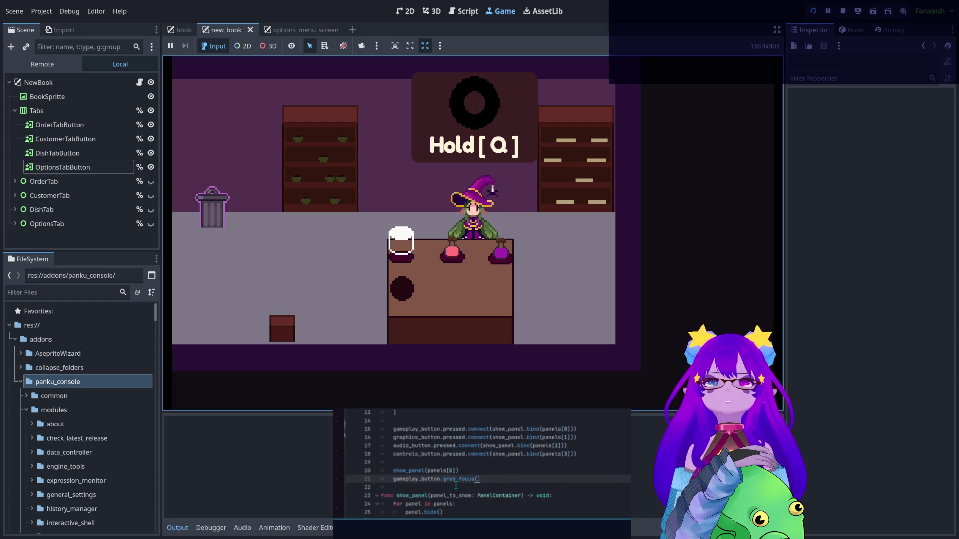
pyautogui.press('q')
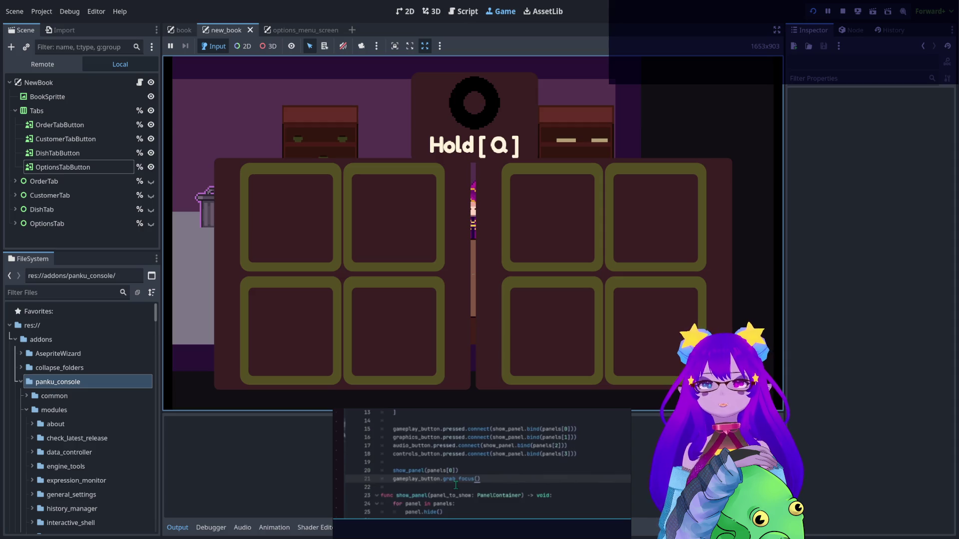
pyautogui.press('q')
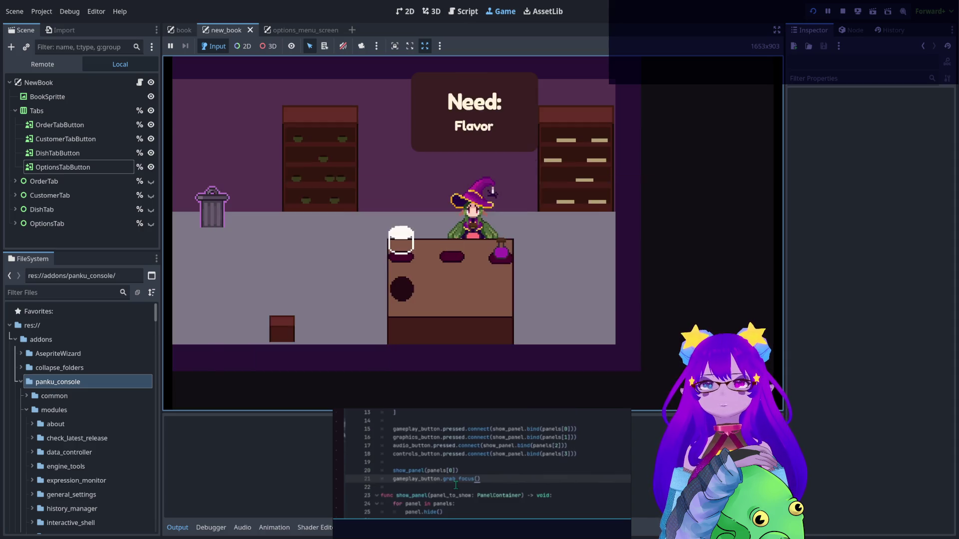
pyautogui.press('a')
pyautogui.press('q')
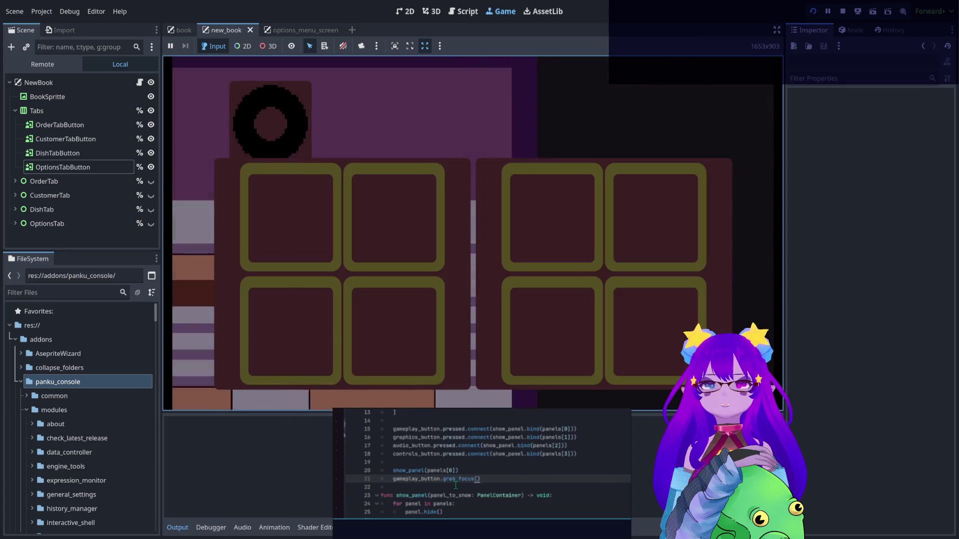
pyautogui.press('q')
# Keep toggling the book with Q while walking the witch between the counter and the left
pyautogui.press('q')
pyautogui.press('q')
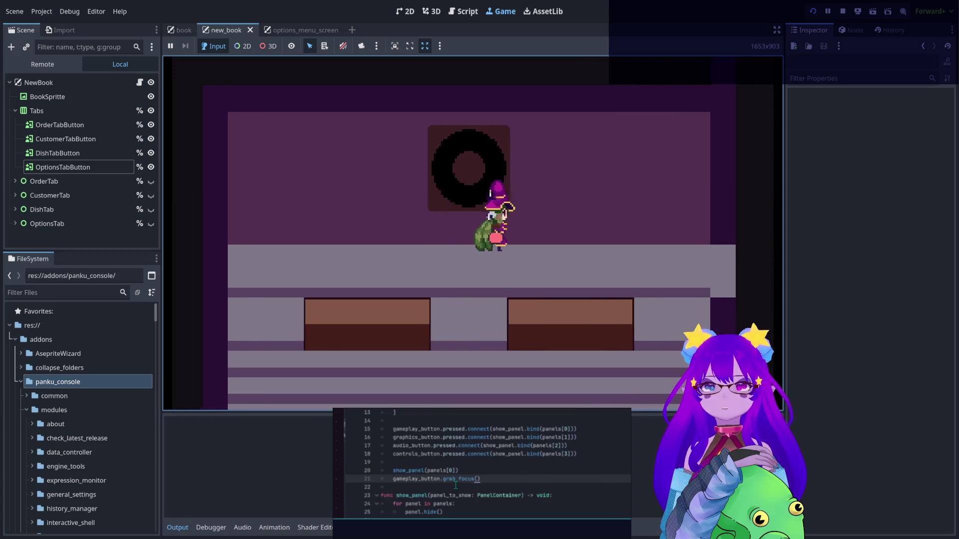
pyautogui.press('a')
pyautogui.press('q')
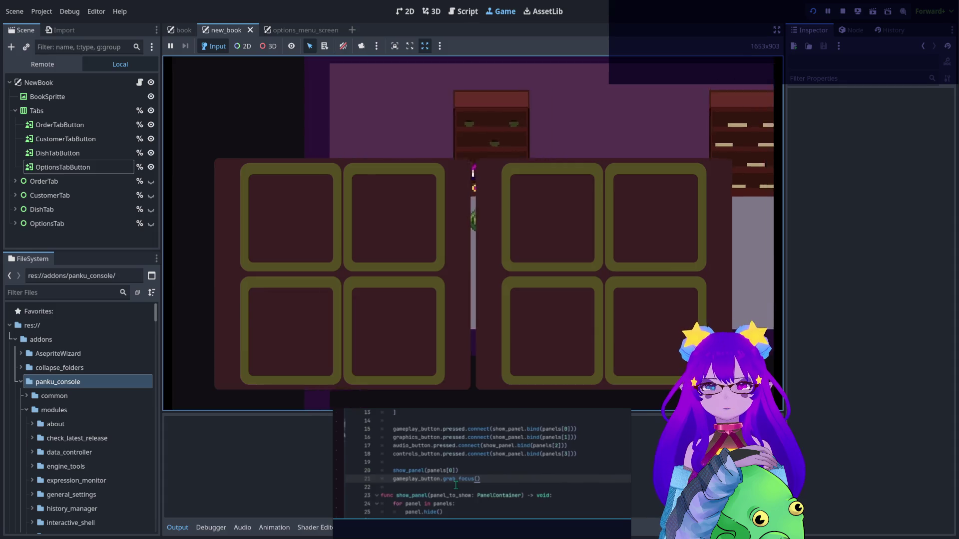
pyautogui.press('q')
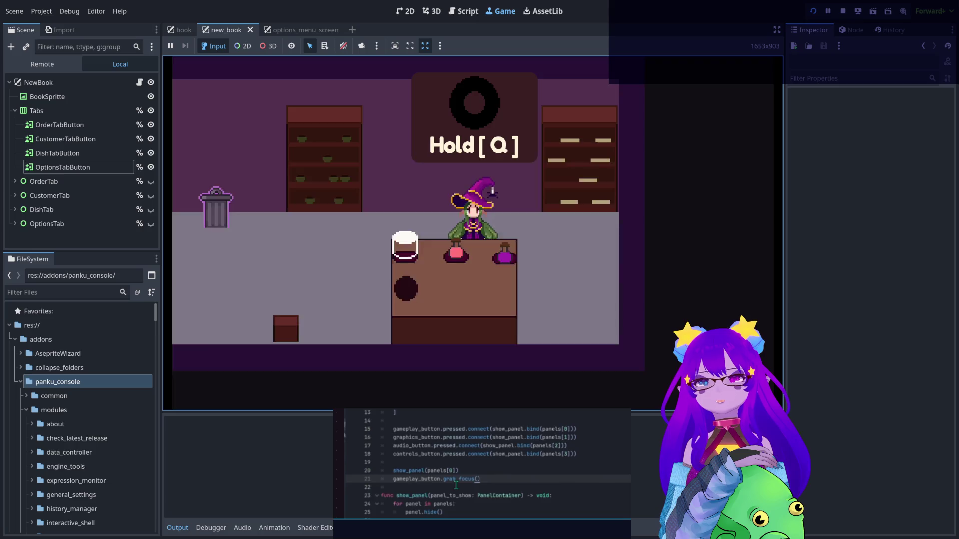
pyautogui.press('q')
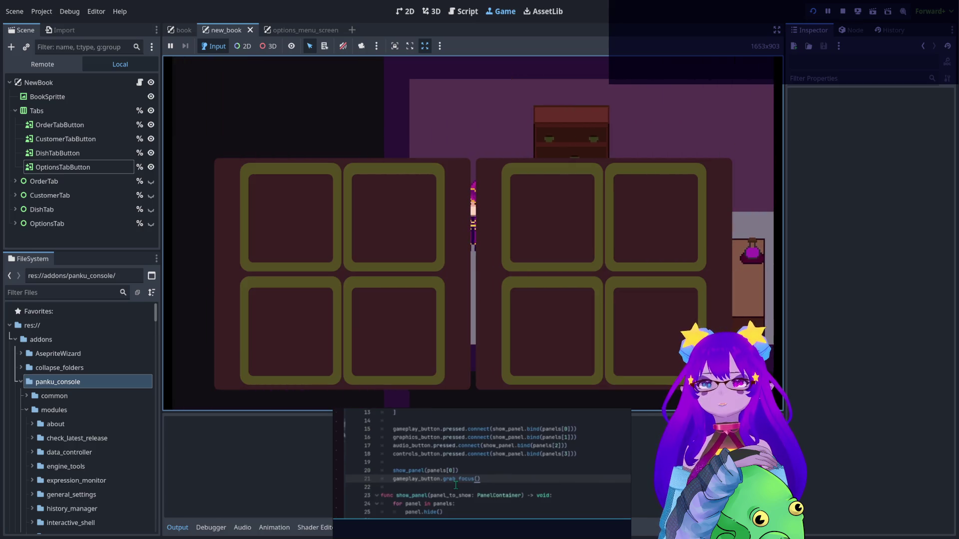
pyautogui.press('q')
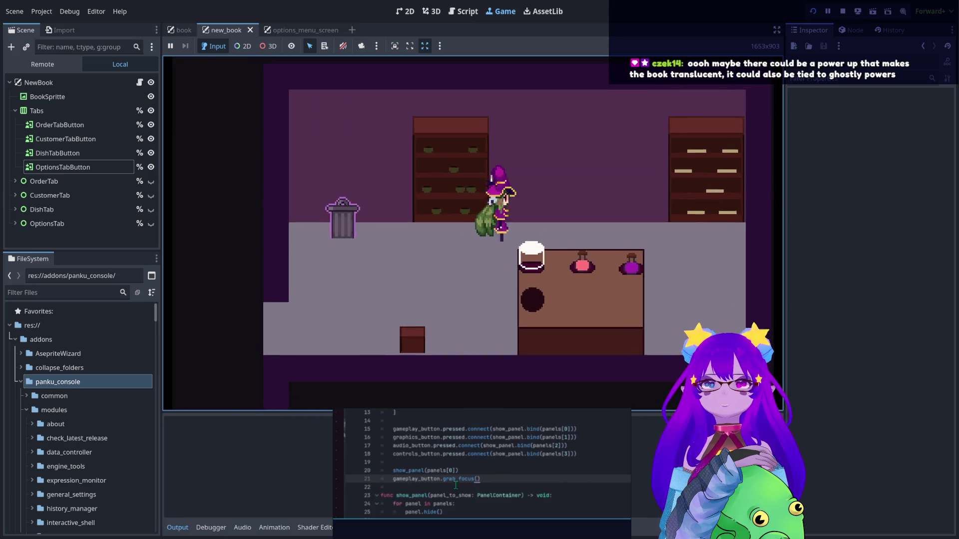
pyautogui.press('d')
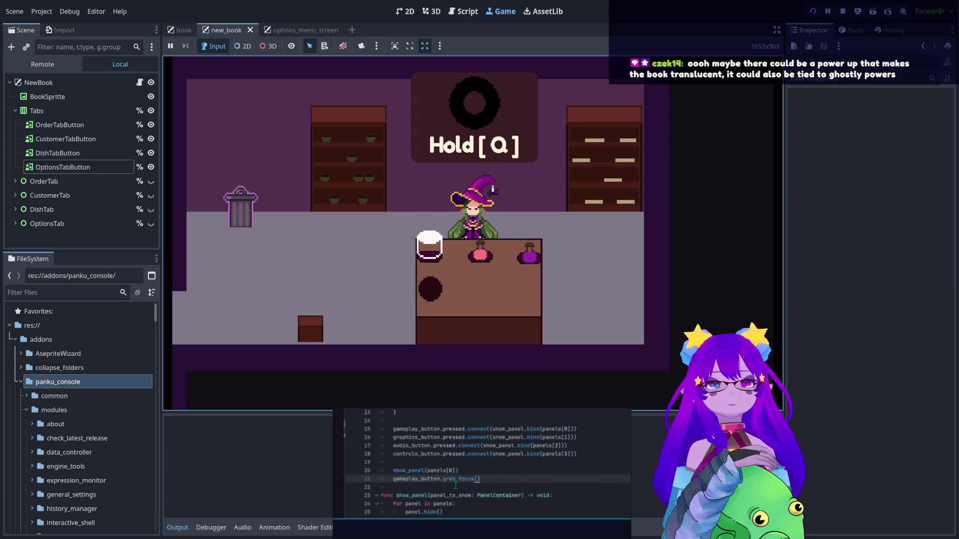
pyautogui.press('a')
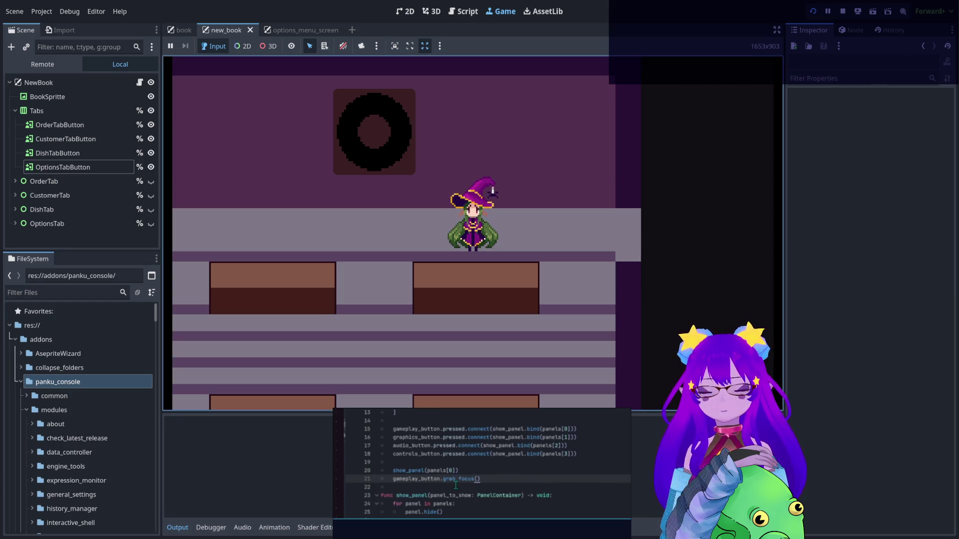
# Open and close the game's book with Tab, then several more times with E
pyautogui.press('Tab')
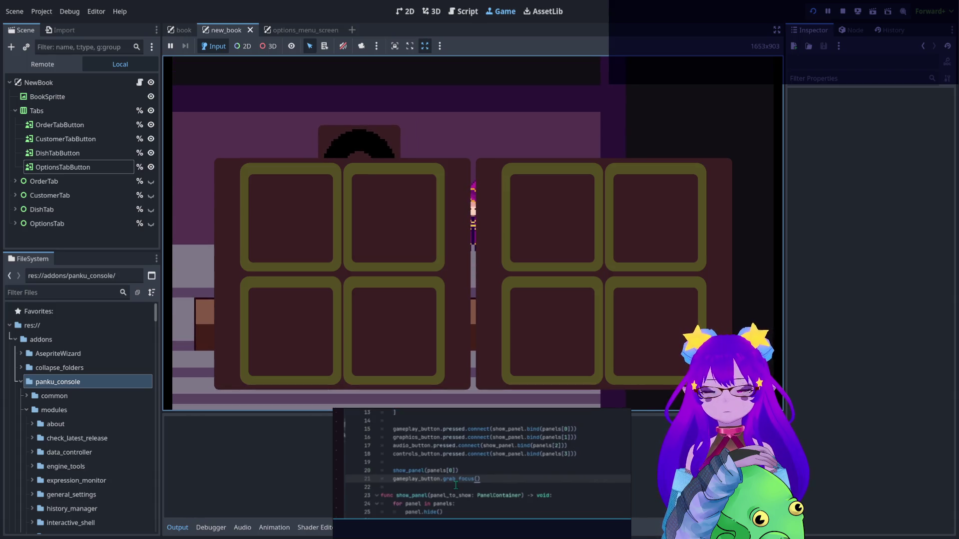
pyautogui.press('Tab')
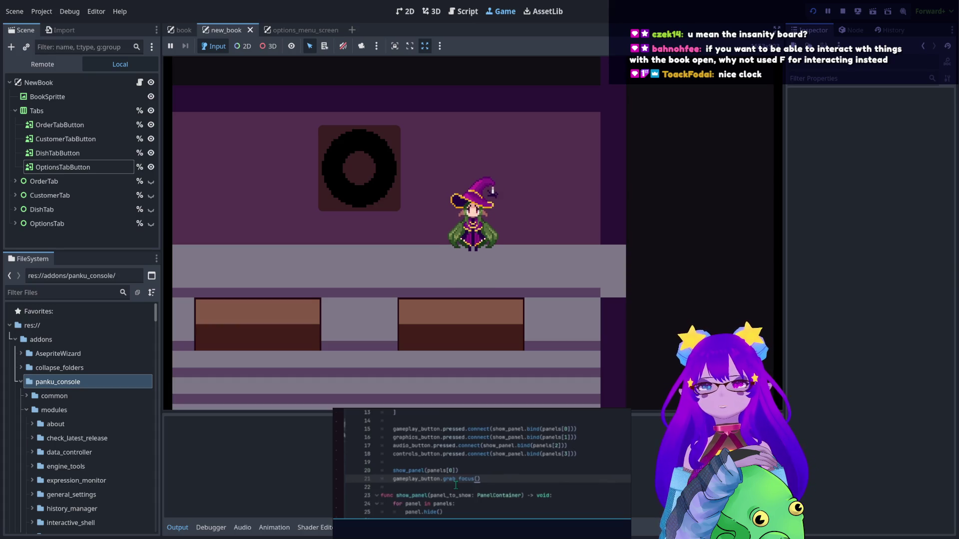
pyautogui.press('e')
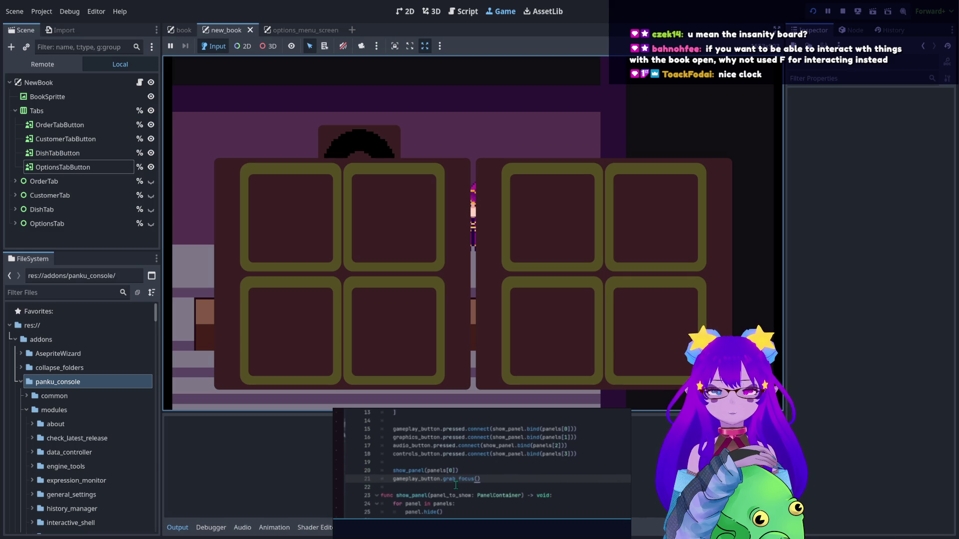
pyautogui.press('e')
pyautogui.press('e')
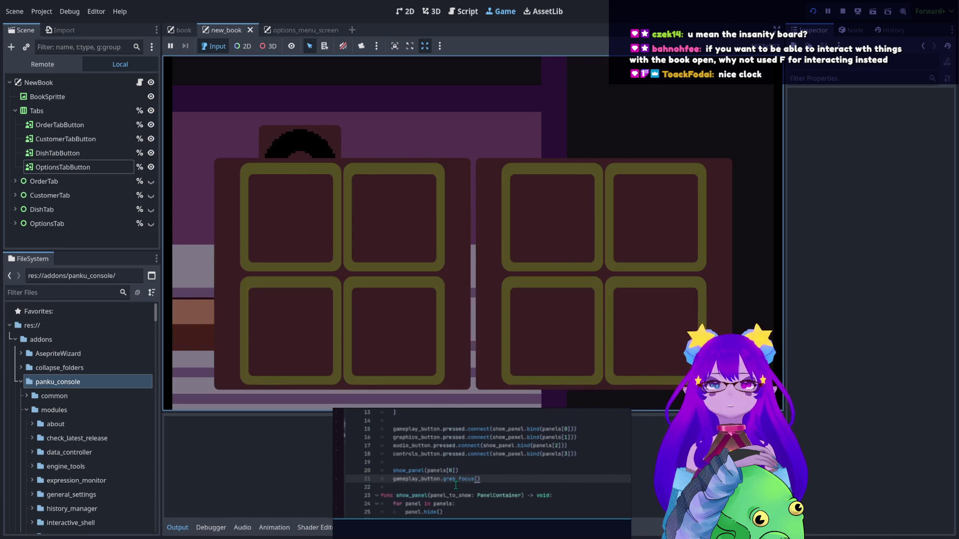
pyautogui.press('e')
pyautogui.press('e')
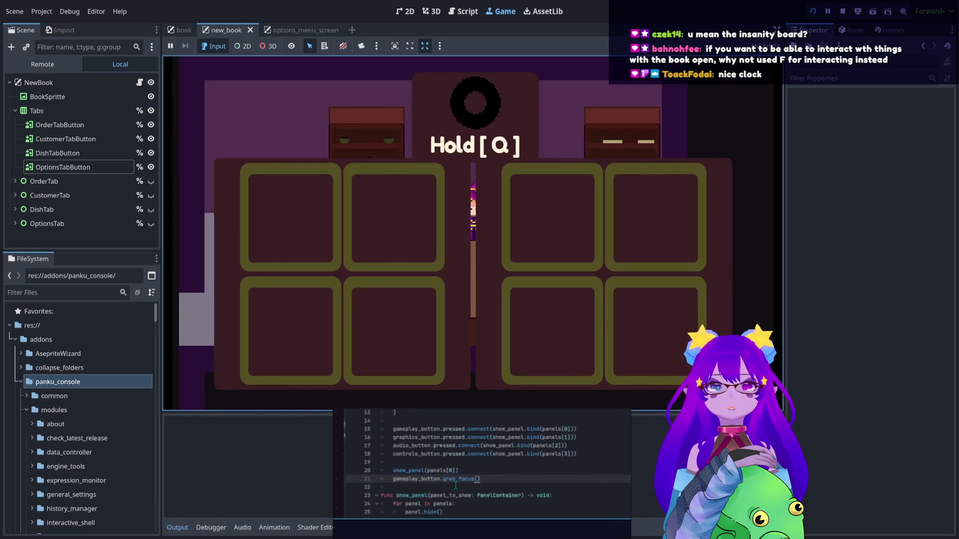
pyautogui.press('e')
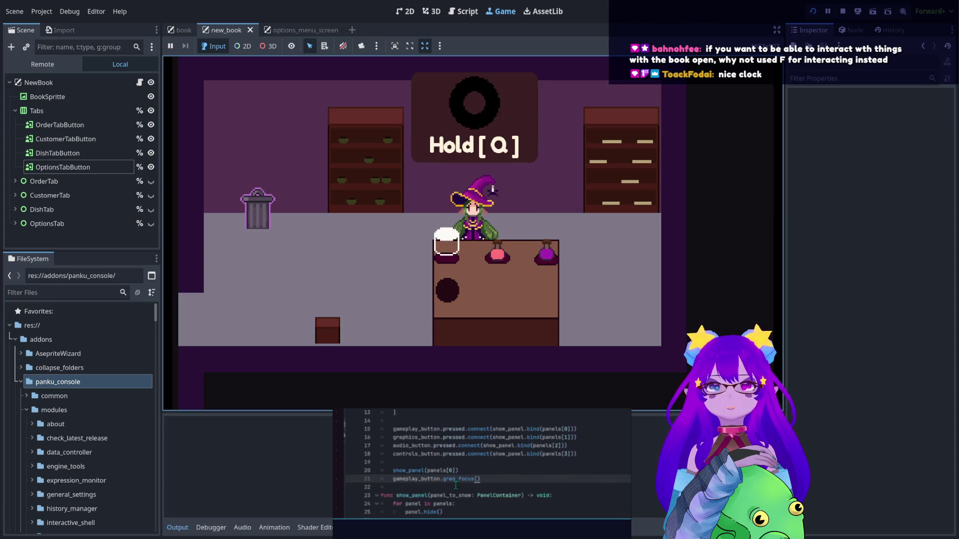
pyautogui.press('e')
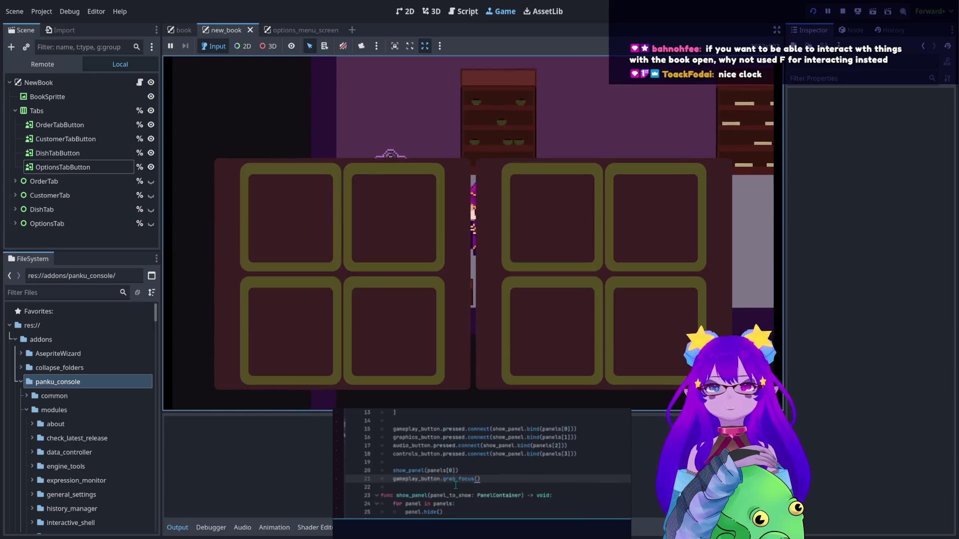
pyautogui.press('e')
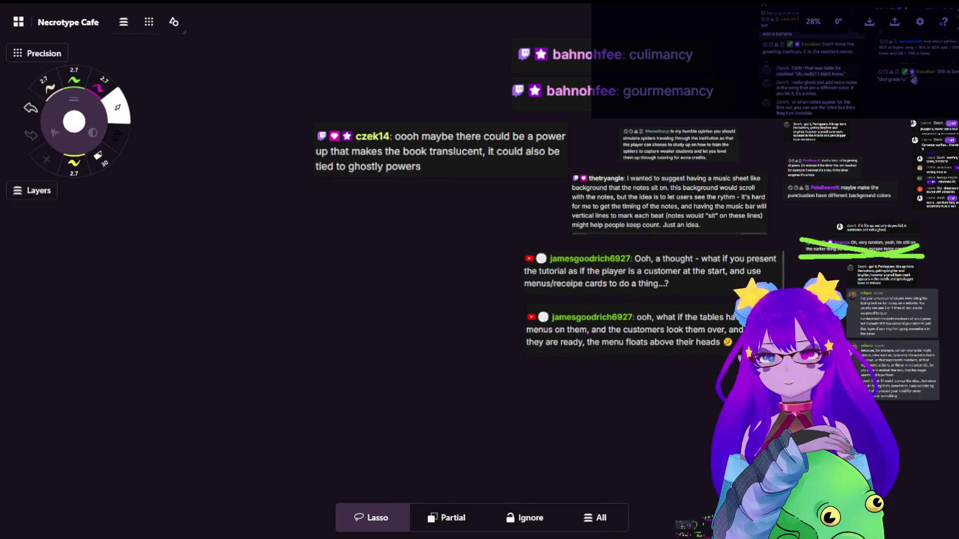
pyautogui.scroll(-5, 492, 252)
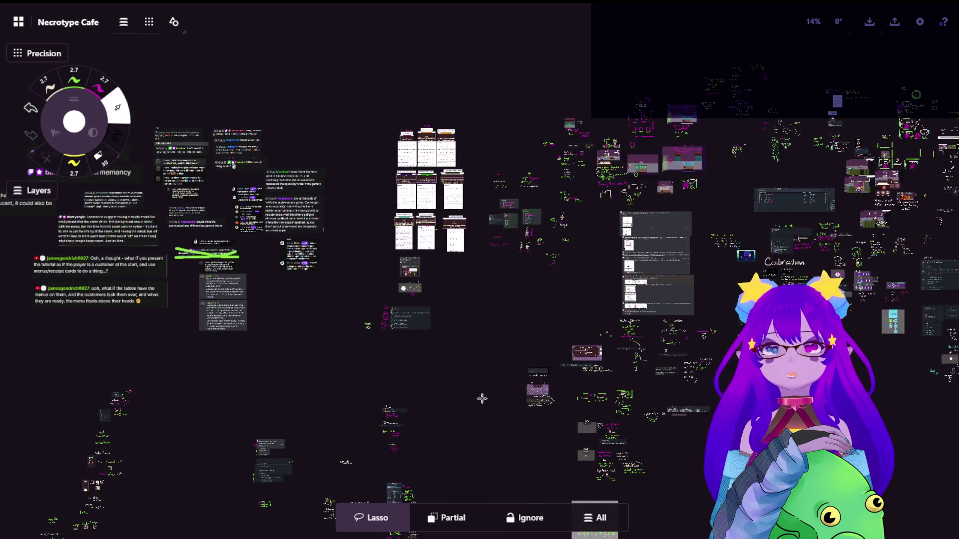
pyautogui.scroll(6, 291, 314)
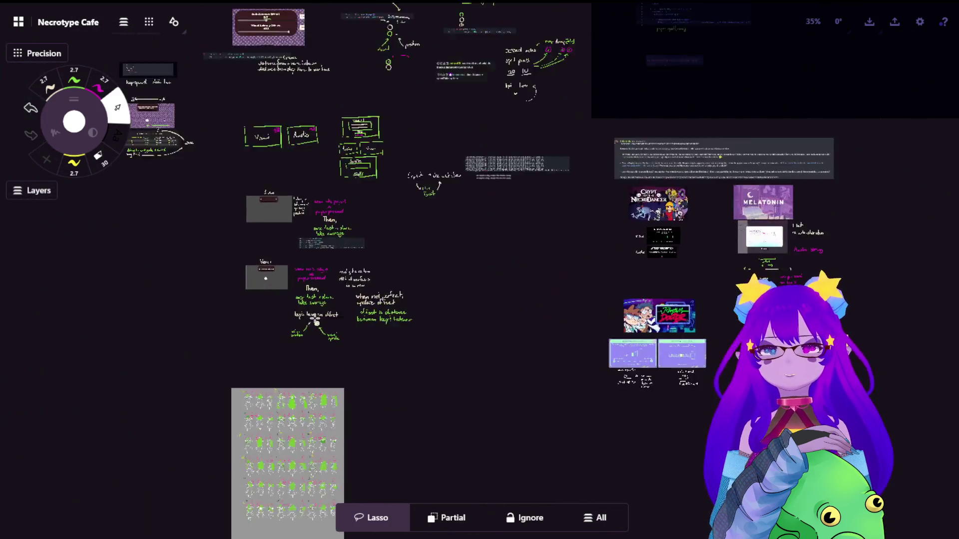
pyautogui.scroll(4, 544, 178)
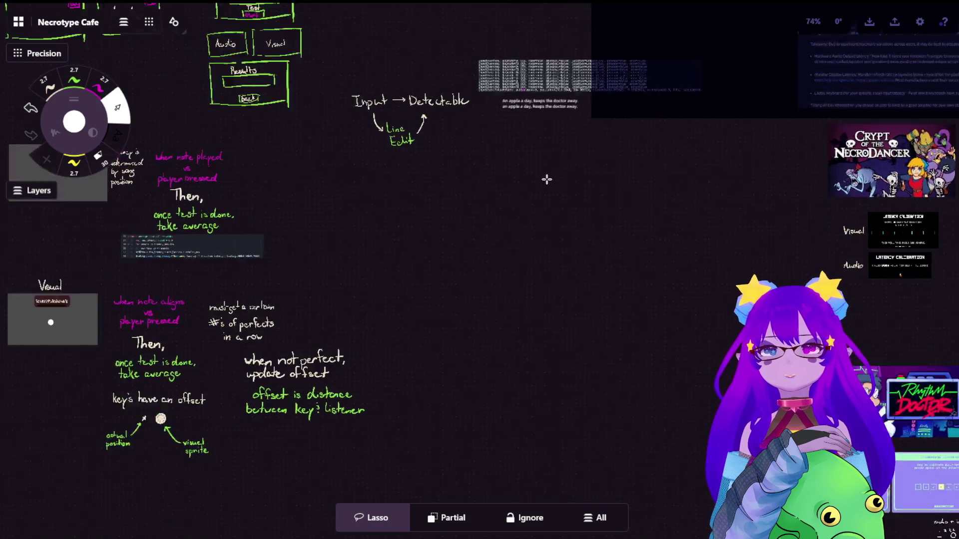
pyautogui.scroll(-5, 494, 193)
pyautogui.hscroll(-5, 394, 250)
pyautogui.scroll(-2, 394, 251)
pyautogui.scroll(-2, 471, 285)
pyautogui.hscroll(-5, 471, 285)
pyautogui.scroll(4, 471, 284)
pyautogui.hscroll(-7, 395, 336)
pyautogui.hscroll(5, 676, 274)
pyautogui.hscroll(-5, 499, 270)
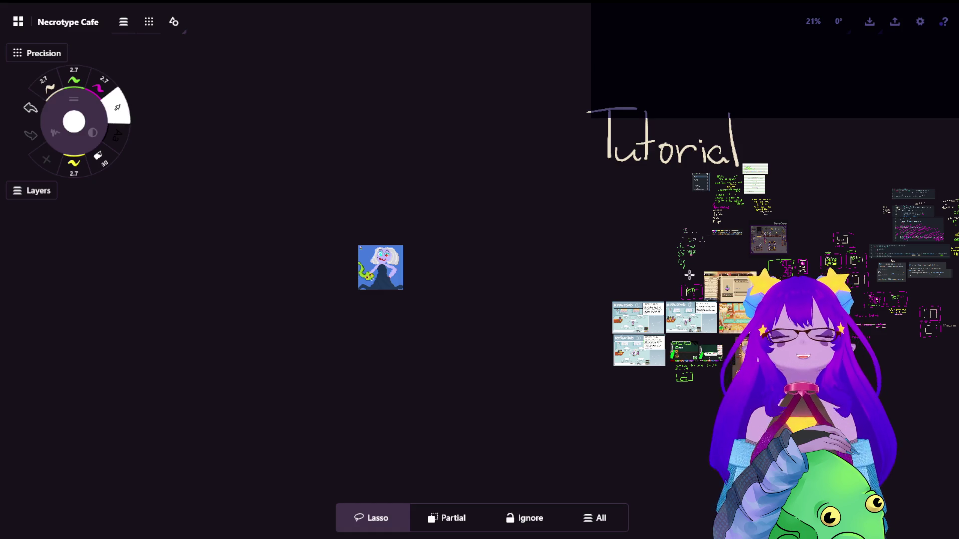
pyautogui.hscroll(8, 689, 276)
pyautogui.scroll(10, 494, 353)
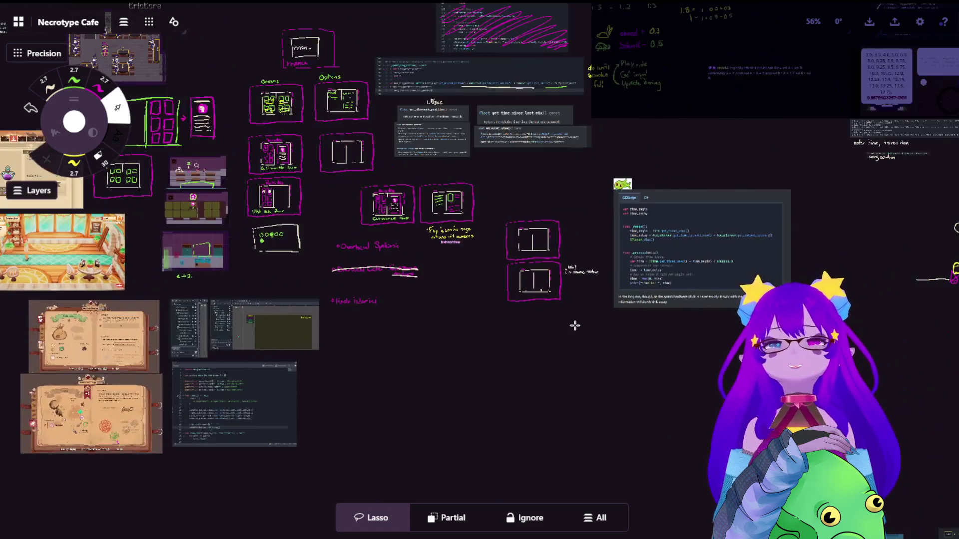
pyautogui.scroll(-5, 371, 290)
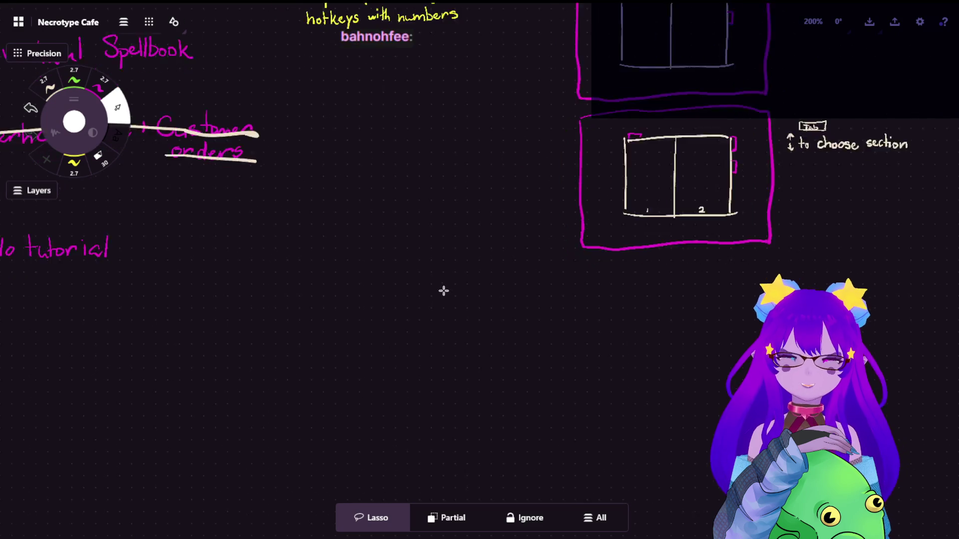
pyautogui.scroll(5, 413, 175)
pyautogui.scroll(-8, 535, 321)
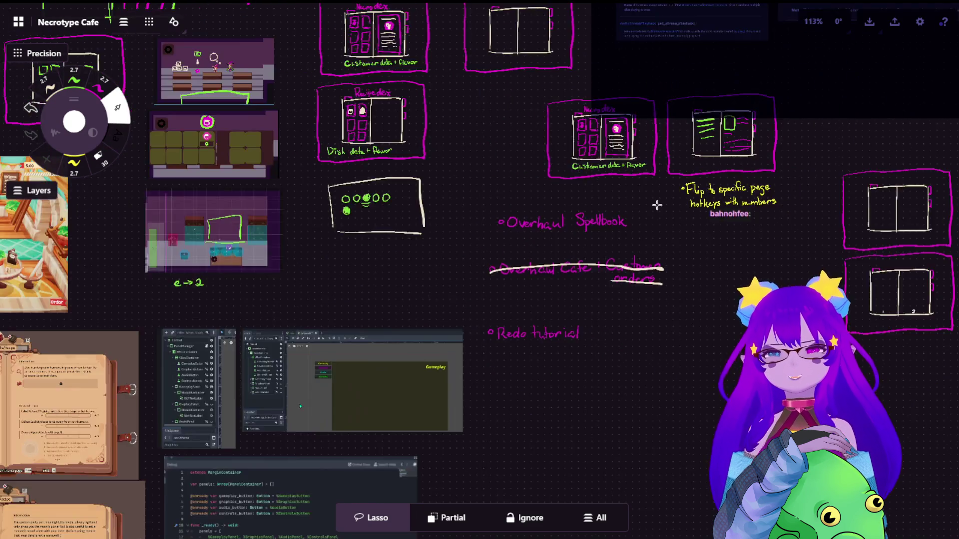
pyautogui.hscroll(5, 684, 161)
pyautogui.scroll(2, 685, 162)
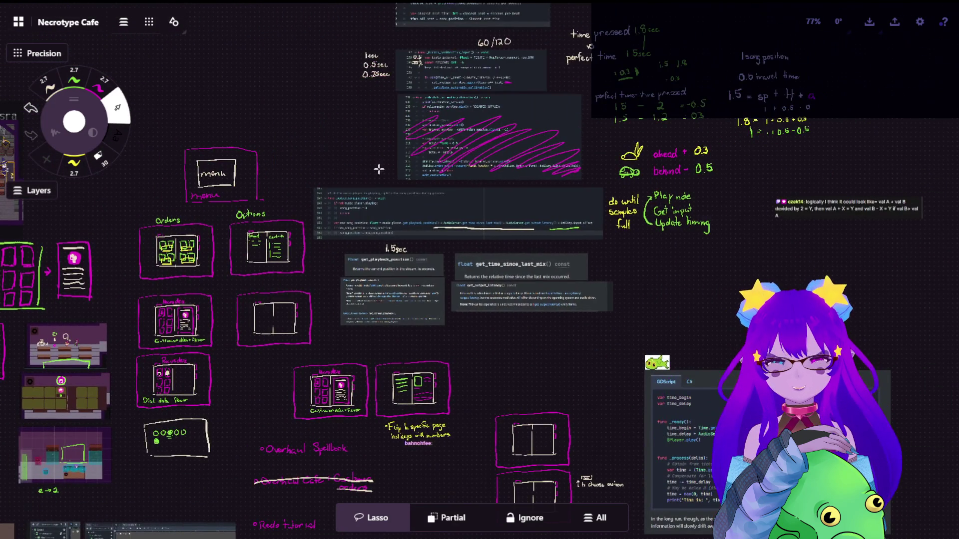
pyautogui.hscroll(-8, 360, 172)
pyautogui.scroll(-3, 404, 299)
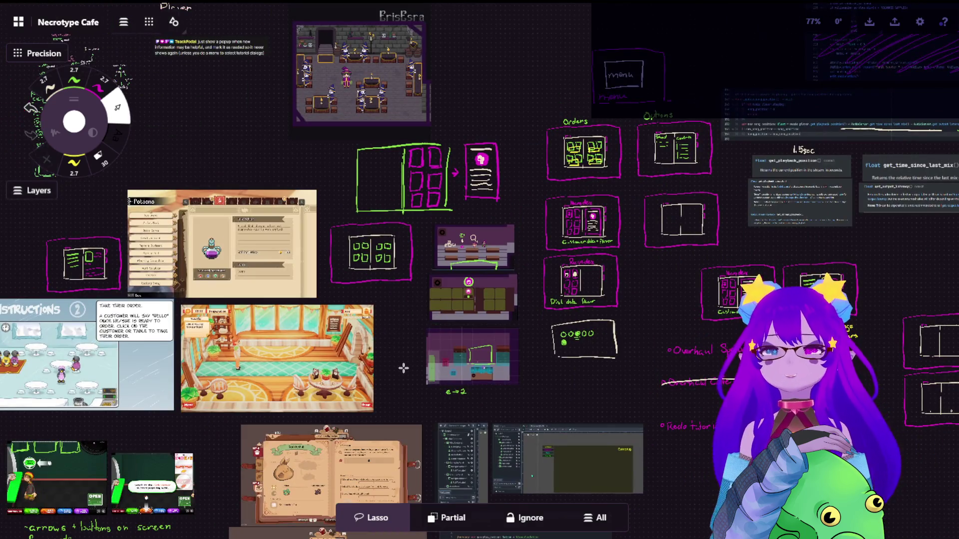
pyautogui.scroll(-5, 404, 367)
pyautogui.hscroll(-5, 419, 279)
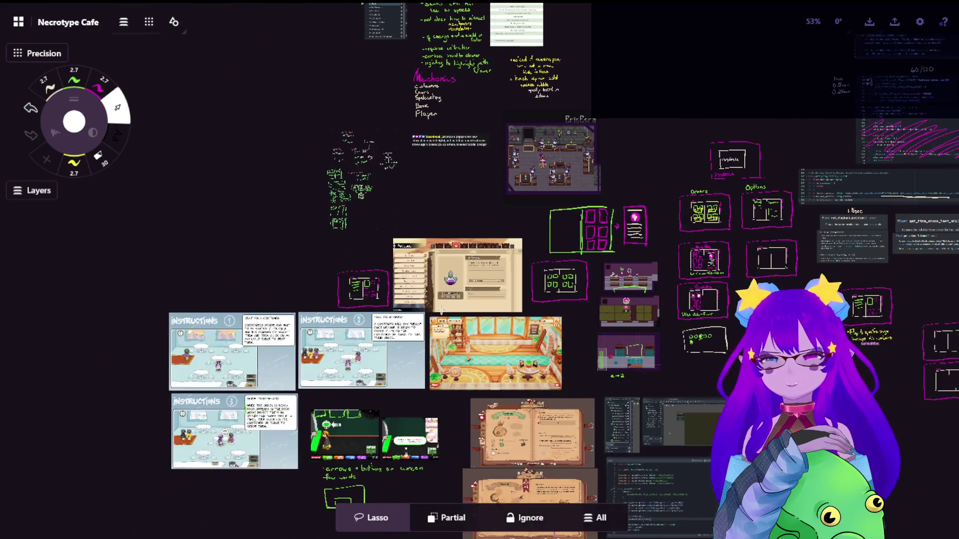
pyautogui.scroll(-3, 460, 402)
pyautogui.scroll(-3, 449, 374)
pyautogui.hscroll(15, 592, 310)
pyautogui.scroll(5, 279, 364)
pyautogui.scroll(3, 349, 243)
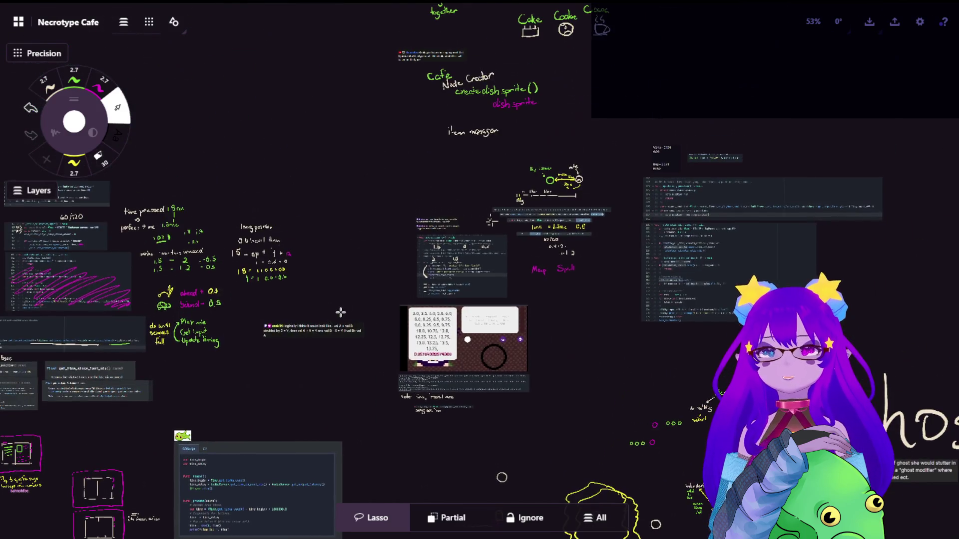
pyautogui.scroll(5, 480, 254)
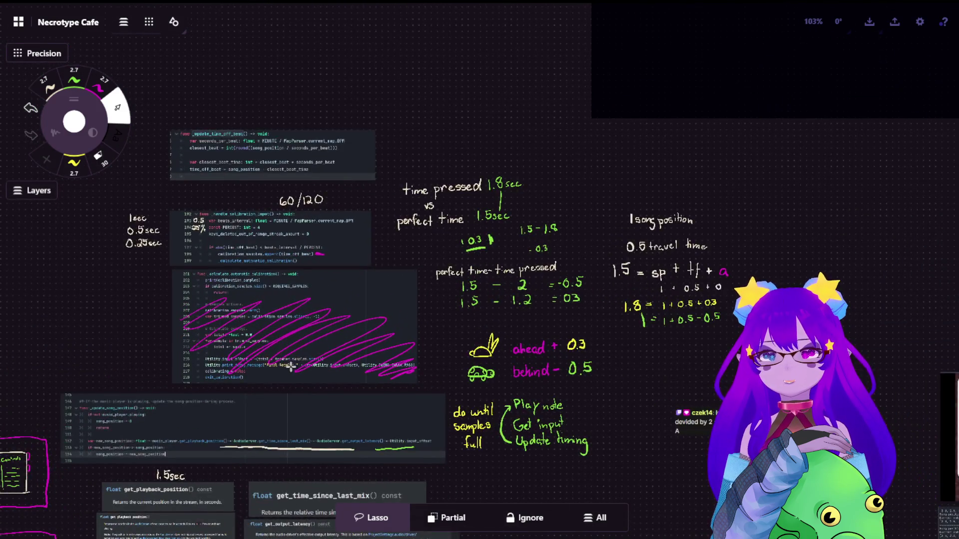
pyautogui.scroll(-5, 289, 367)
pyautogui.scroll(-5, 379, 233)
pyautogui.scroll(-5, 347, 383)
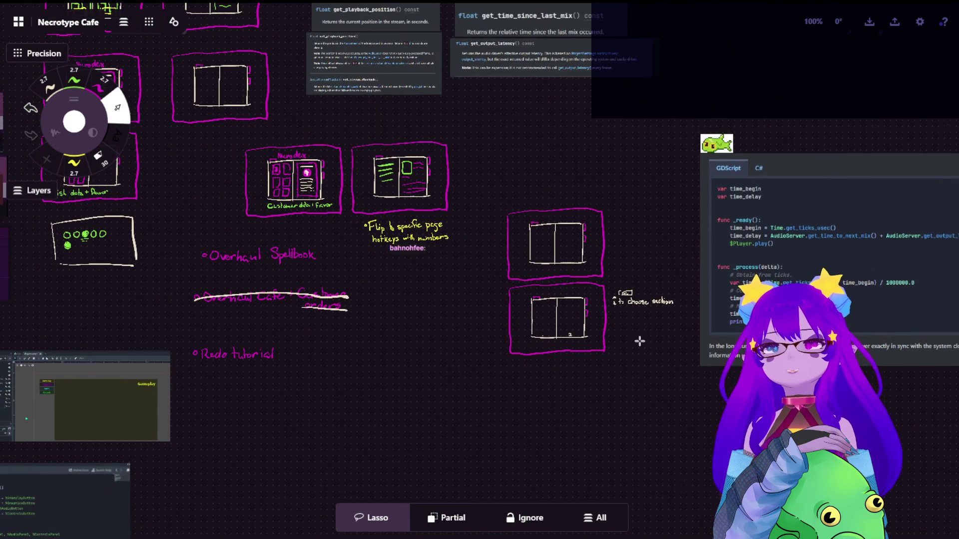
pyautogui.scroll(15, 645, 290)
pyautogui.scroll(2, 634, 268)
# Move the choose-section note and erase the Tab box and up/down arrows
pyautogui.moveTo(594, 313); pyautogui.dragTo(673, 257)
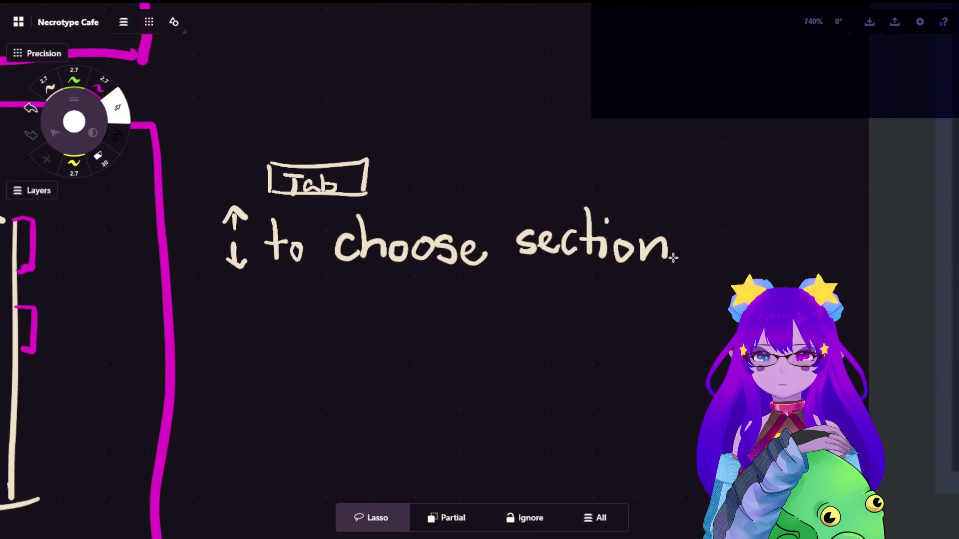
pyautogui.press('e')
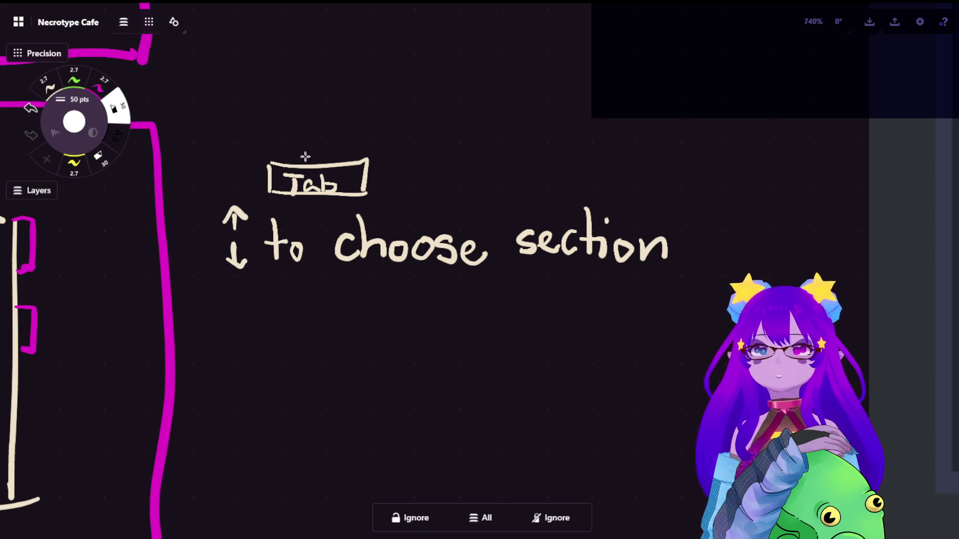
pyautogui.moveTo(275, 150)
pyautogui.mouseDown()
pyautogui.moveTo(345, 144)
pyautogui.moveTo(325, 185)
pyautogui.moveTo(321, 135)
pyautogui.moveTo(356, 191)
pyautogui.mouseUp()
pyautogui.moveTo(233, 202); pyautogui.dragTo(227, 228)
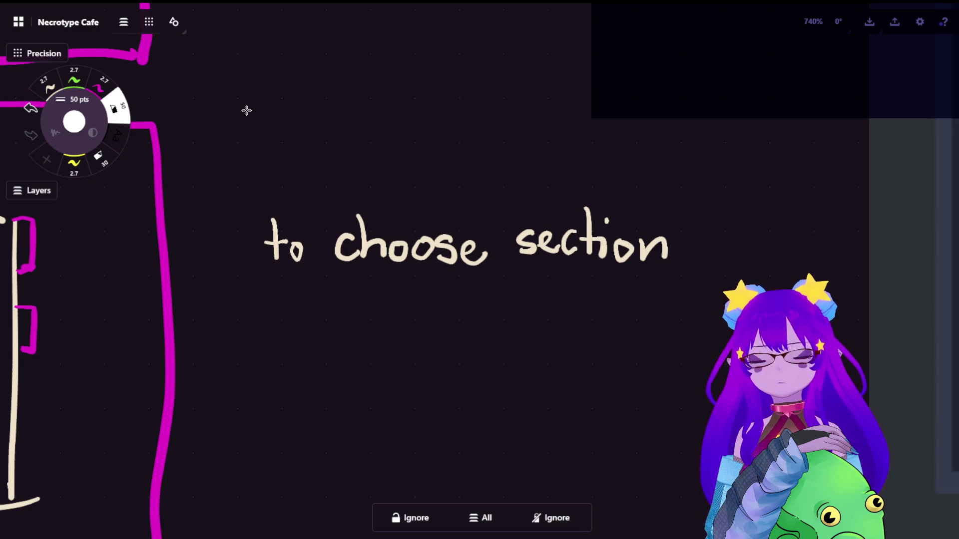
# Lasso and shift the 'to choose section' text right, then erase 'section'
pyautogui.click(50, 86)
pyautogui.click(118, 107)
pyautogui.moveTo(712, 183); pyautogui.dragTo(260, 180)
pyautogui.moveTo(495, 387); pyautogui.dragTo(548, 381)
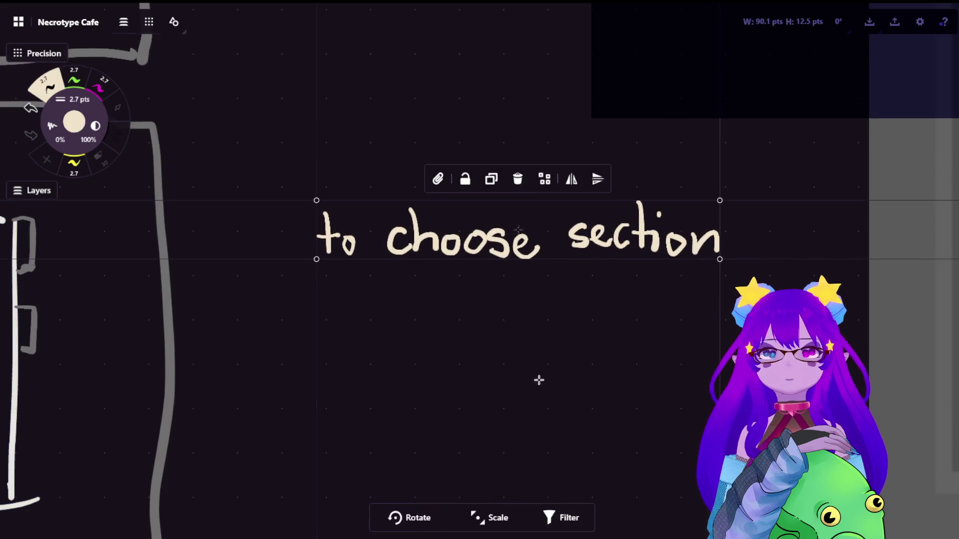
pyautogui.press('Escape')
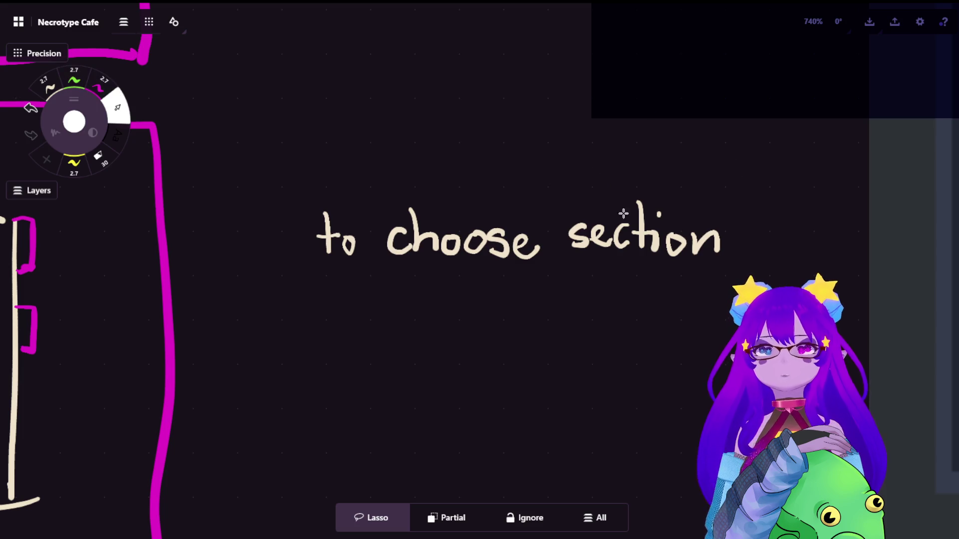
pyautogui.press('e')
pyautogui.moveTo(681, 203)
pyautogui.mouseDown()
pyautogui.moveTo(628, 194)
pyautogui.moveTo(664, 265)
pyautogui.moveTo(654, 240)
pyautogui.mouseUp()
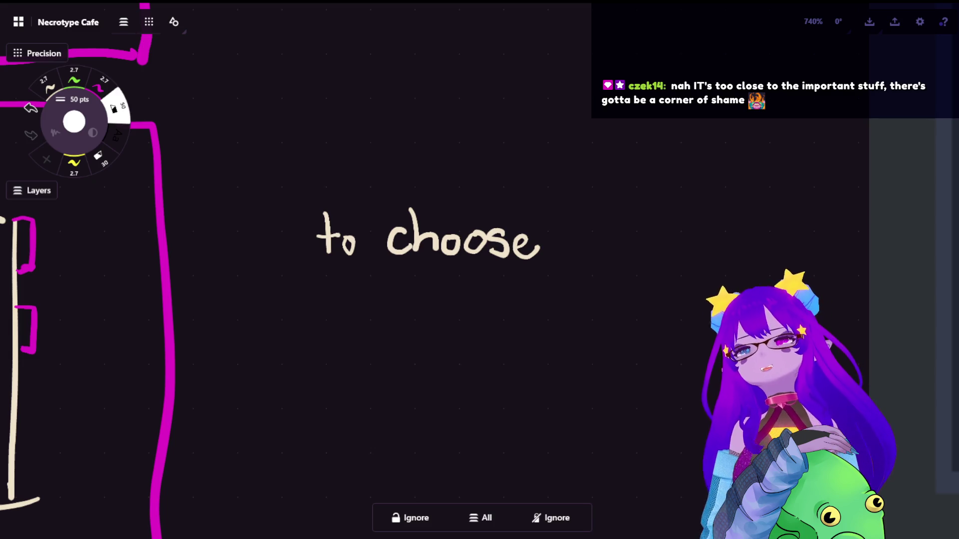
# Handwrite 'tab' after 'to choose' with the thin cream pen
pyautogui.press('e')
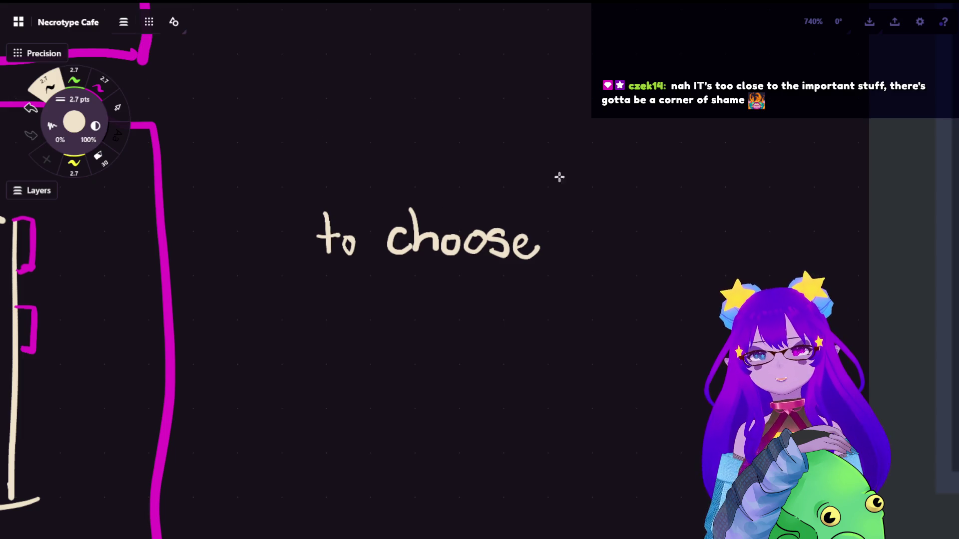
pyautogui.moveTo(570, 202); pyautogui.dragTo(569, 258)
pyautogui.moveTo(549, 228); pyautogui.dragTo(597, 224)
pyautogui.moveTo(582, 258)
pyautogui.mouseDown()
pyautogui.moveTo(606, 243)
pyautogui.moveTo(619, 264)
pyautogui.mouseUp()
pyautogui.moveTo(617, 214)
pyautogui.mouseDown()
pyautogui.moveTo(631, 240)
pyautogui.moveTo(622, 269)
pyautogui.mouseUp()
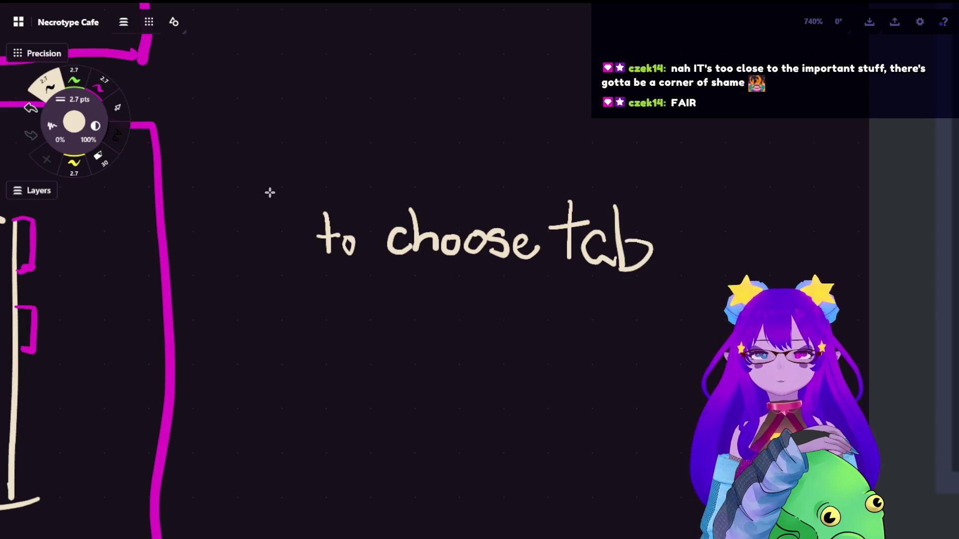
# Draw A and D key boxes left of the text, with left and right arrows above them
pyautogui.moveTo(192, 221)
pyautogui.mouseDown()
pyautogui.moveTo(191, 242)
pyautogui.moveTo(268, 241)
pyautogui.mouseUp()
pyautogui.hotkey('ctrl', 'z')
pyautogui.moveTo(191, 251); pyautogui.dragTo(276, 248)
pyautogui.moveTo(195, 219)
pyautogui.mouseDown()
pyautogui.moveTo(275, 209)
pyautogui.moveTo(277, 247)
pyautogui.mouseUp()
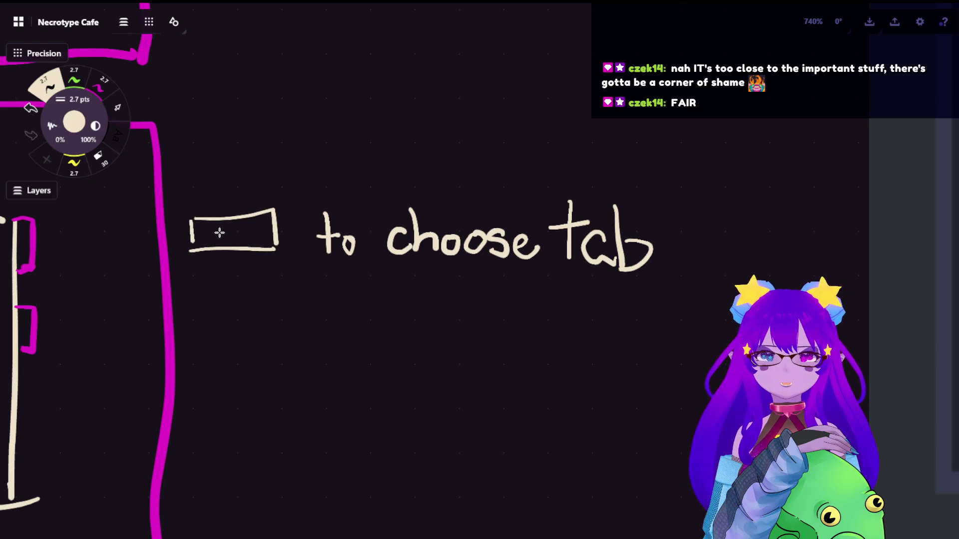
pyautogui.hotkey('ctrl', 'z')
pyautogui.hotkey('ctrl', 'z')
pyautogui.hotkey('ctrl', 'z')
pyautogui.moveTo(186, 220)
pyautogui.mouseDown()
pyautogui.moveTo(197, 255)
pyautogui.moveTo(235, 255)
pyautogui.mouseUp()
pyautogui.moveTo(250, 209)
pyautogui.mouseDown()
pyautogui.moveTo(251, 253)
pyautogui.moveTo(297, 209)
pyautogui.mouseUp()
pyautogui.moveTo(199, 248)
pyautogui.mouseDown()
pyautogui.moveTo(205, 233)
pyautogui.moveTo(214, 250)
pyautogui.mouseUp()
pyautogui.moveTo(266, 221); pyautogui.dragTo(266, 249)
pyautogui.moveTo(265, 221)
pyautogui.mouseDown()
pyautogui.moveTo(282, 226)
pyautogui.moveTo(267, 249)
pyautogui.mouseUp()
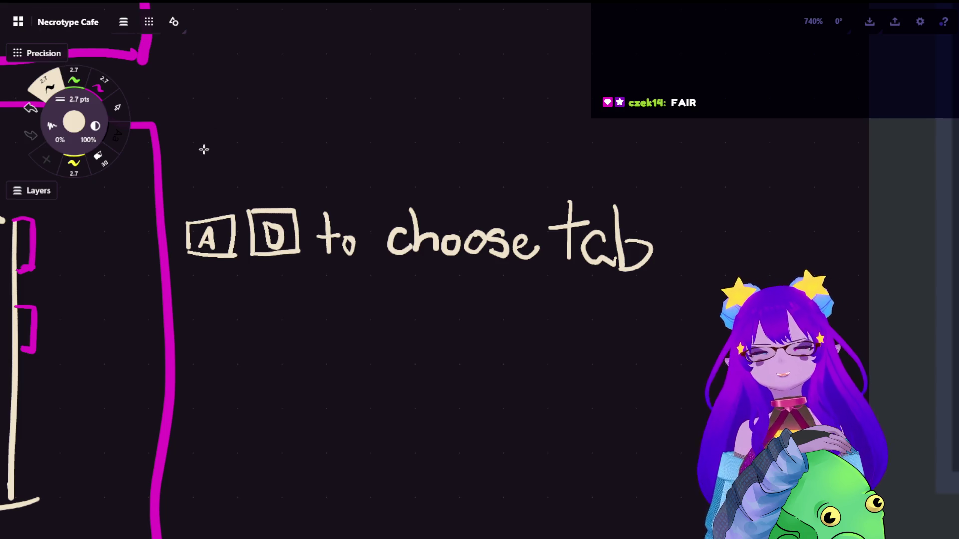
pyautogui.moveTo(261, 189)
pyautogui.mouseDown()
pyautogui.moveTo(288, 188)
pyautogui.moveTo(280, 196)
pyautogui.mouseUp()
pyautogui.moveTo(222, 192)
pyautogui.mouseDown()
pyautogui.moveTo(199, 192)
pyautogui.moveTo(210, 200)
pyautogui.mouseUp()
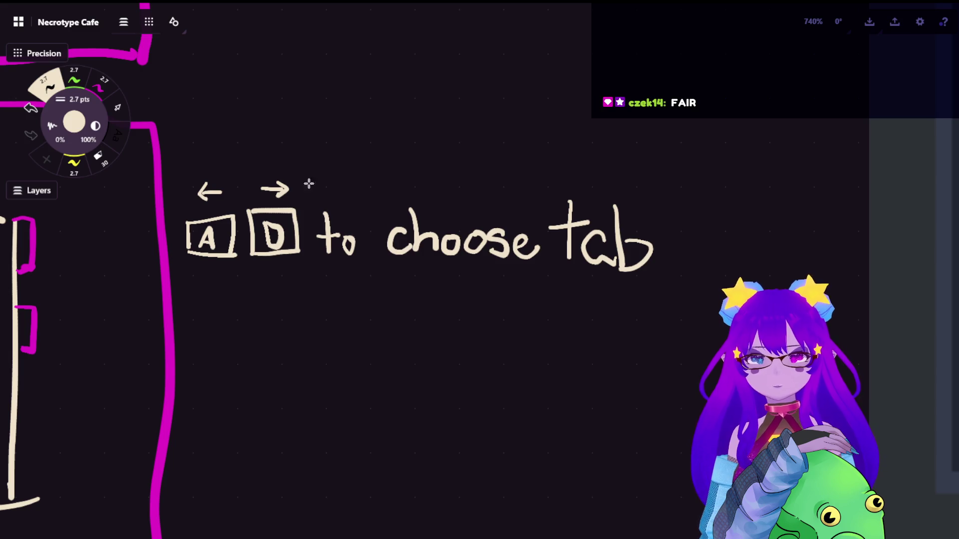
# Handwrite 'to select' on a new line below
pyautogui.moveTo(332, 301)
pyautogui.mouseDown()
pyautogui.moveTo(334, 358)
pyautogui.moveTo(352, 331)
pyautogui.moveTo(379, 333)
pyautogui.mouseUp()
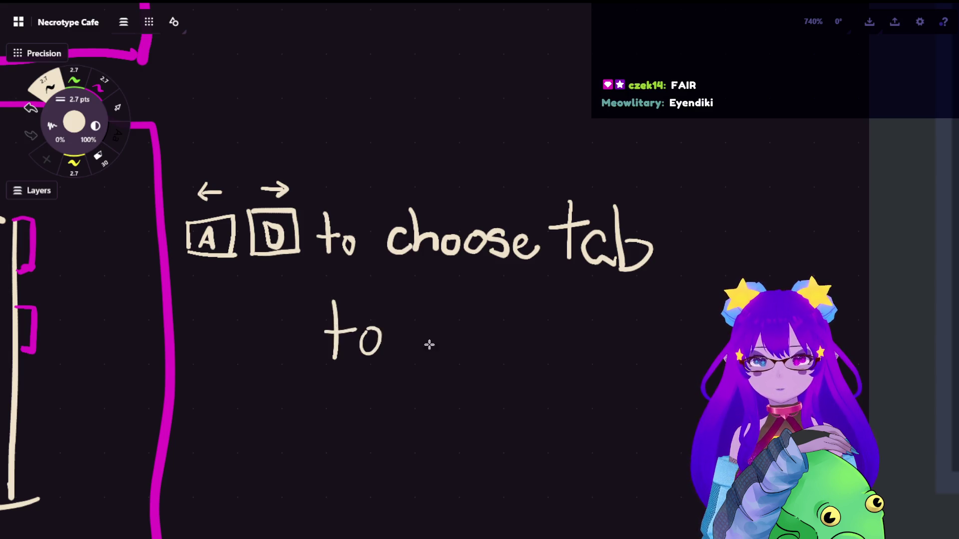
pyautogui.moveTo(437, 334)
pyautogui.mouseDown()
pyautogui.moveTo(419, 356)
pyautogui.moveTo(455, 352)
pyautogui.mouseUp()
pyautogui.moveTo(460, 305); pyautogui.dragTo(460, 355)
pyautogui.moveTo(467, 344)
pyautogui.mouseDown()
pyautogui.moveTo(475, 336)
pyautogui.moveTo(522, 353)
pyautogui.mouseUp()
pyautogui.hotkey('ctrl', 'z')
pyautogui.moveTo(533, 306); pyautogui.dragTo(537, 356)
pyautogui.moveTo(519, 332); pyautogui.dragTo(553, 329)
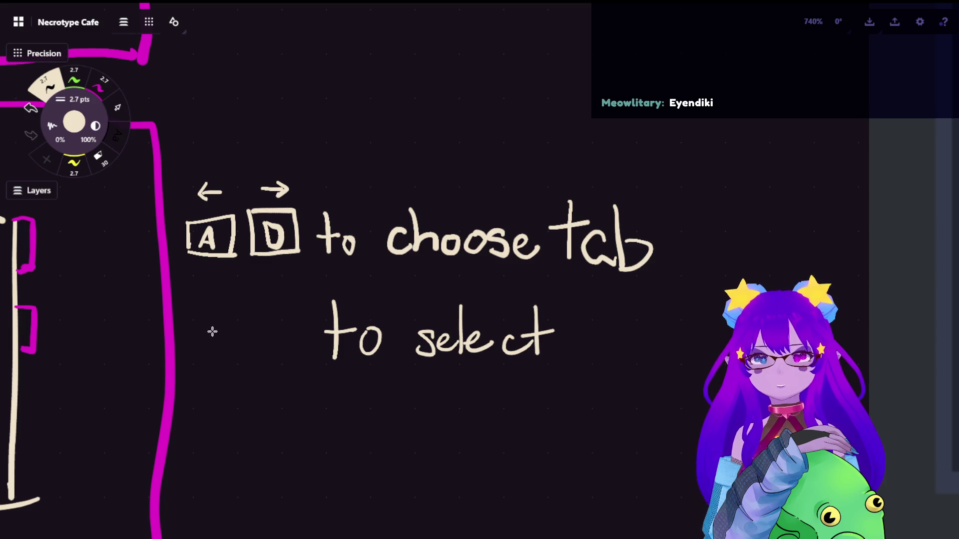
# Draw a key box left of 'to select' with a lowercase f inside
pyautogui.moveTo(216, 321)
pyautogui.mouseDown()
pyautogui.moveTo(225, 356)
pyautogui.moveTo(273, 355)
pyautogui.mouseUp()
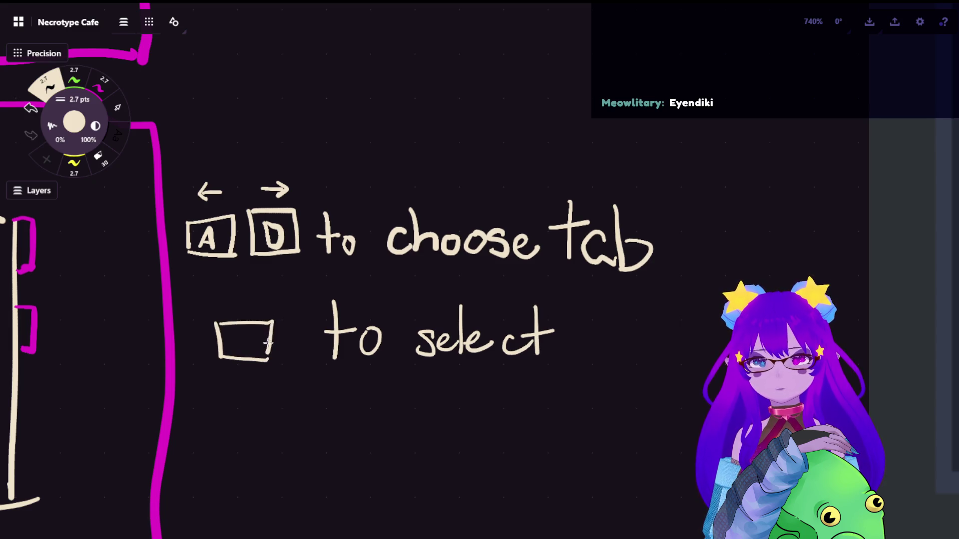
pyautogui.moveTo(234, 326); pyautogui.dragTo(231, 357)
pyautogui.moveTo(234, 328)
pyautogui.mouseDown()
pyautogui.moveTo(254, 328)
pyautogui.moveTo(239, 357)
pyautogui.mouseUp()
pyautogui.hotkey('ctrl', 'z')
pyautogui.hotkey('ctrl', 'z')
pyautogui.moveTo(225, 345); pyautogui.dragTo(252, 344)
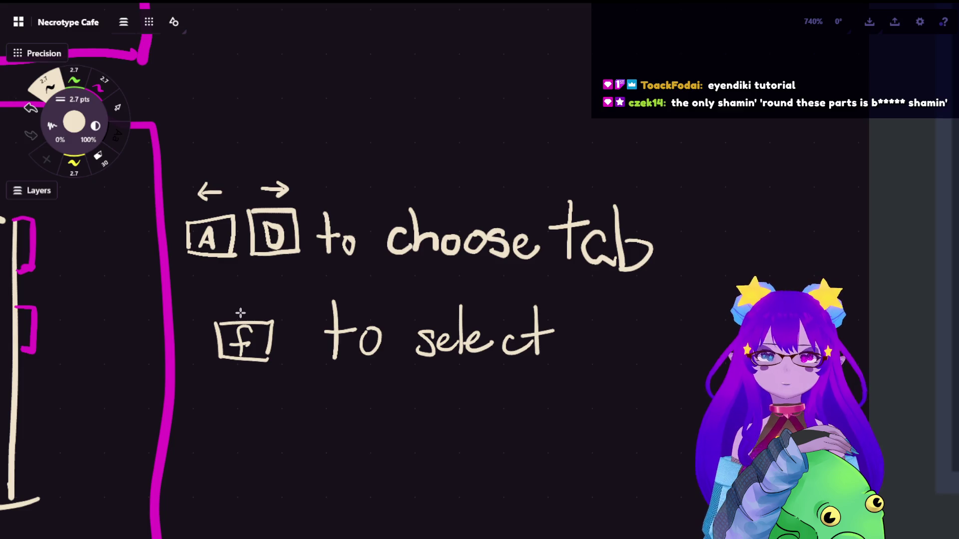
pyautogui.scroll(-4, 161, 368)
pyautogui.moveTo(118, 360); pyautogui.dragTo(552, 233)
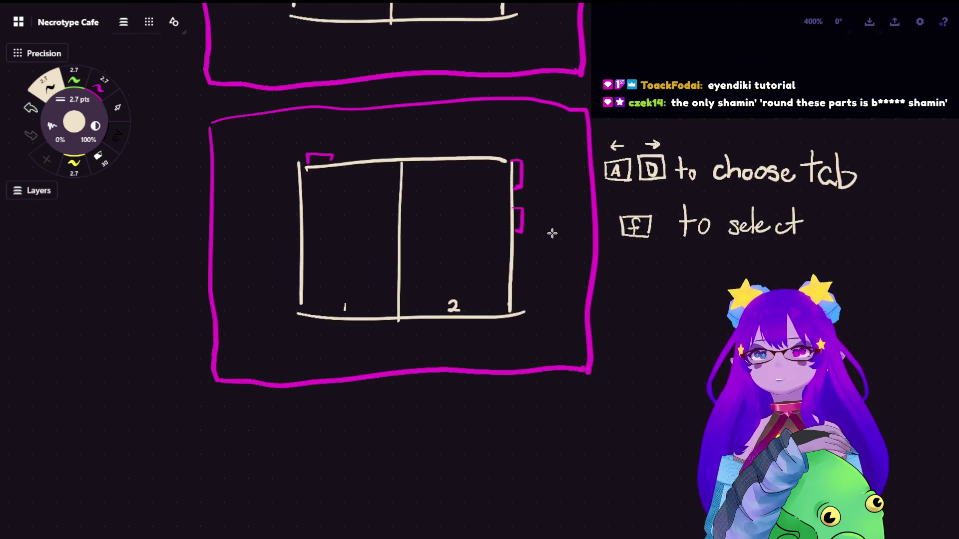
pyautogui.scroll(2, 372, 216)
pyautogui.scroll(4, 452, 242)
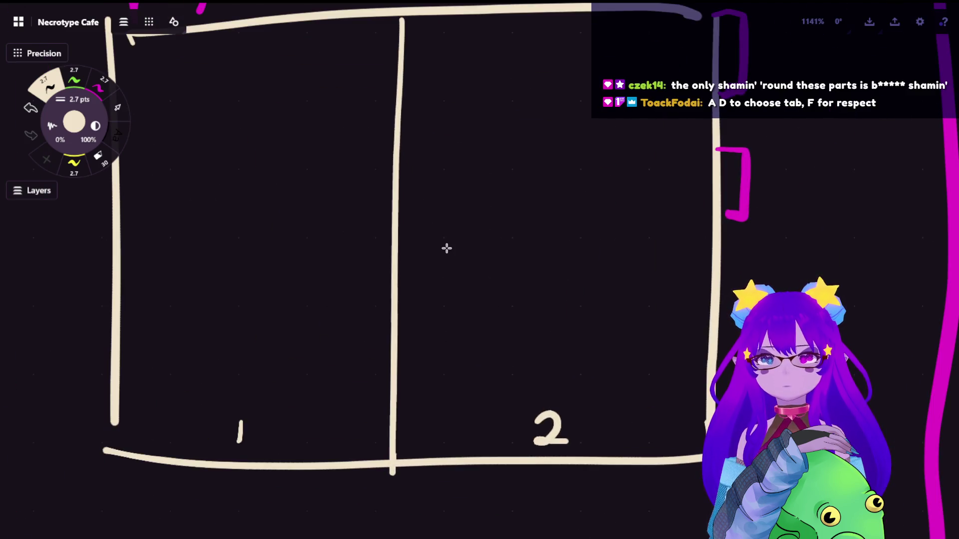
pyautogui.scroll(-4, 446, 248)
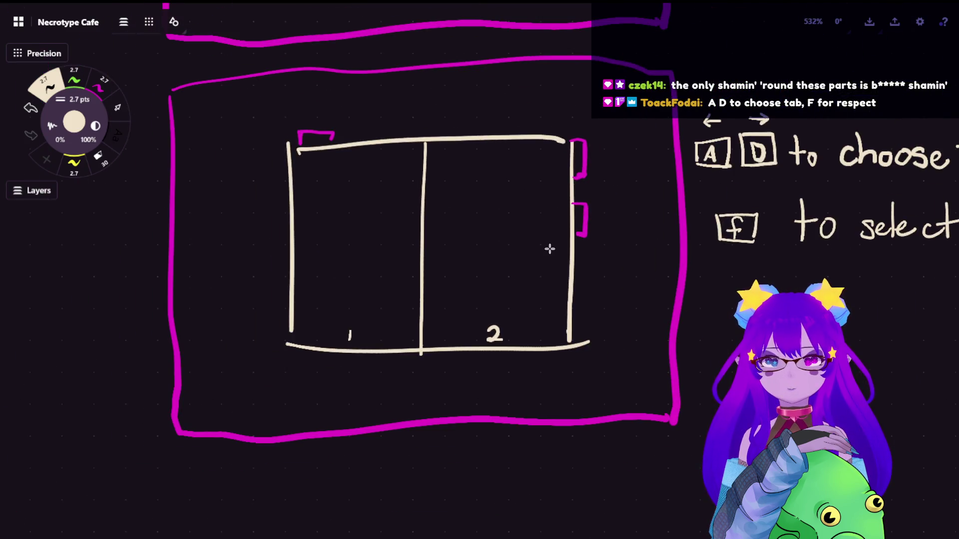
pyautogui.moveTo(548, 248); pyautogui.dragTo(307, 232)
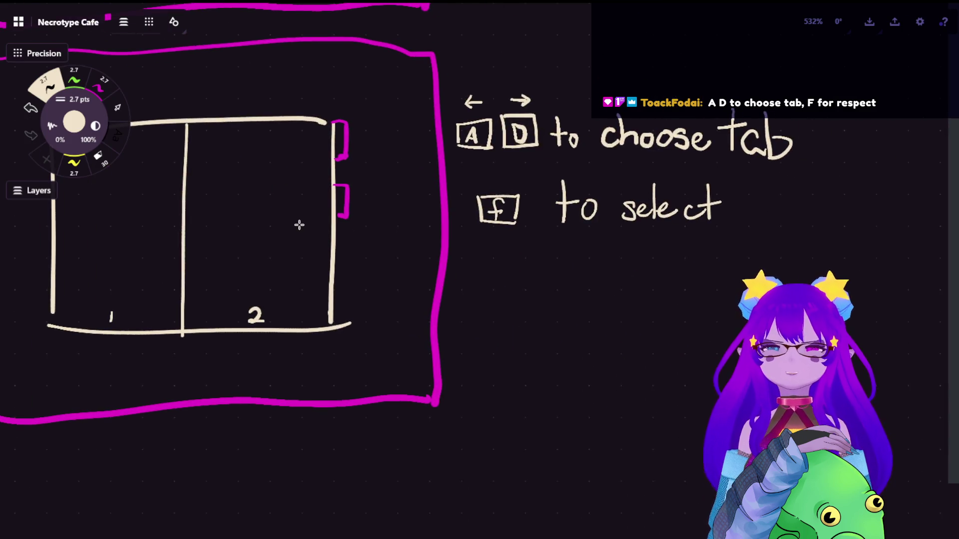
pyautogui.scroll(4, 767, 159)
pyautogui.moveTo(315, 169); pyautogui.dragTo(401, 211)
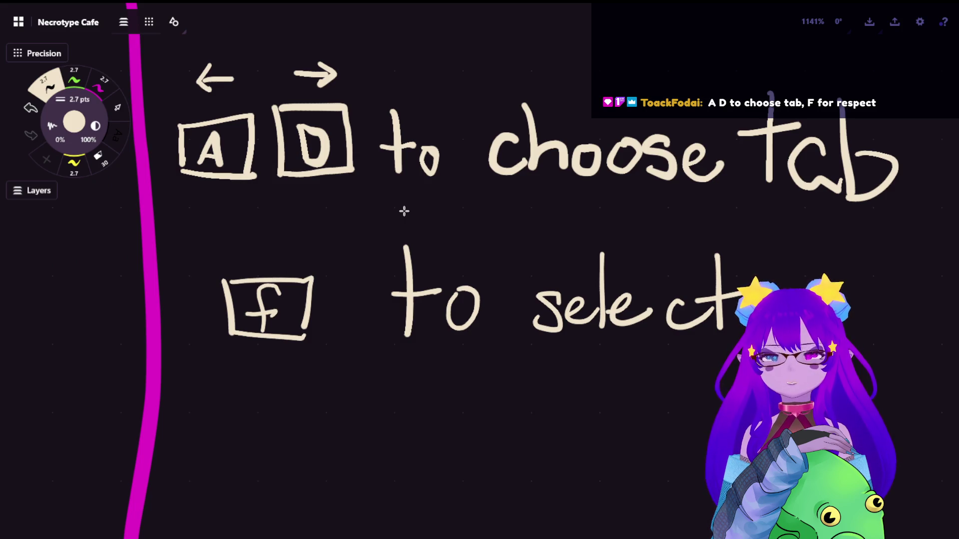
pyautogui.scroll(-5, 404, 211)
pyautogui.moveTo(415, 219); pyautogui.dragTo(632, 312)
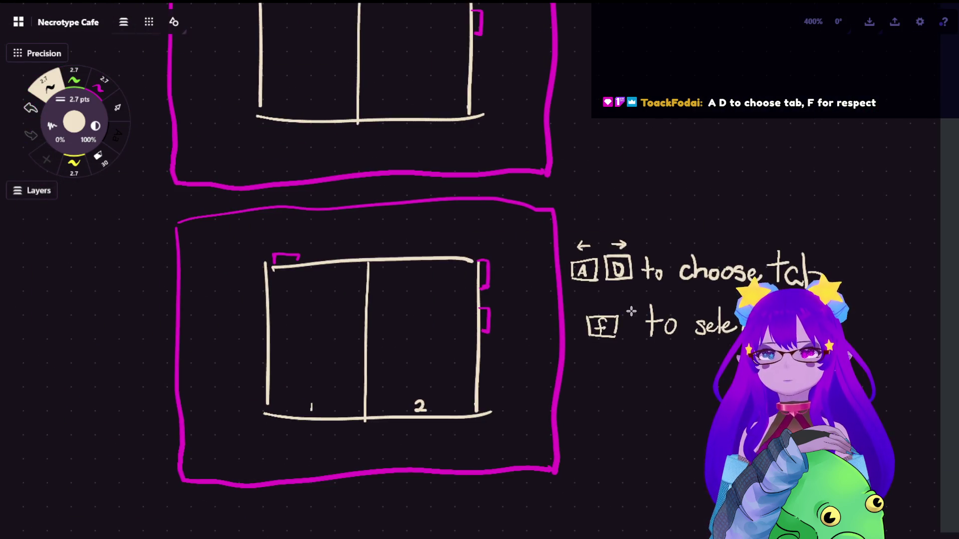
pyautogui.hscroll(5, 490, 197)
pyautogui.scroll(2, 481, 193)
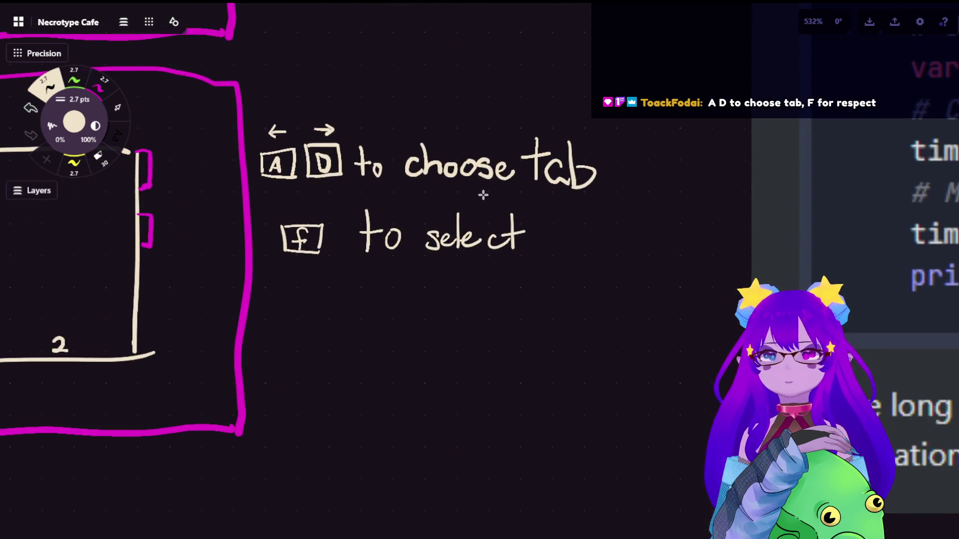
pyautogui.scroll(2, 538, 200)
pyautogui.moveTo(539, 199); pyautogui.dragTo(582, 193)
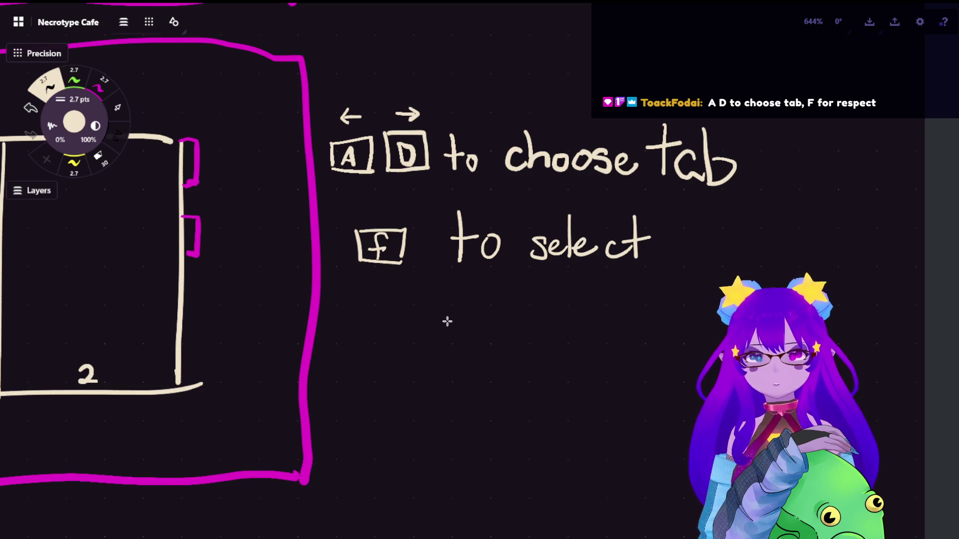
# Handwrite 'back out' on a third line under 'f to select', erasing the stray 'wi' strokes
pyautogui.moveTo(458, 300)
pyautogui.mouseDown()
pyautogui.moveTo(460, 343)
pyautogui.moveTo(472, 316)
pyautogui.moveTo(458, 306)
pyautogui.moveTo(457, 349)
pyautogui.mouseUp()
pyautogui.hotkey('ctrl', 'z')
pyautogui.hotkey('ctrl', 'z')
pyautogui.moveTo(507, 331)
pyautogui.mouseDown()
pyautogui.moveTo(511, 352)
pyautogui.moveTo(533, 349)
pyautogui.mouseUp()
pyautogui.moveTo(540, 301); pyautogui.dragTo(540, 352)
pyautogui.moveTo(554, 322)
pyautogui.mouseDown()
pyautogui.moveTo(547, 342)
pyautogui.moveTo(559, 352)
pyautogui.mouseUp()
pyautogui.moveTo(599, 323); pyautogui.dragTo(638, 344)
pyautogui.moveTo(647, 302); pyautogui.dragTo(650, 346)
pyautogui.moveTo(642, 326); pyautogui.dragTo(719, 324)
pyautogui.moveTo(722, 322); pyautogui.dragTo(722, 344)
pyautogui.click(722, 305)
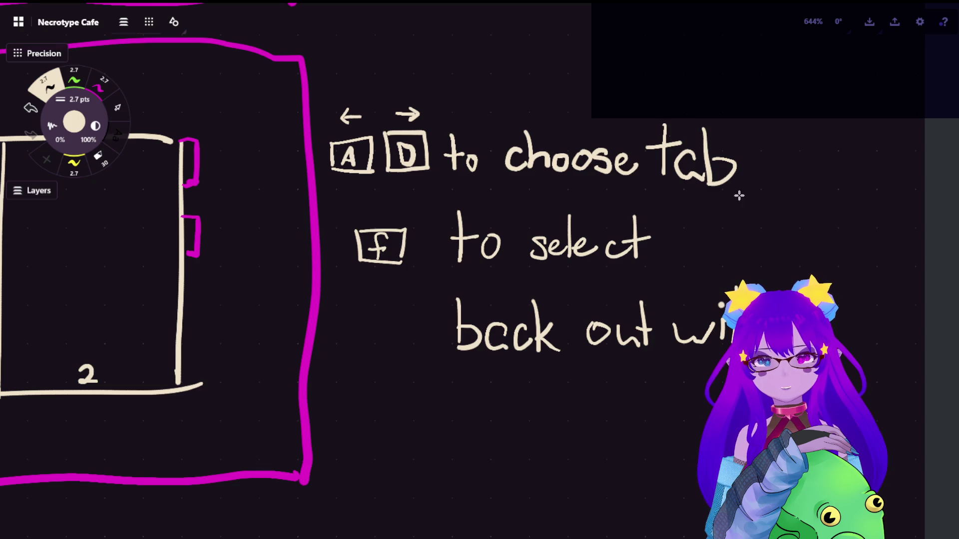
pyautogui.press('e')
pyautogui.moveTo(720, 324)
pyautogui.mouseDown()
pyautogui.moveTo(685, 336)
pyautogui.moveTo(689, 321)
pyautogui.mouseUp()
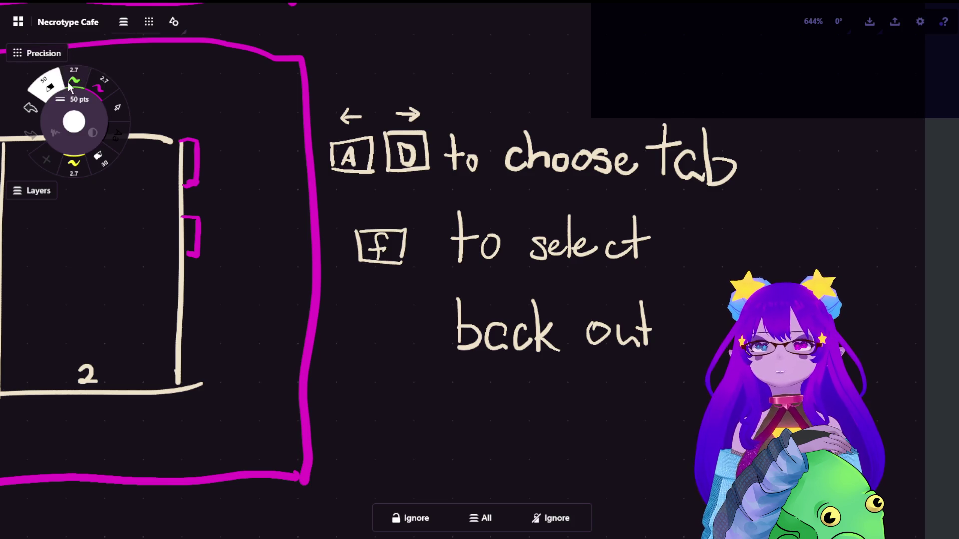
pyautogui.press('e')
# Draw a key box left of 'back out' and write 'tab' inside it
pyautogui.moveTo(344, 315)
pyautogui.mouseDown()
pyautogui.moveTo(344, 346)
pyautogui.moveTo(440, 354)
pyautogui.mouseUp()
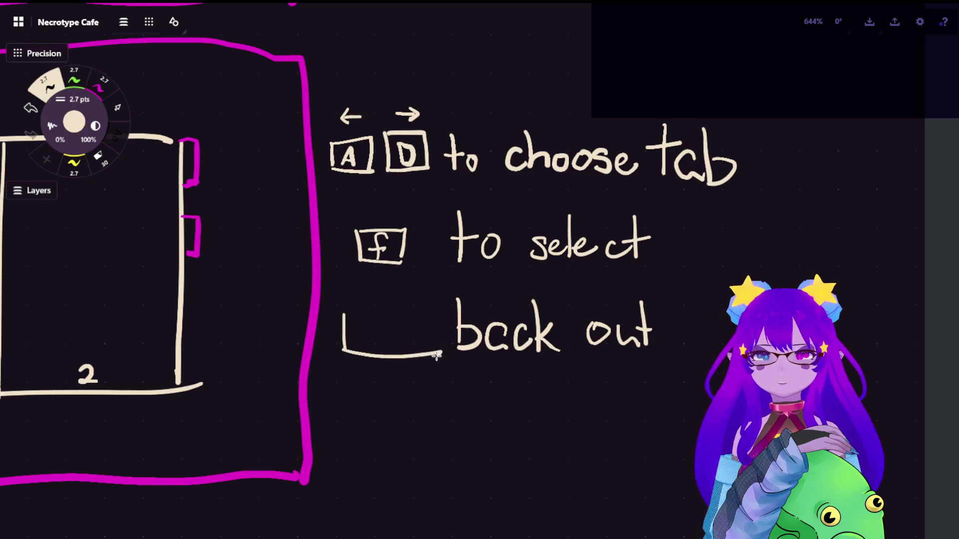
pyautogui.hotkey('ctrl', 'z')
pyautogui.moveTo(343, 309)
pyautogui.mouseDown()
pyautogui.moveTo(423, 310)
pyautogui.moveTo(426, 350)
pyautogui.mouseUp()
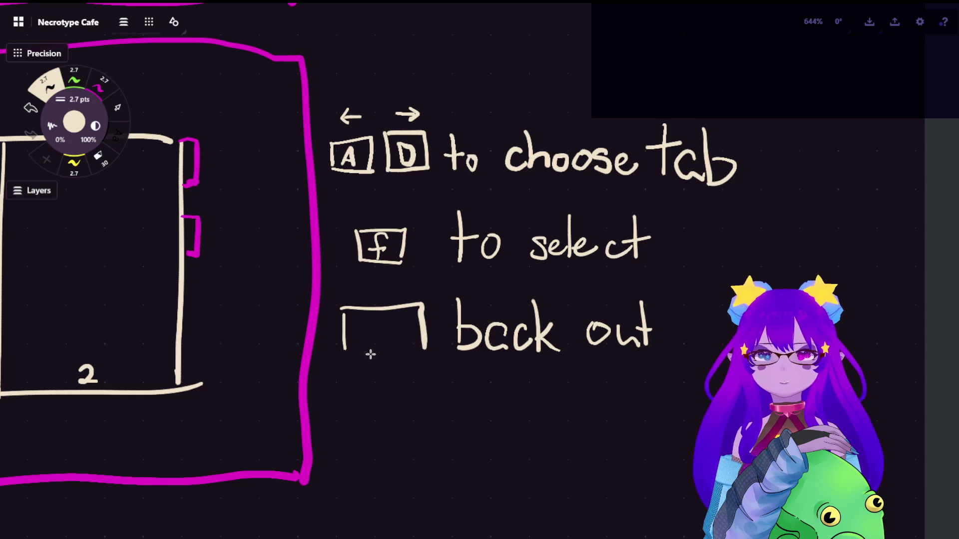
pyautogui.moveTo(363, 353); pyautogui.dragTo(435, 348)
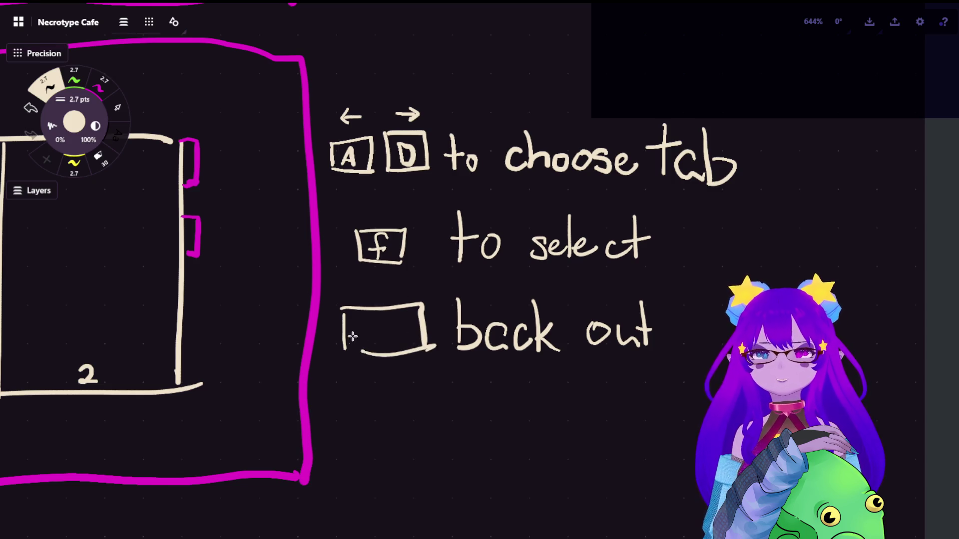
pyautogui.moveTo(364, 317); pyautogui.dragTo(362, 345)
pyautogui.hotkey('ctrl', 'z')
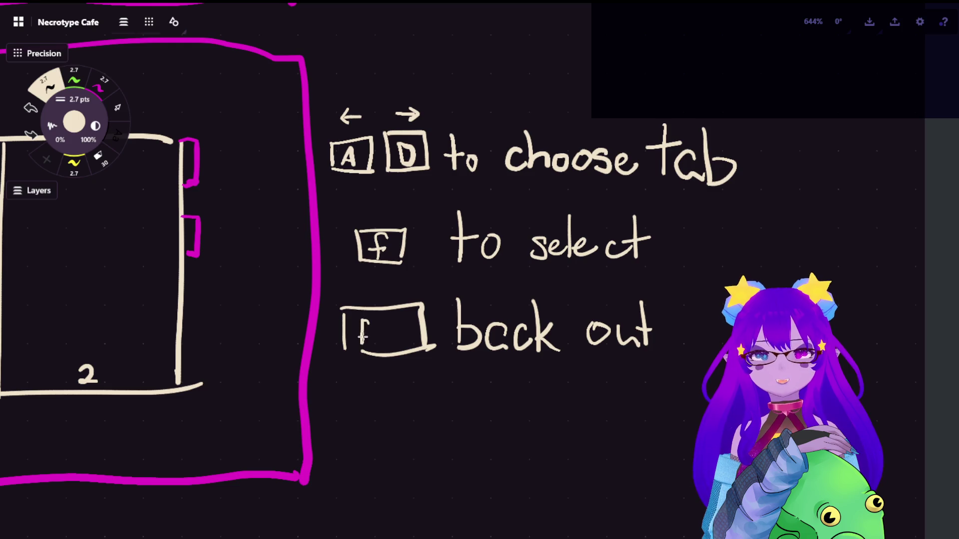
pyautogui.hotkey('ctrl', 'z')
pyautogui.moveTo(366, 319); pyautogui.dragTo(364, 345)
pyautogui.moveTo(359, 330); pyautogui.dragTo(401, 345)
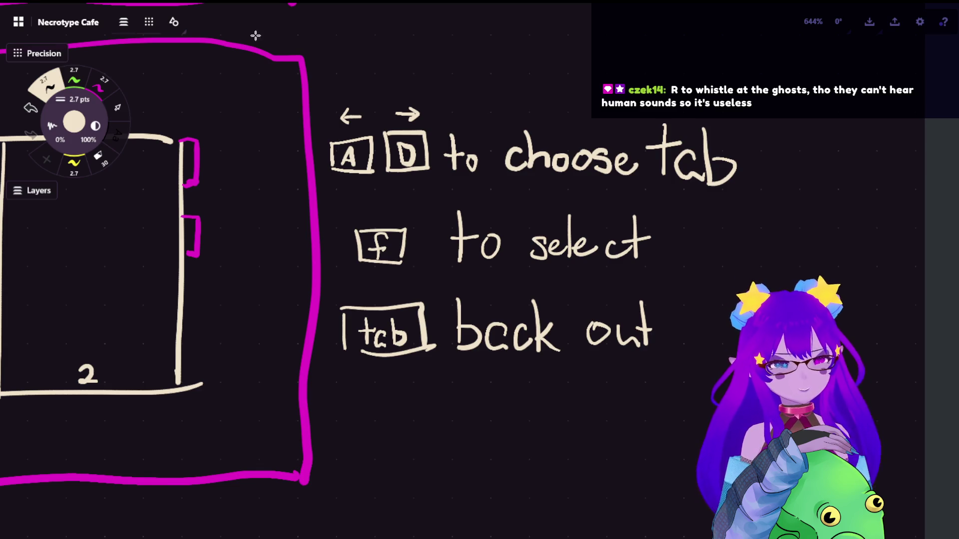
pyautogui.scroll(-2, 420, 265)
# Lasso the 'A D to choose tab' line, copy it, and place the pasted duplicate below 'back out'
pyautogui.scroll(2, 417, 235)
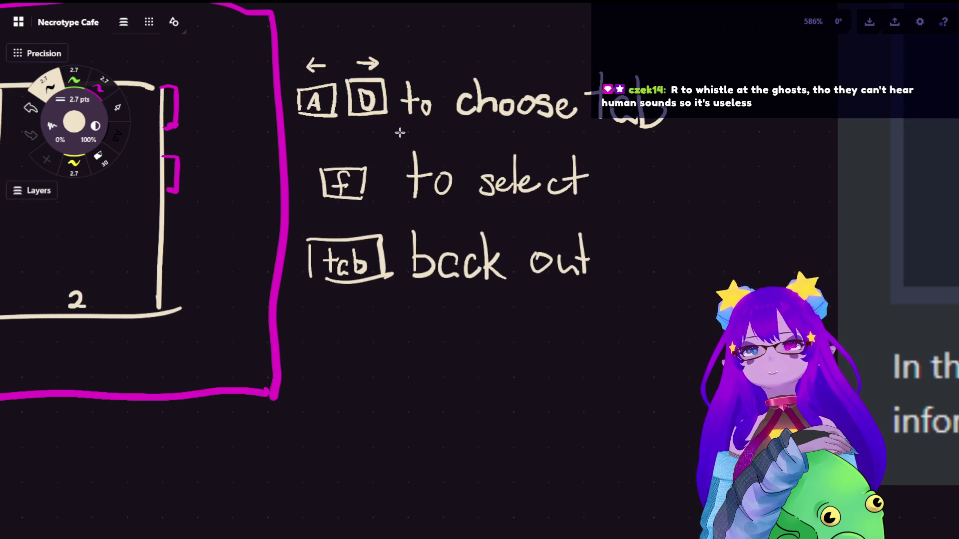
pyautogui.click(119, 105)
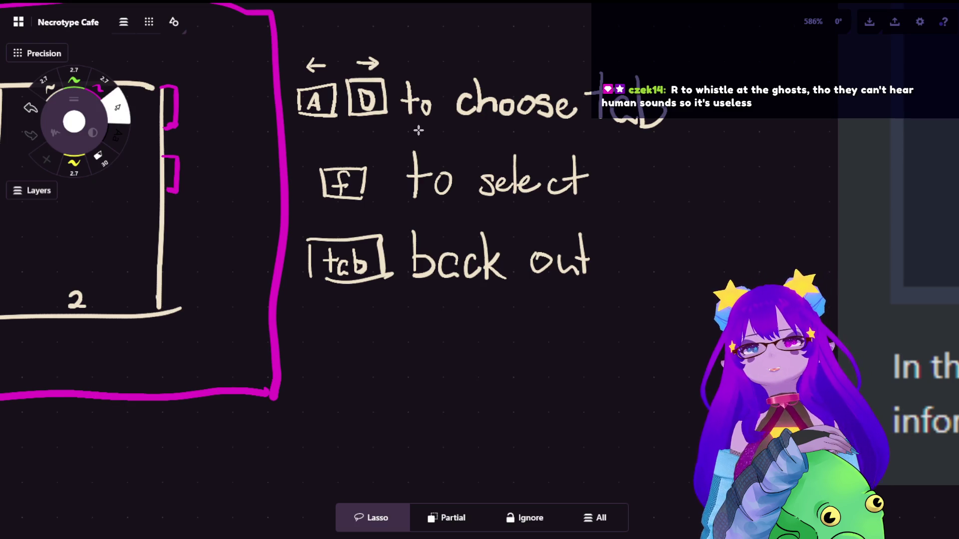
pyautogui.moveTo(522, 160); pyautogui.dragTo(514, 209)
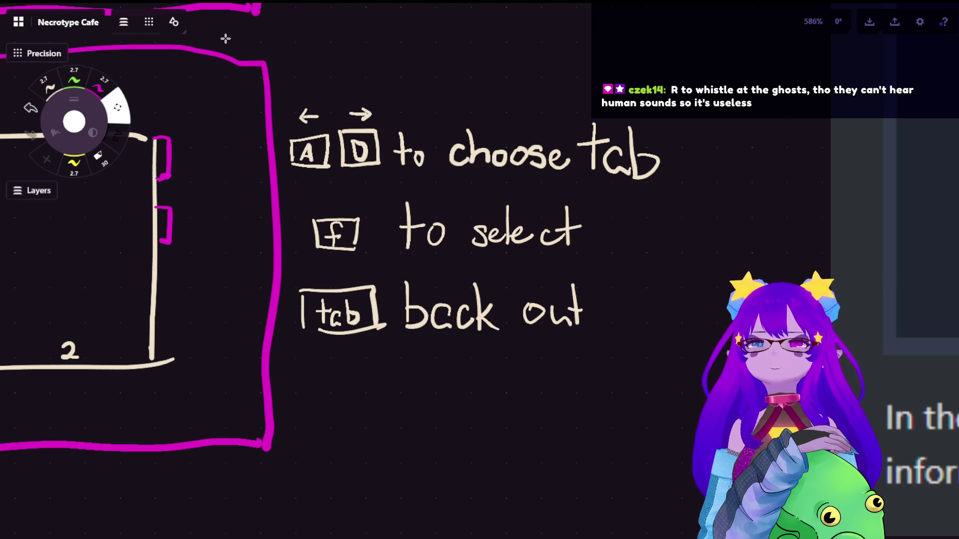
pyautogui.scroll(2, 455, 150)
pyautogui.press('s')
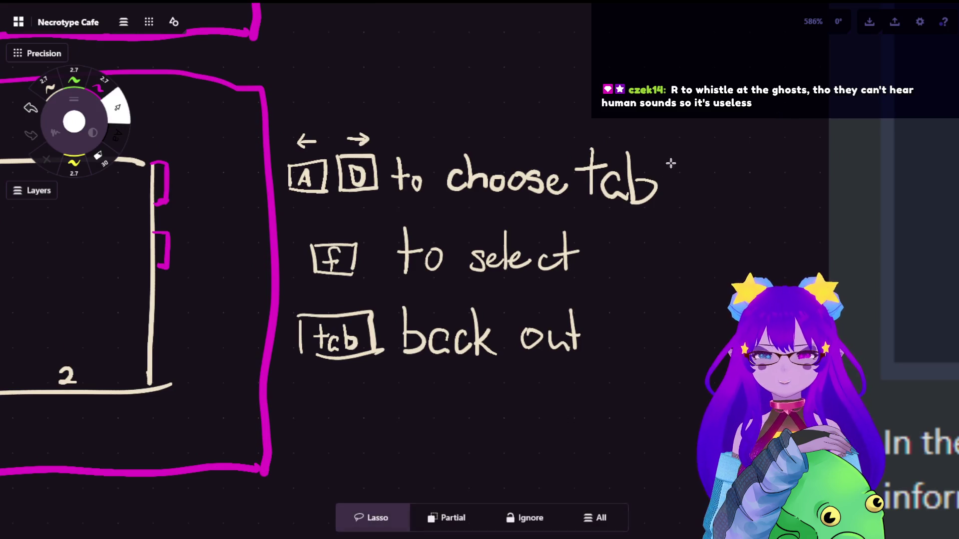
pyautogui.moveTo(693, 159)
pyautogui.mouseDown()
pyautogui.moveTo(433, 109)
pyautogui.moveTo(297, 133)
pyautogui.moveTo(271, 159)
pyautogui.moveTo(278, 171)
pyautogui.mouseUp()
pyautogui.moveTo(622, 135)
pyautogui.mouseDown()
pyautogui.moveTo(493, 86)
pyautogui.moveTo(278, 183)
pyautogui.moveTo(492, 202)
pyautogui.mouseUp()
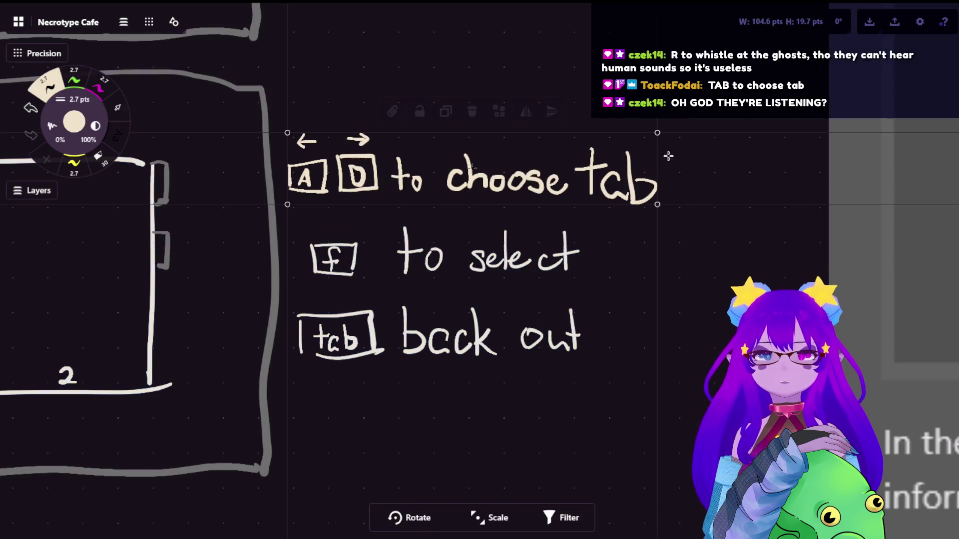
pyautogui.hotkey('ctrl', 'c')
pyautogui.scroll(-3, 547, 256)
pyautogui.hotkey('ctrl', 'v')
pyautogui.moveTo(548, 257); pyautogui.dragTo(552, 330)
pyautogui.click(593, 448)
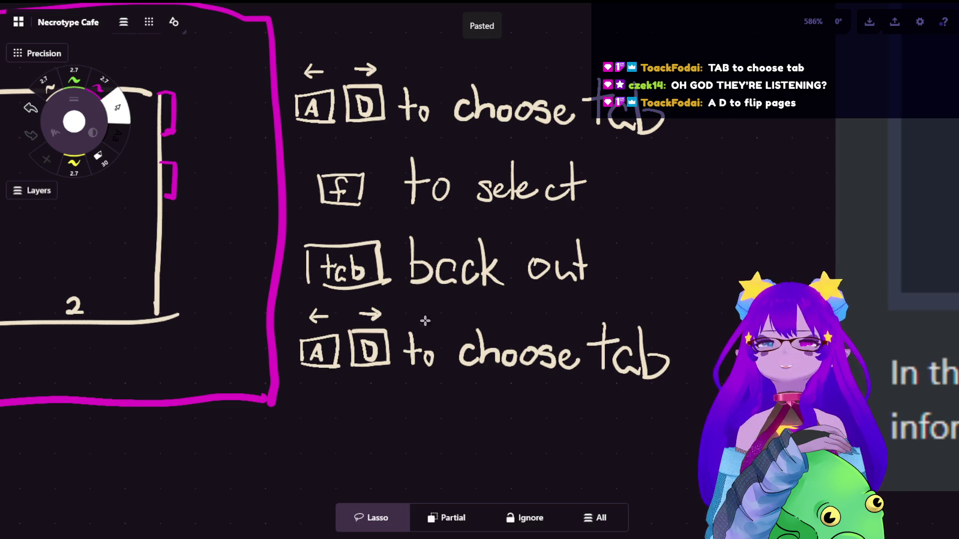
# Erase 'choose tab' from the copied line and handwrite 'flip pages' in its place
pyautogui.press('e')
pyautogui.moveTo(504, 322)
pyautogui.mouseDown()
pyautogui.moveTo(482, 376)
pyautogui.moveTo(640, 376)
pyautogui.moveTo(638, 340)
pyautogui.moveTo(645, 350)
pyautogui.mouseUp()
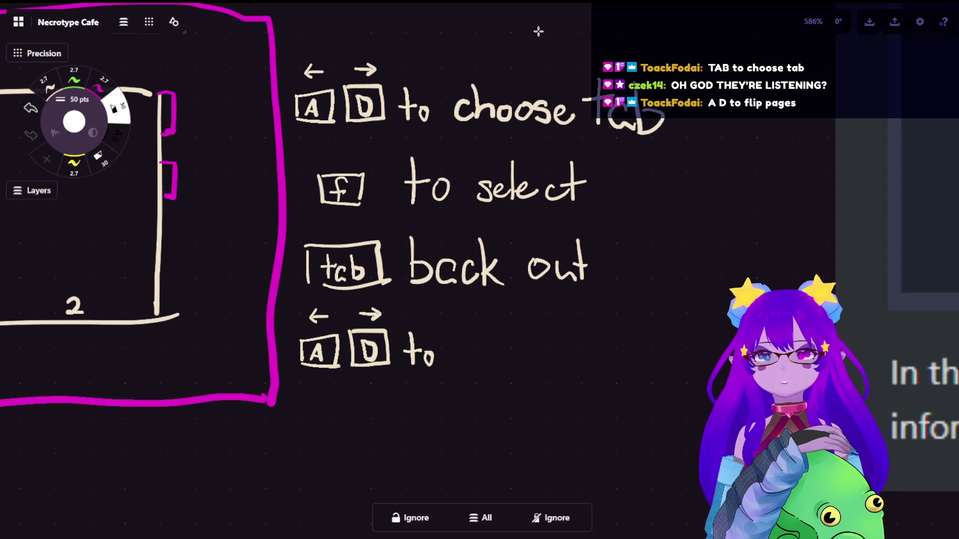
pyautogui.click(46, 83)
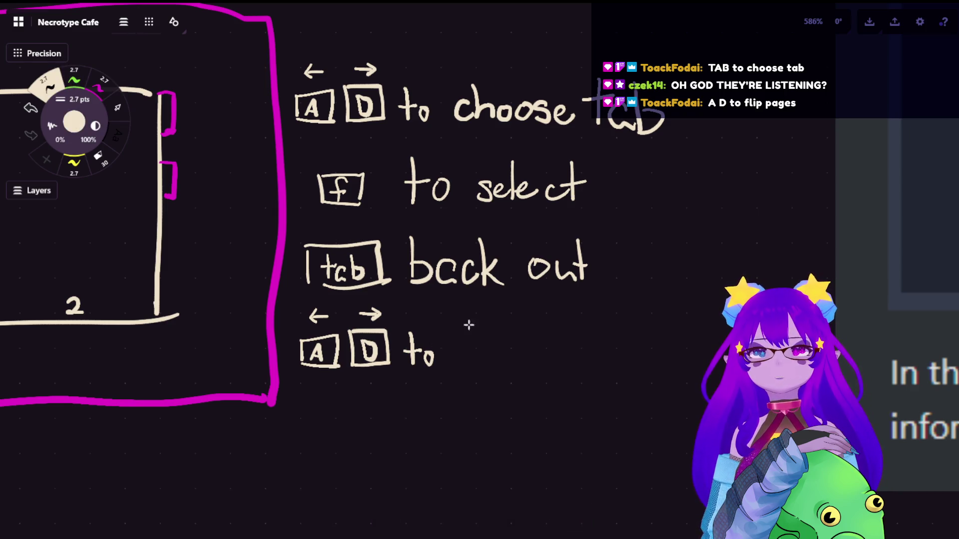
pyautogui.moveTo(482, 327); pyautogui.dragTo(468, 359)
pyautogui.moveTo(492, 322); pyautogui.dragTo(517, 382)
pyautogui.click(506, 331)
pyautogui.moveTo(518, 344)
pyautogui.mouseDown()
pyautogui.moveTo(524, 368)
pyautogui.moveTo(562, 372)
pyautogui.moveTo(563, 387)
pyautogui.mouseUp()
pyautogui.moveTo(556, 345)
pyautogui.mouseDown()
pyautogui.moveTo(563, 365)
pyautogui.moveTo(598, 358)
pyautogui.moveTo(606, 367)
pyautogui.mouseUp()
pyautogui.moveTo(629, 347)
pyautogui.mouseDown()
pyautogui.moveTo(624, 340)
pyautogui.moveTo(619, 389)
pyautogui.moveTo(642, 342)
pyautogui.moveTo(655, 362)
pyautogui.mouseUp()
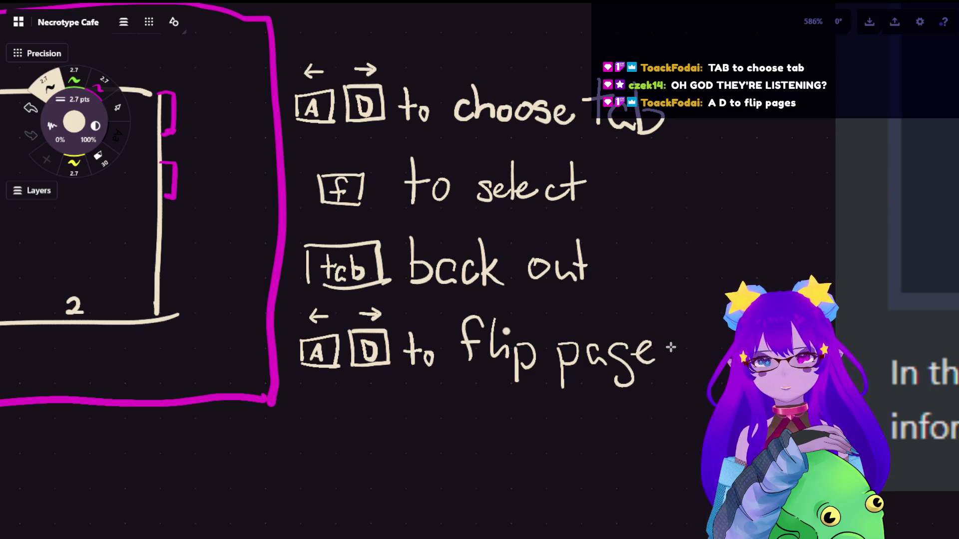
pyautogui.moveTo(676, 340)
pyautogui.mouseDown()
pyautogui.moveTo(664, 346)
pyautogui.moveTo(668, 363)
pyautogui.mouseUp()
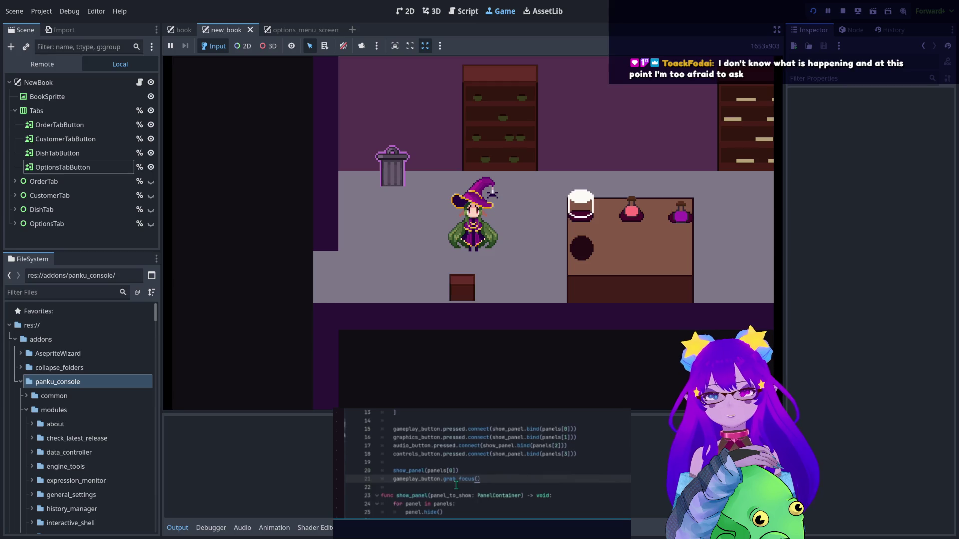
# Focus the floating Godot script window
pyautogui.click(455, 485)
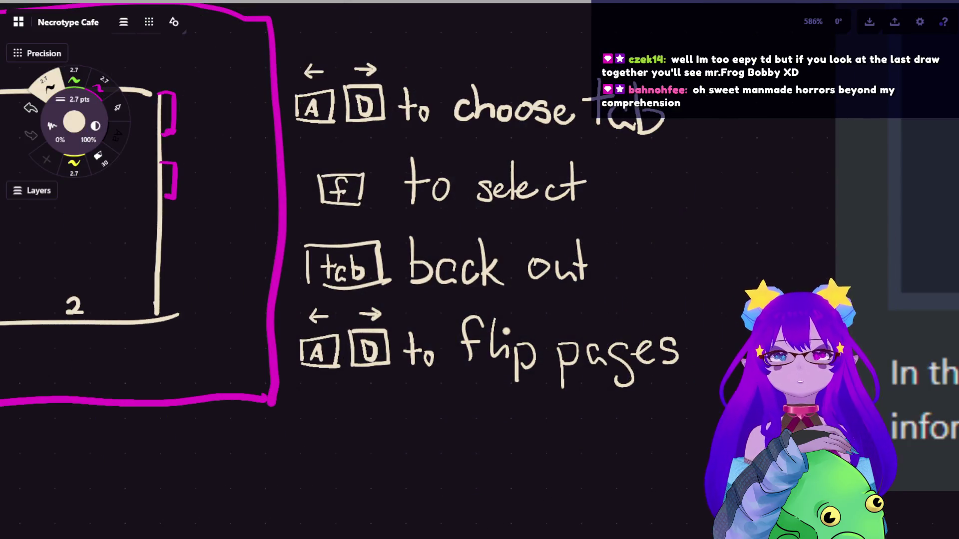
pyautogui.scroll(1, 609, 185)
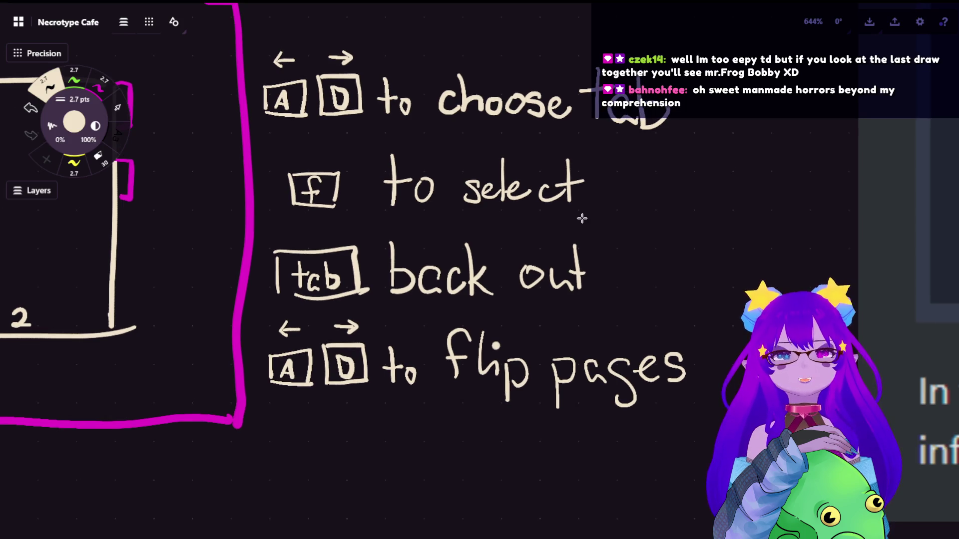
pyautogui.scroll(1, 578, 218)
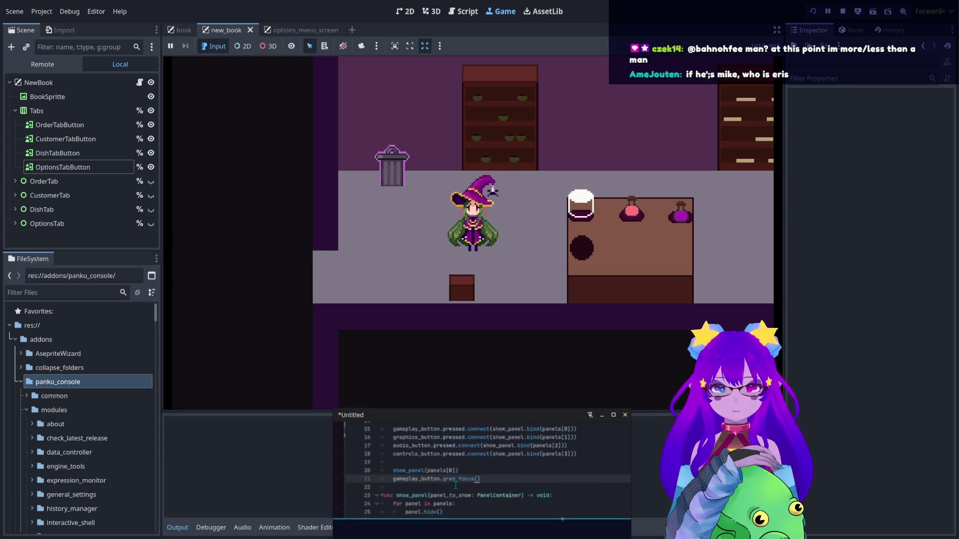
# Rescale the handwritten notes image and move it upward on the PureRef board
pyautogui.scroll(-5, 455, 485)
pyautogui.scroll(5, 474, 448)
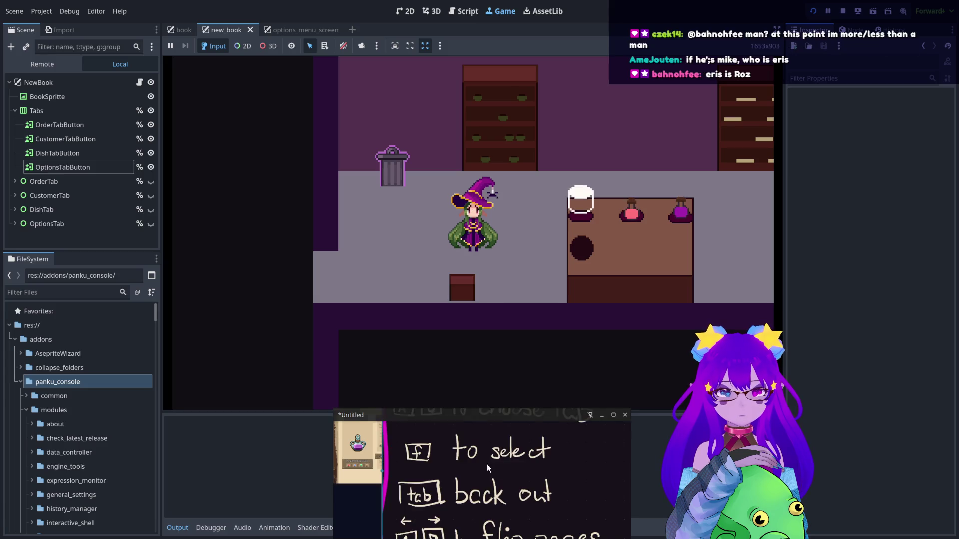
pyautogui.scroll(-3, 492, 467)
pyautogui.scroll(1, 448, 450)
pyautogui.click(447, 464)
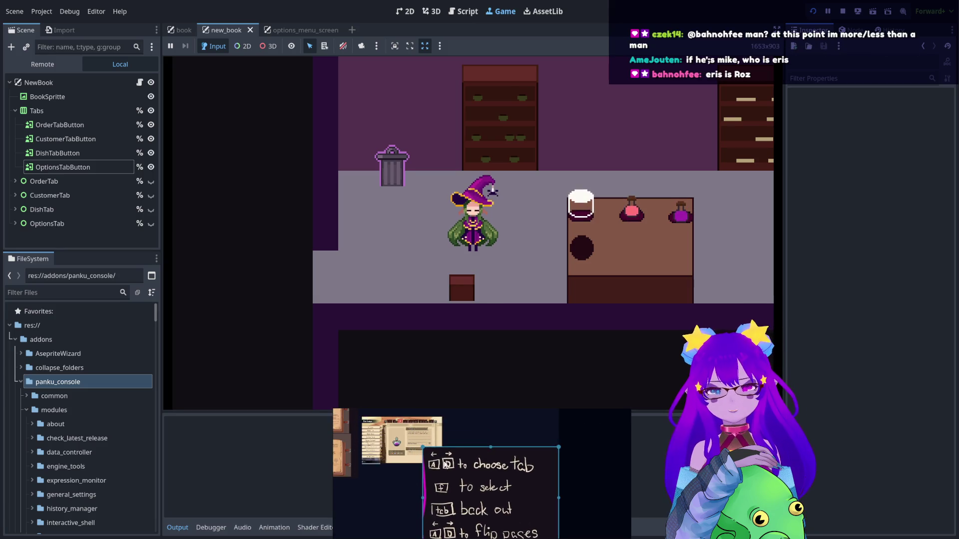
pyautogui.moveTo(423, 448)
pyautogui.mouseDown()
pyautogui.moveTo(484, 504)
pyautogui.moveTo(468, 482)
pyautogui.mouseUp()
pyautogui.moveTo(504, 515); pyautogui.dragTo(485, 457)
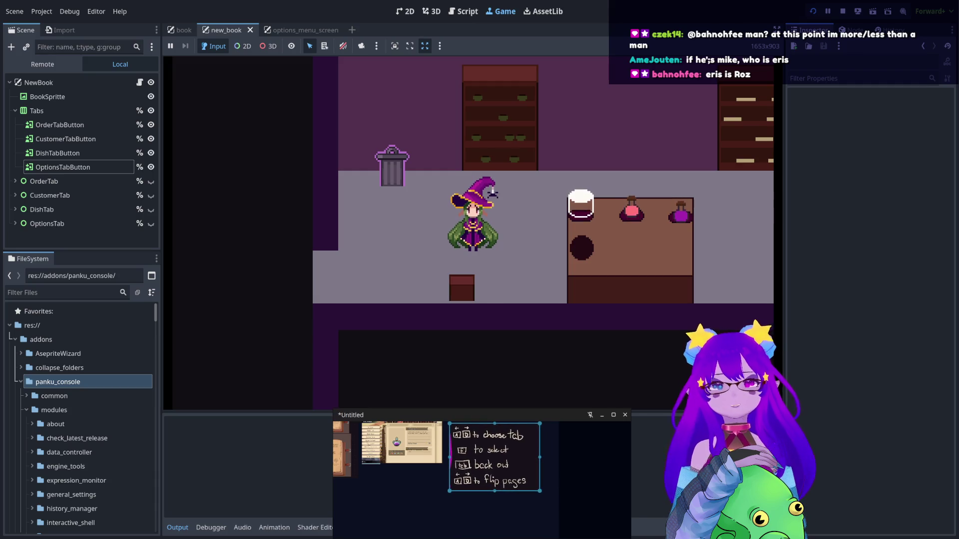
pyautogui.click(352, 470)
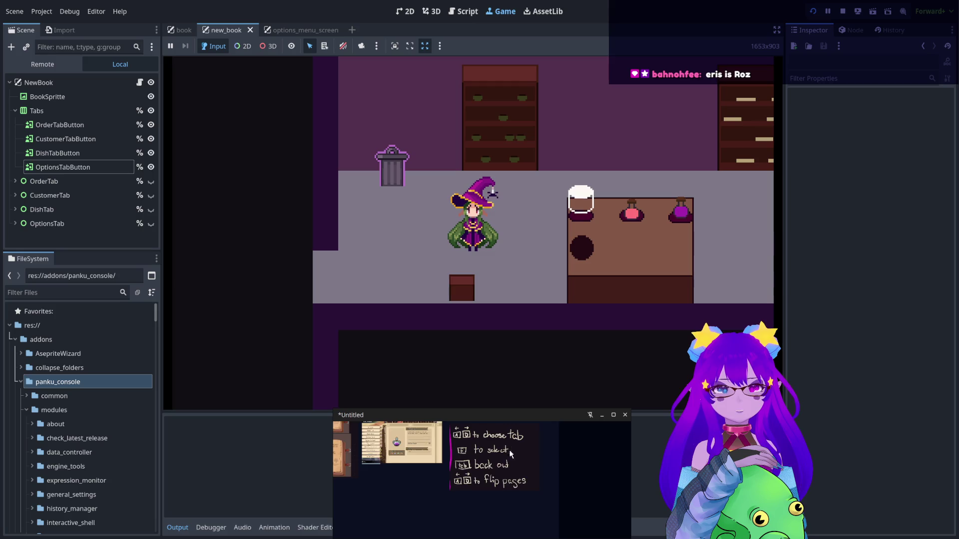
pyautogui.scroll(3, 512, 450)
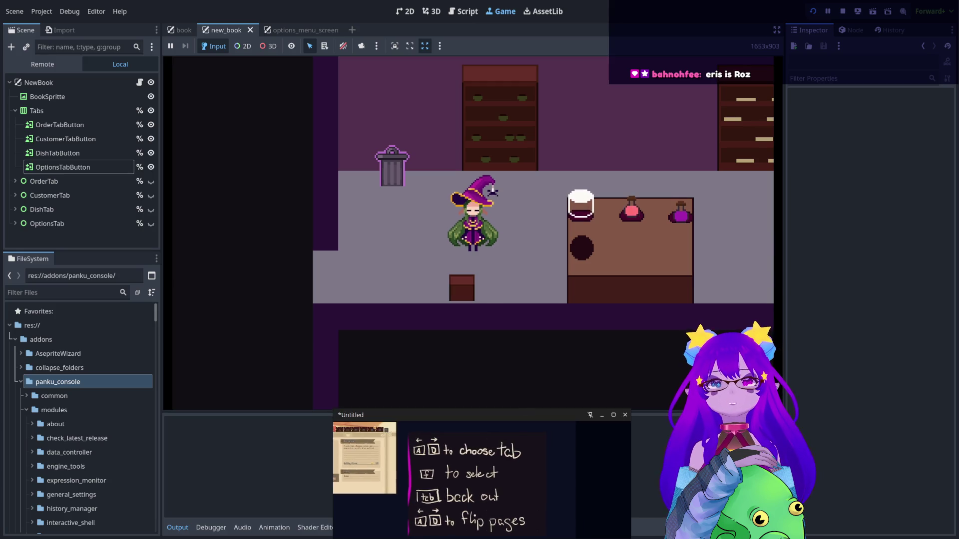
# Stop the running game with F8 and cycle through the editor workspaces
pyautogui.press('F8')
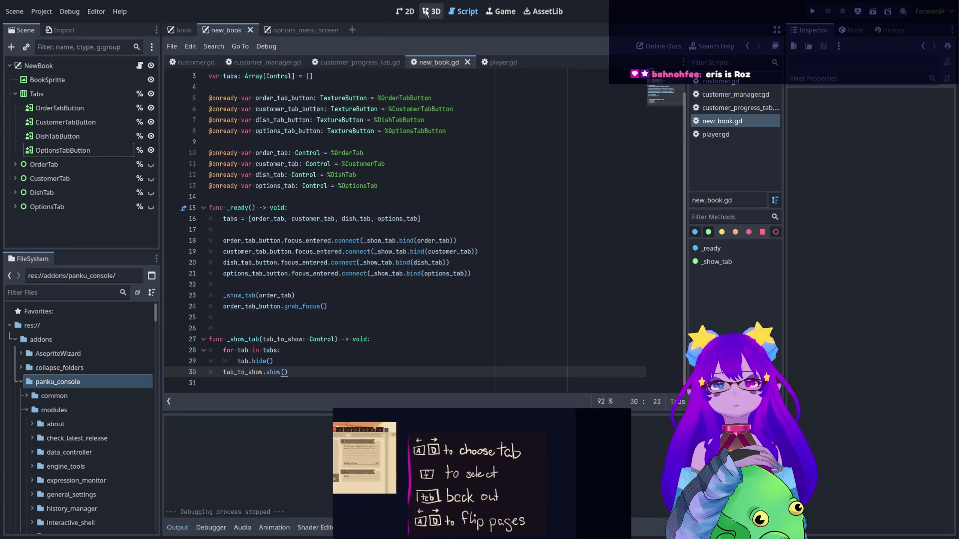
pyautogui.hotkey('ctrl', 'F4')
pyautogui.hotkey('ctrl', 'F3')
pyautogui.hotkey('ctrl', 'F2')
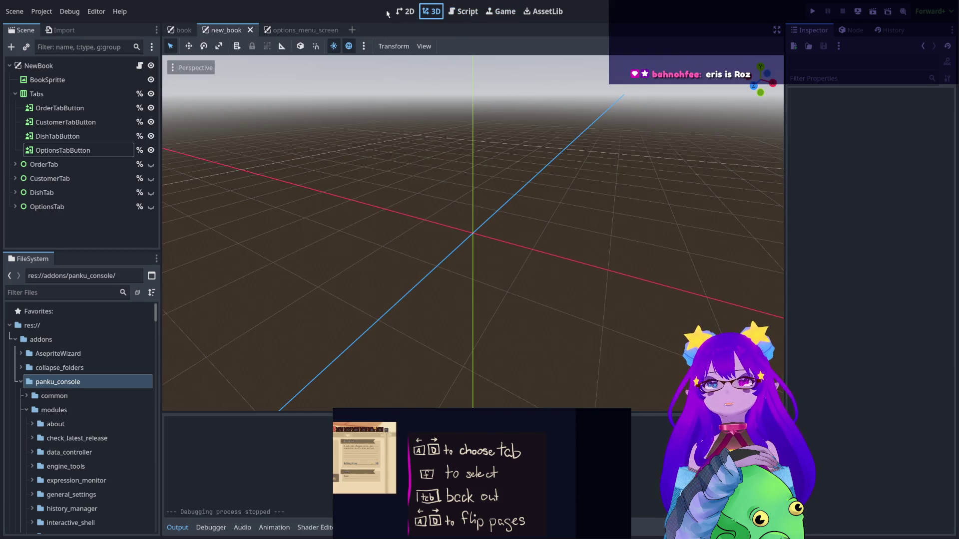
# Switch to the new_book scene and select OrderTabButton in the Scene dock
pyautogui.click(295, 30)
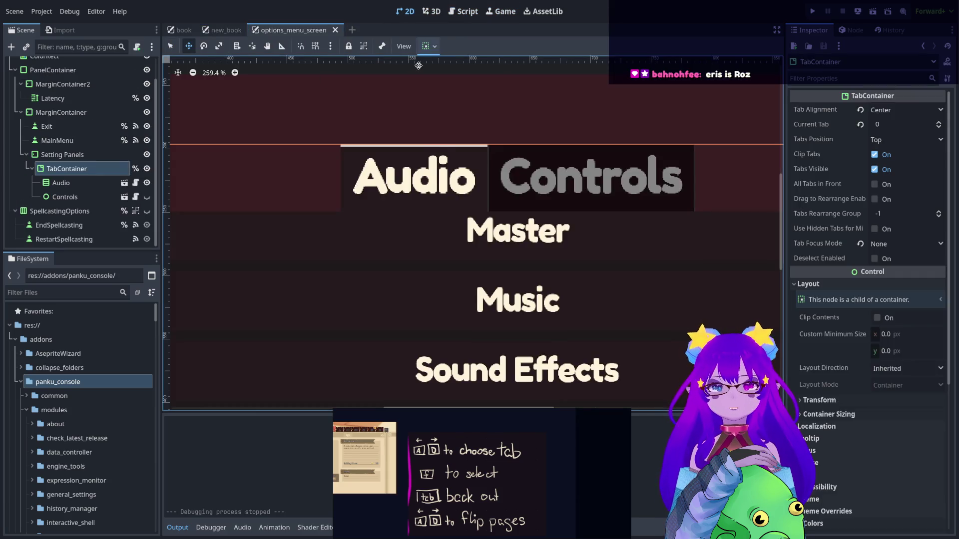
pyautogui.click(229, 31)
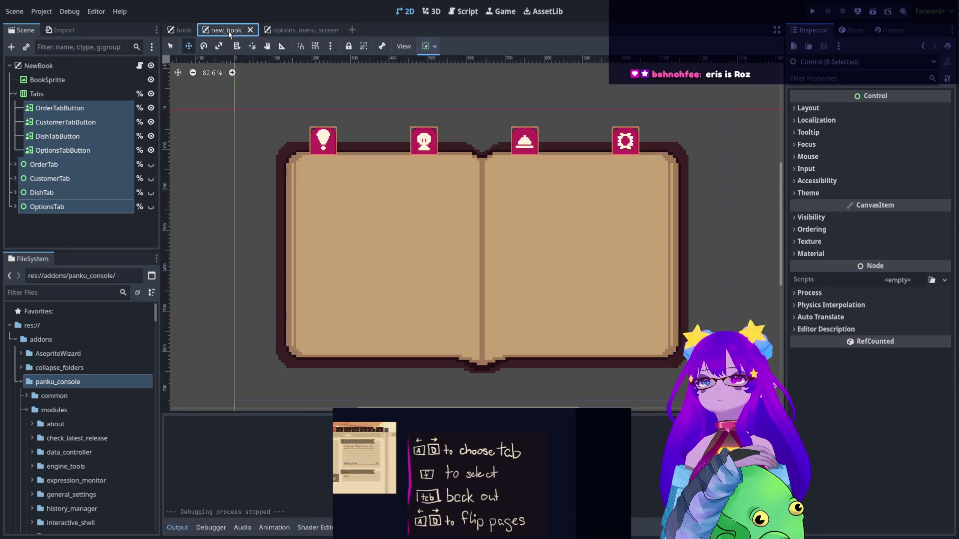
pyautogui.click(44, 223)
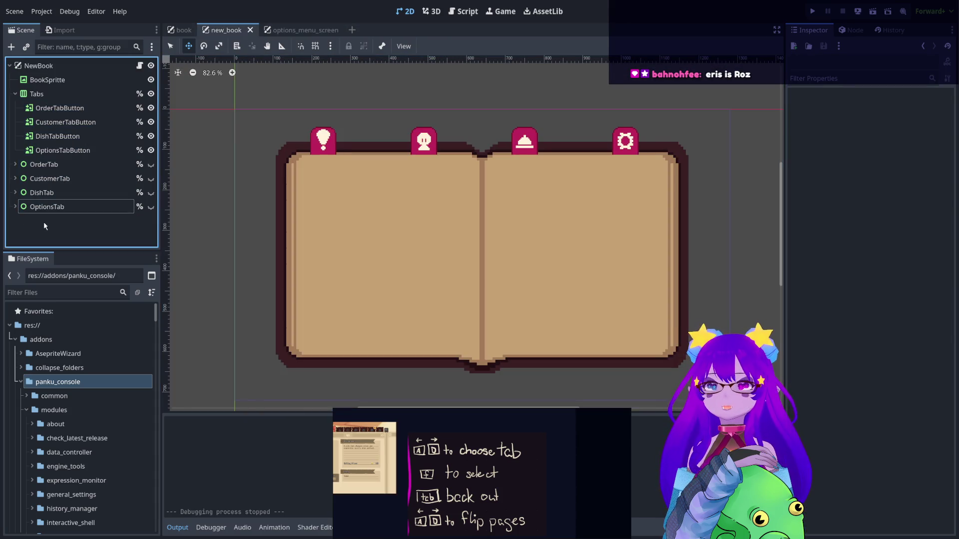
pyautogui.click(311, 132)
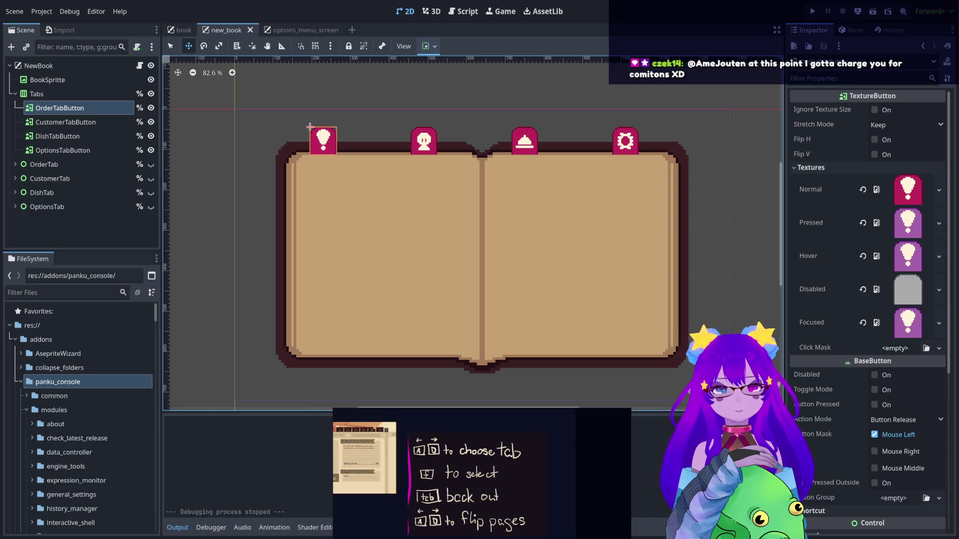
# Expand OrderTabButton's Focus section in the Inspector to show its unassigned neighbor settings
pyautogui.scroll(-3, 869, 300)
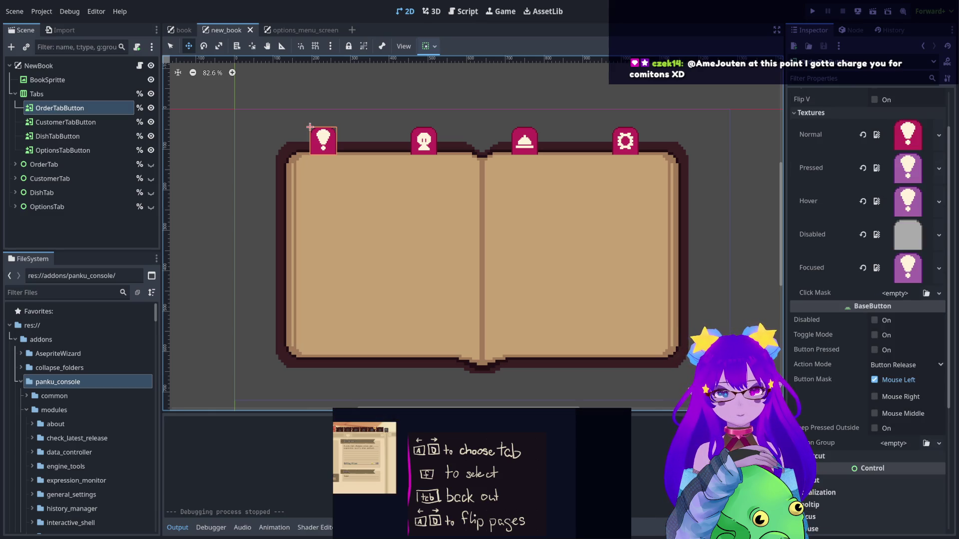
pyautogui.moveTo(478, 418)
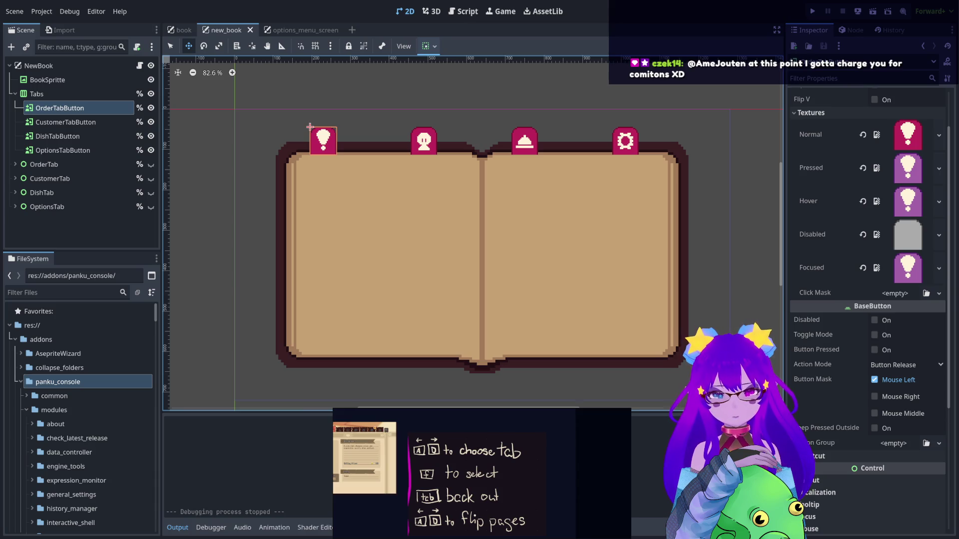
pyautogui.scroll(-5, 868, 249)
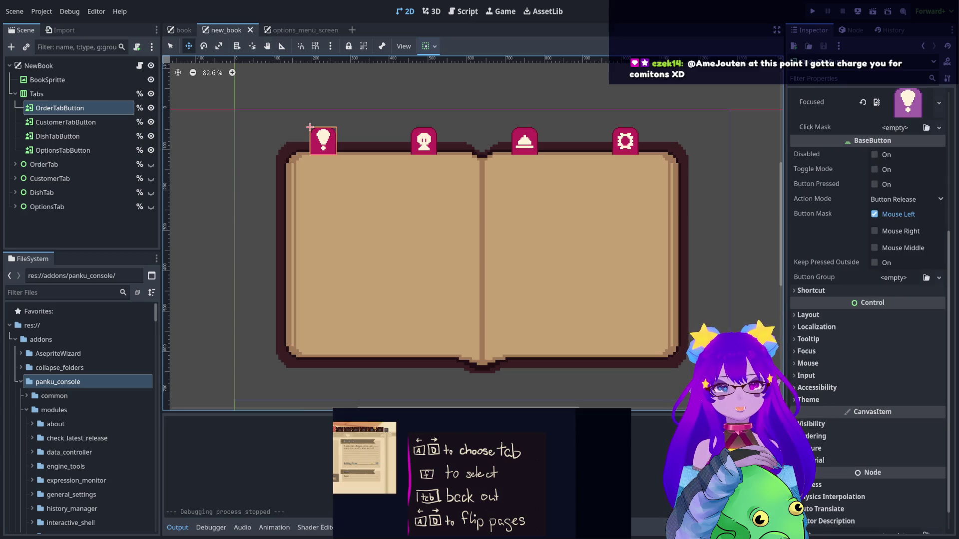
pyautogui.click(813, 316)
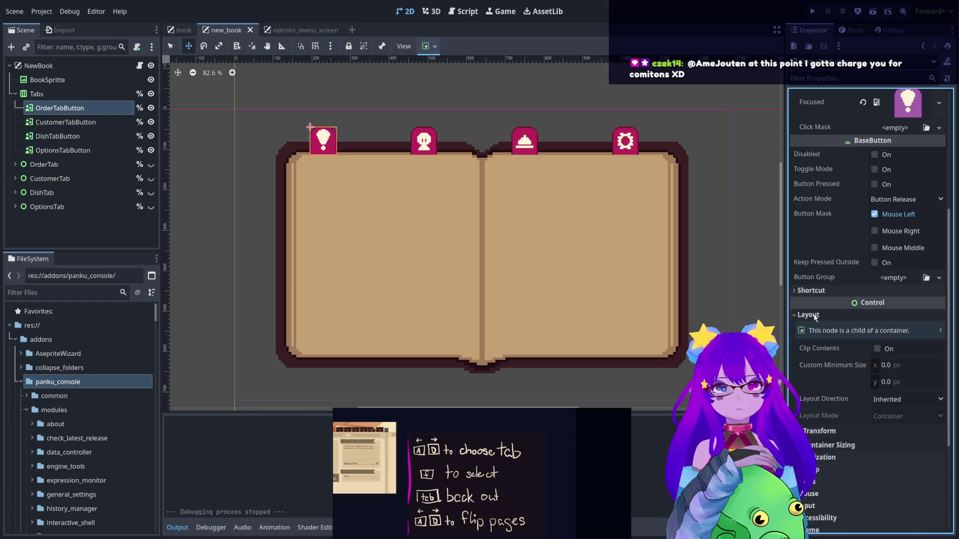
pyautogui.click(813, 315)
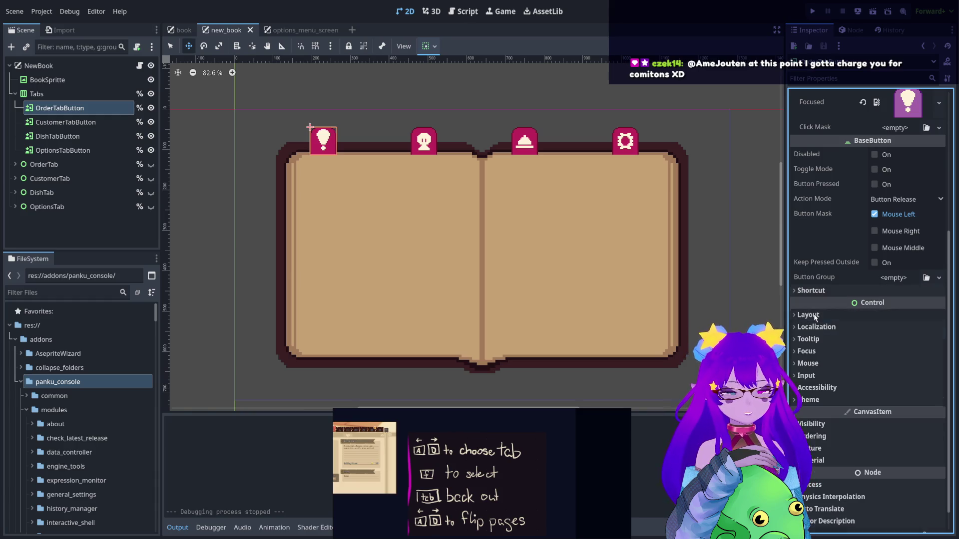
pyautogui.click(817, 352)
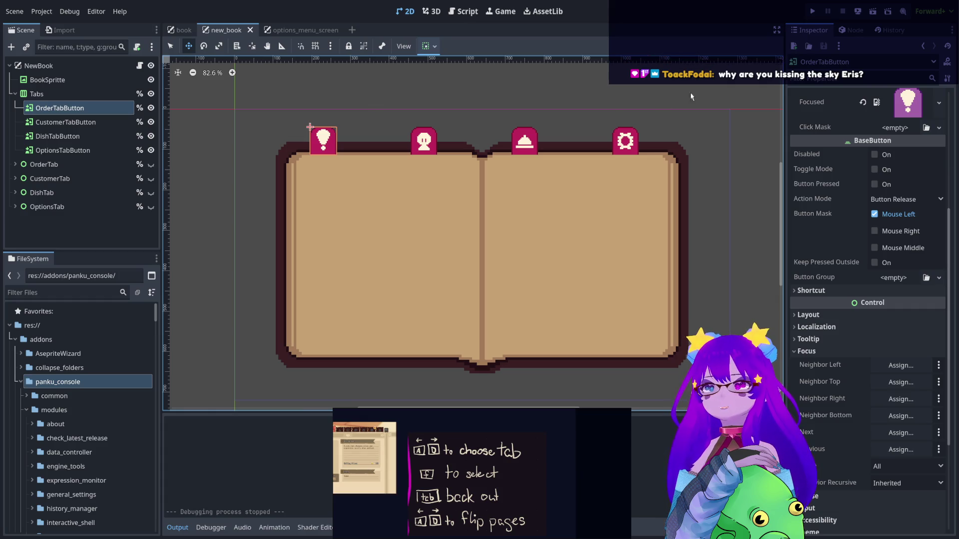
pyautogui.click(814, 11)
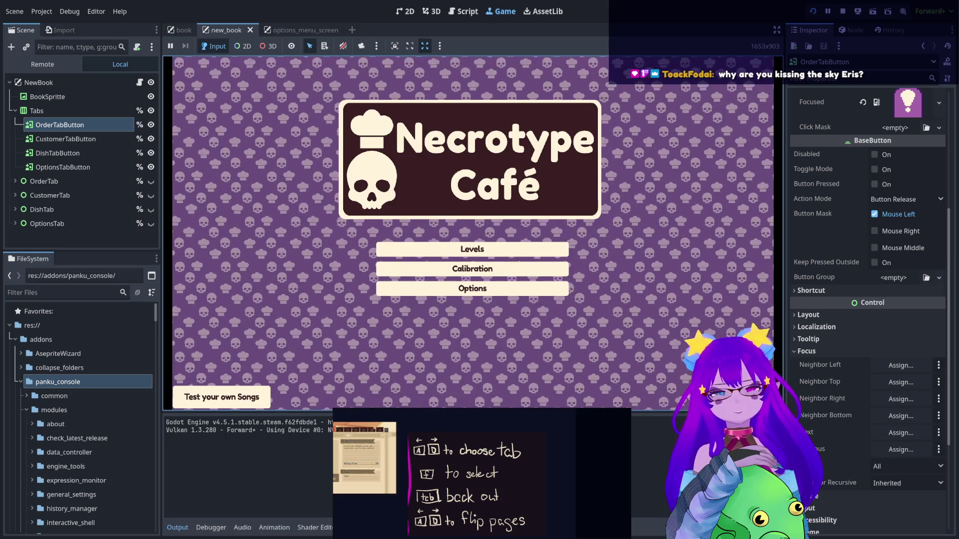
pyautogui.press('Down')
pyautogui.press('Return')
pyautogui.press('Down')
pyautogui.press('Return')
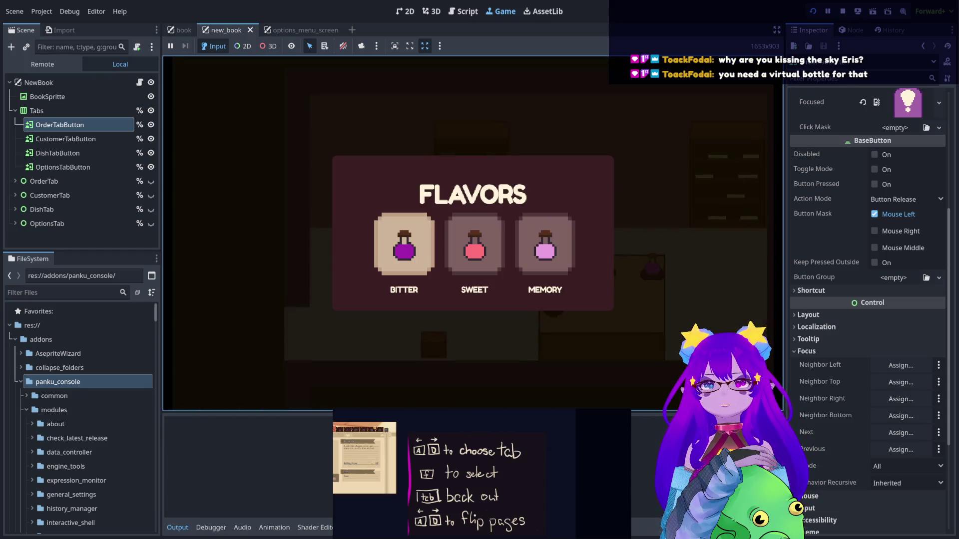
pyautogui.press('d')
pyautogui.press('a')
pyautogui.press('d')
pyautogui.press('a')
pyautogui.press('e')
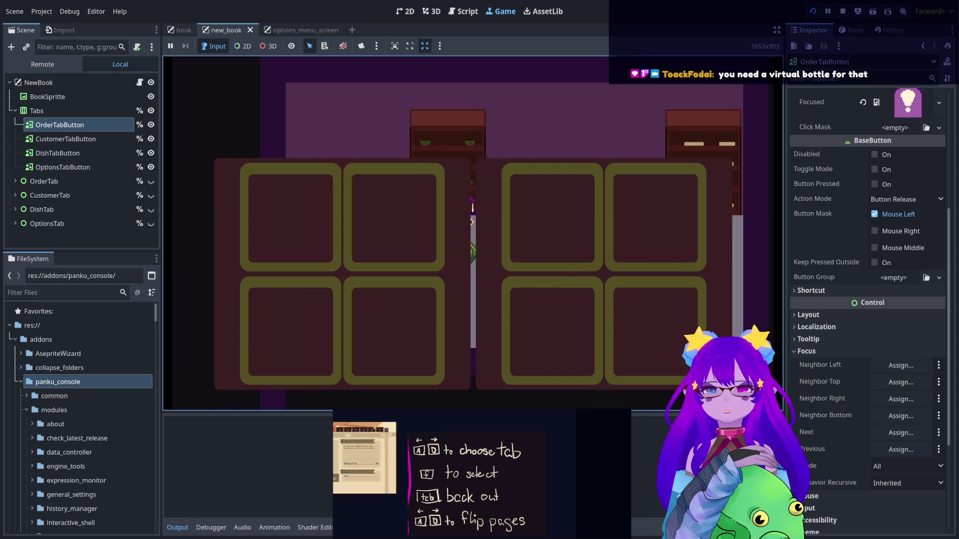
pyautogui.press('q')
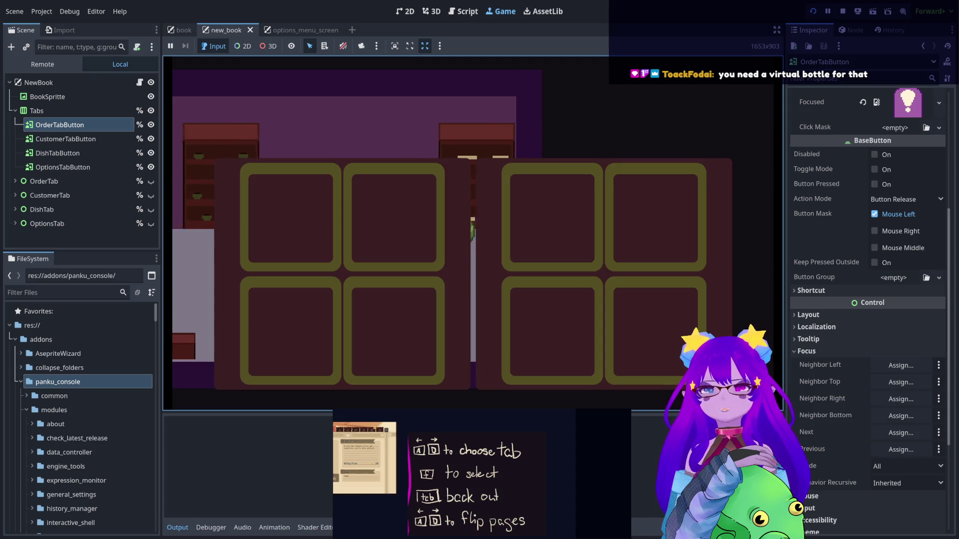
pyautogui.press('q')
pyautogui.press('Tab')
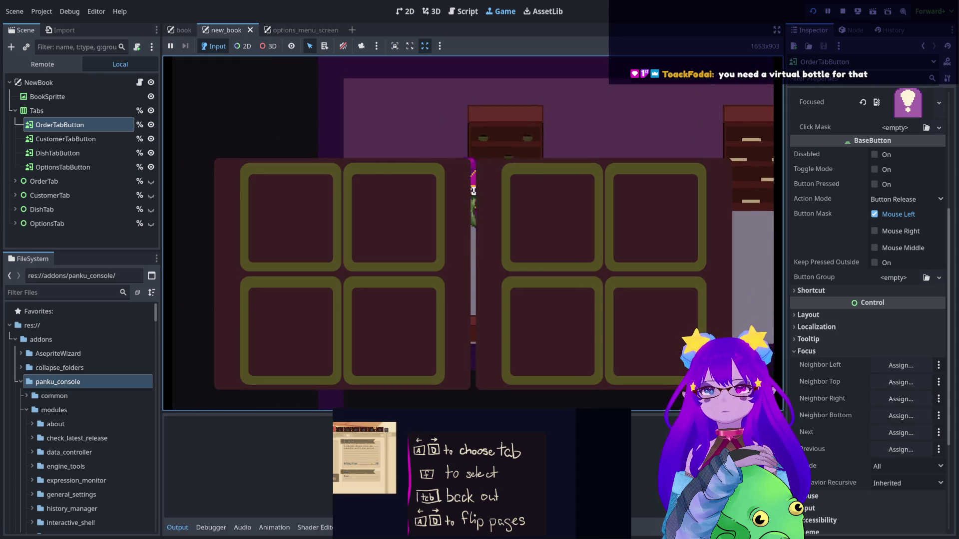
pyautogui.press('q')
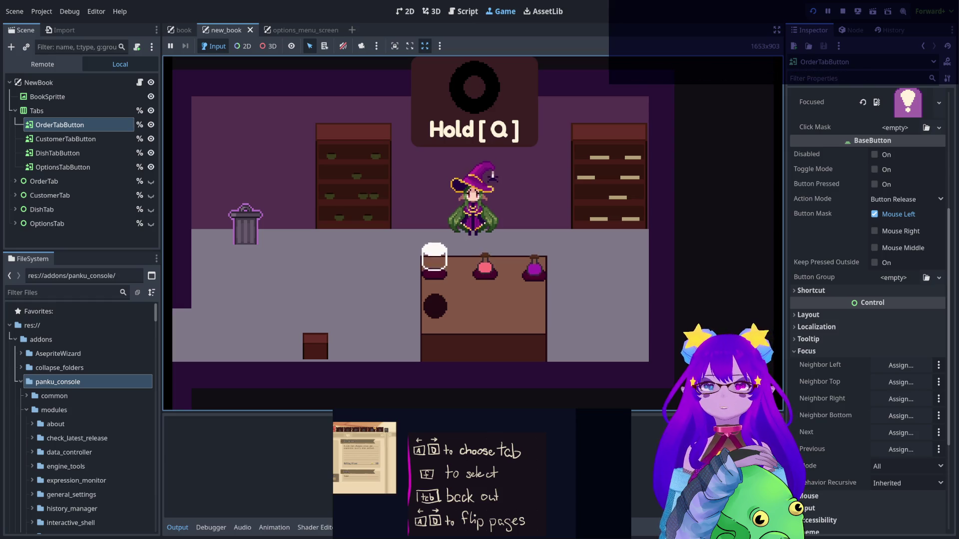
pyautogui.press('Tab')
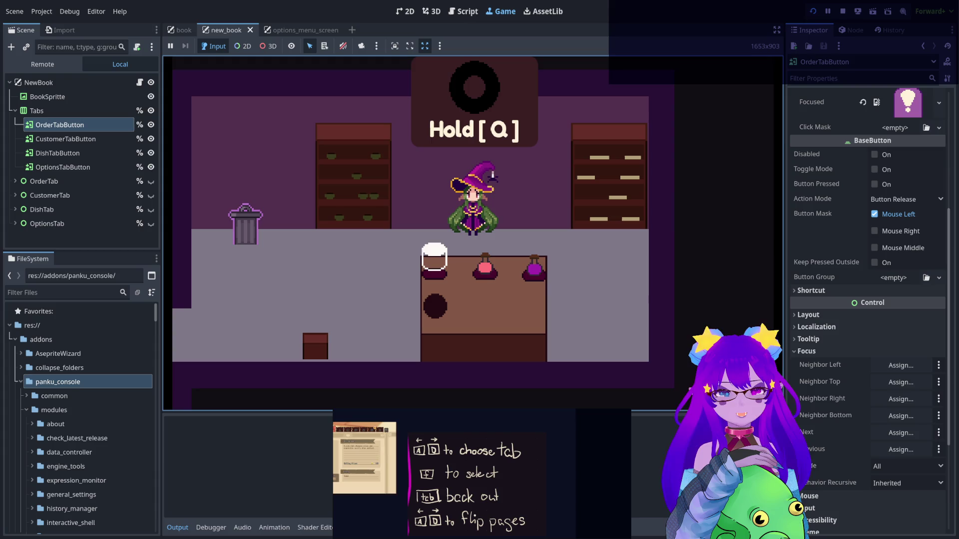
pyautogui.press('F8')
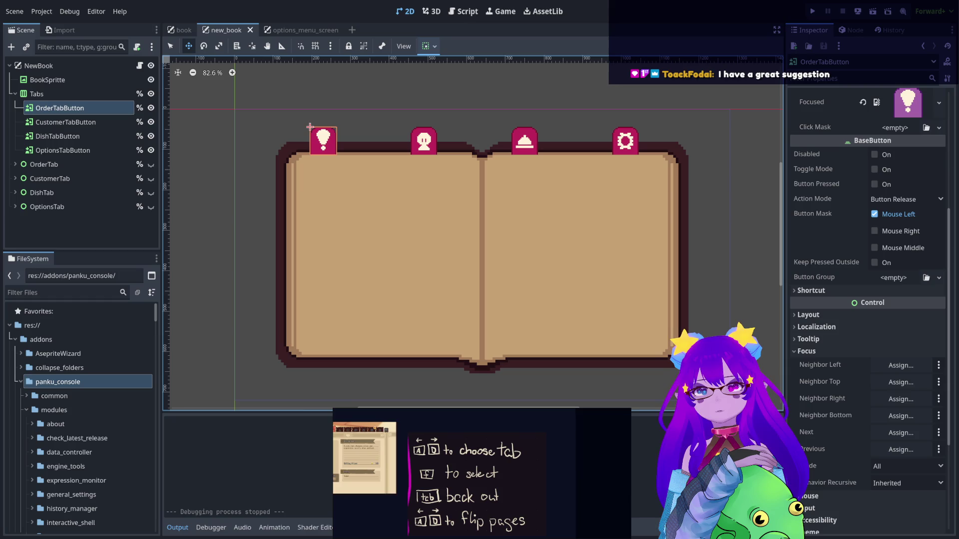
# Open new_book.gd in the script editor and place the cursor on empty line 25
pyautogui.click(505, 11)
pyautogui.click(139, 66)
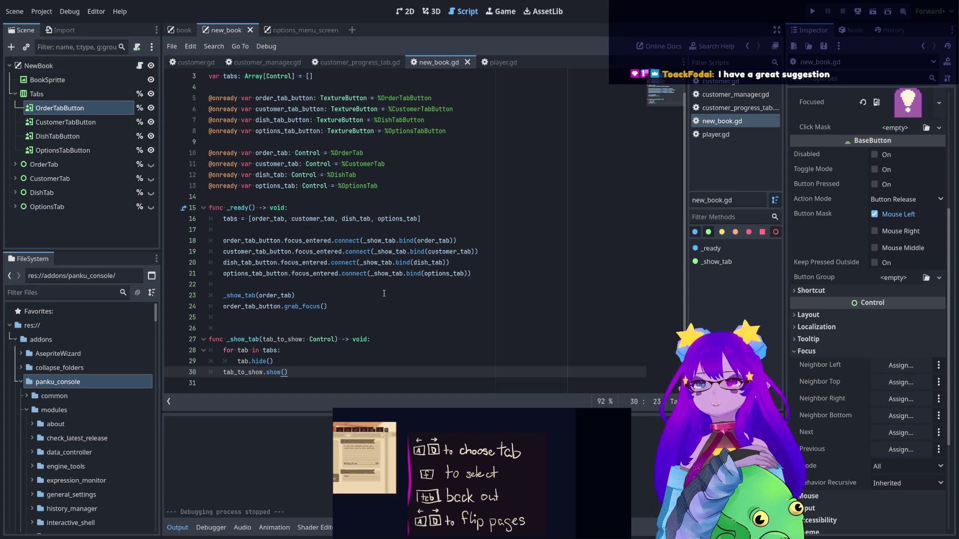
pyautogui.click(405, 273)
pyautogui.keyDown('ctrl'); pyautogui.scroll(2, 358, 226); pyautogui.keyUp('ctrl')
pyautogui.scroll(-1, 359, 226)
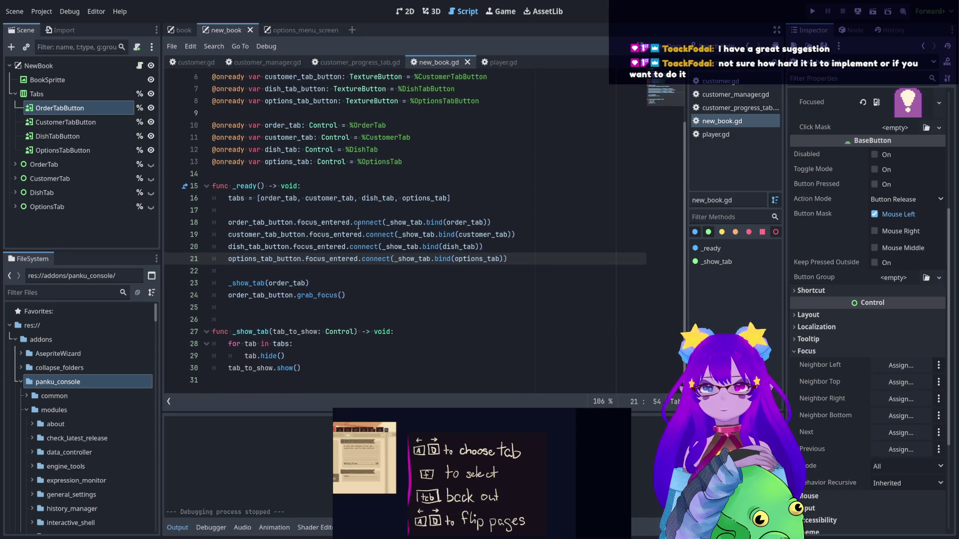
pyautogui.click(344, 368)
pyautogui.click(231, 307)
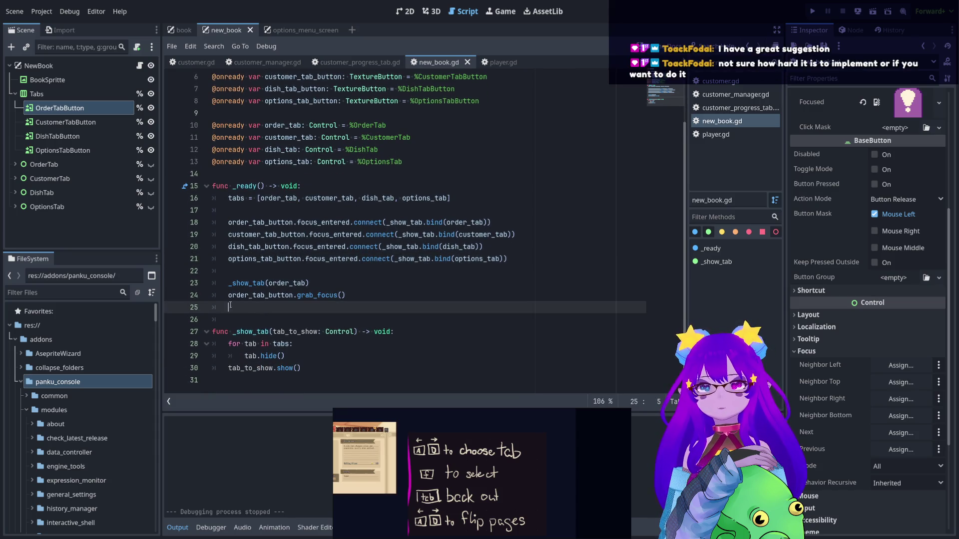
pyautogui.click(217, 310)
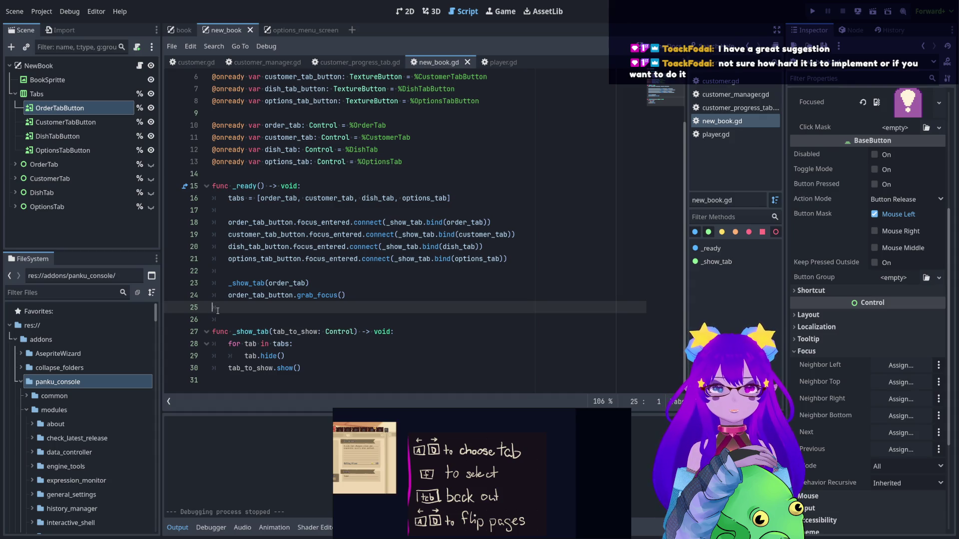
# Declare 'func _set_tabs() -> void:' below _ready and select _ready's body
pyautogui.press('Return')
pyautogui.press('Return')
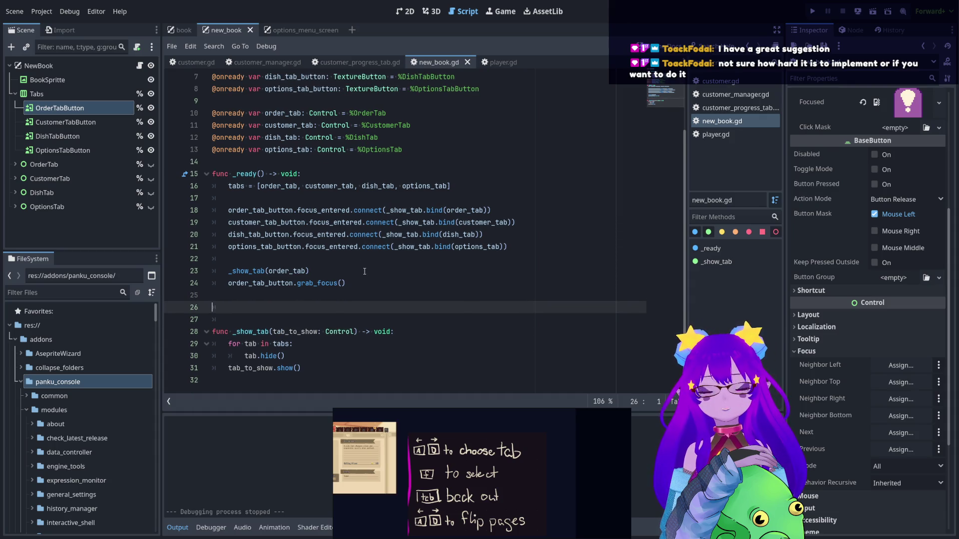
pyautogui.write('func _set_tab')
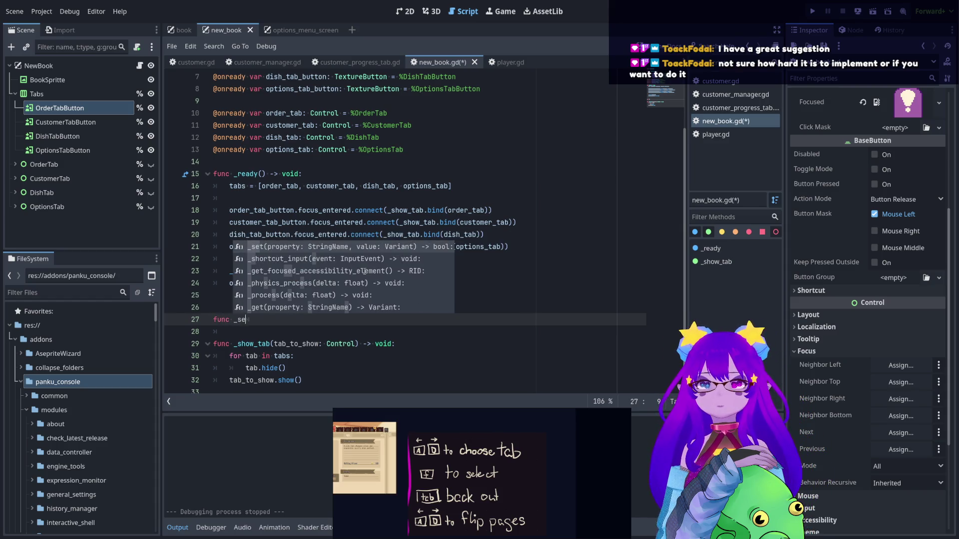
pyautogui.write('s')
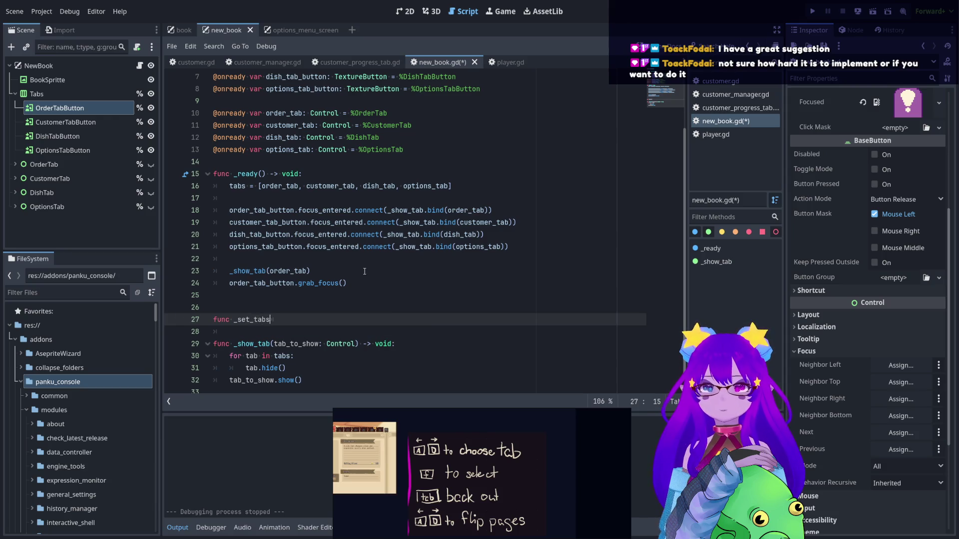
pyautogui.write('() -> void:')
pyautogui.press('Return')
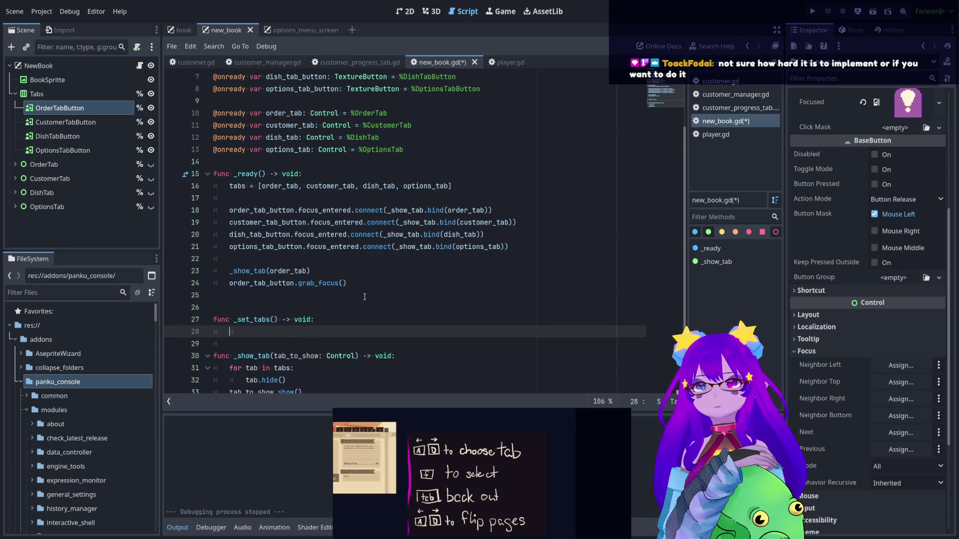
pyautogui.moveTo(359, 284); pyautogui.dragTo(214, 186)
pyautogui.hotkey('ctrl', 'c')
# Move the _ready body into _set_tabs and make _ready simply call _set_tabs()
pyautogui.press('BackSpace')
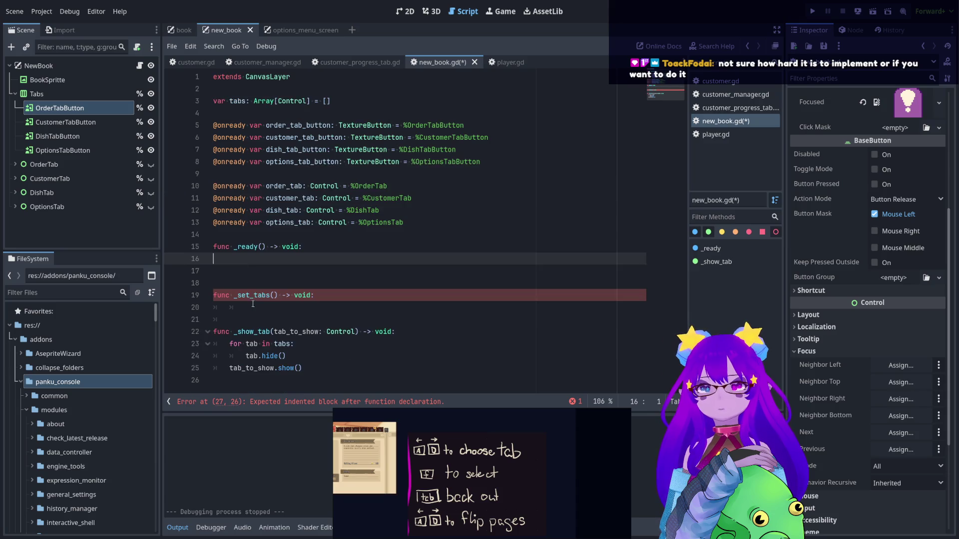
pyautogui.click(215, 309)
pyautogui.hotkey('ctrl', 'v')
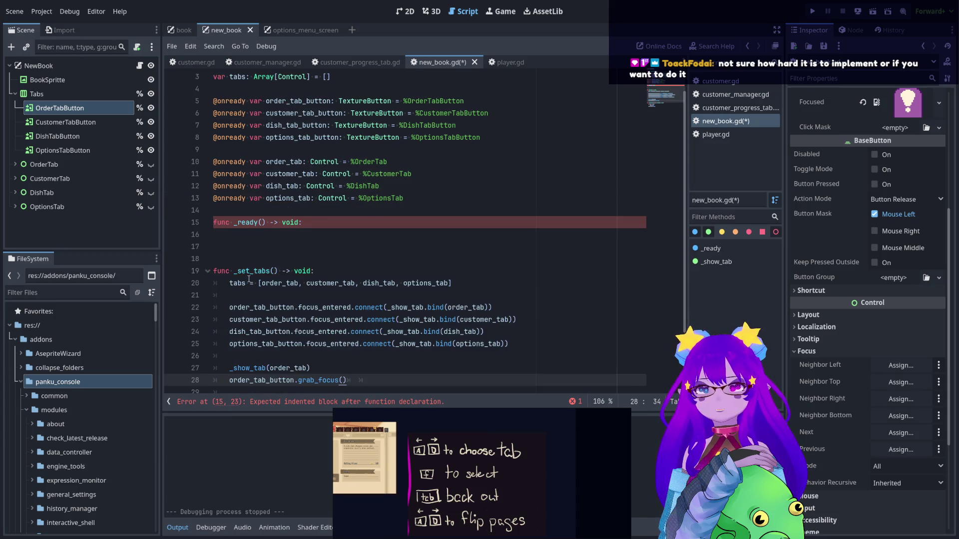
pyautogui.click(261, 242)
pyautogui.write('_set_tabs')
pyautogui.press('Home')
pyautogui.press('Tab')
pyautogui.write('()')
# Add blank lines after the _set_tabs code and below _show_tab
pyautogui.click(302, 256)
pyautogui.scroll(-2, 310, 254)
pyautogui.click(300, 320)
pyautogui.press('Return')
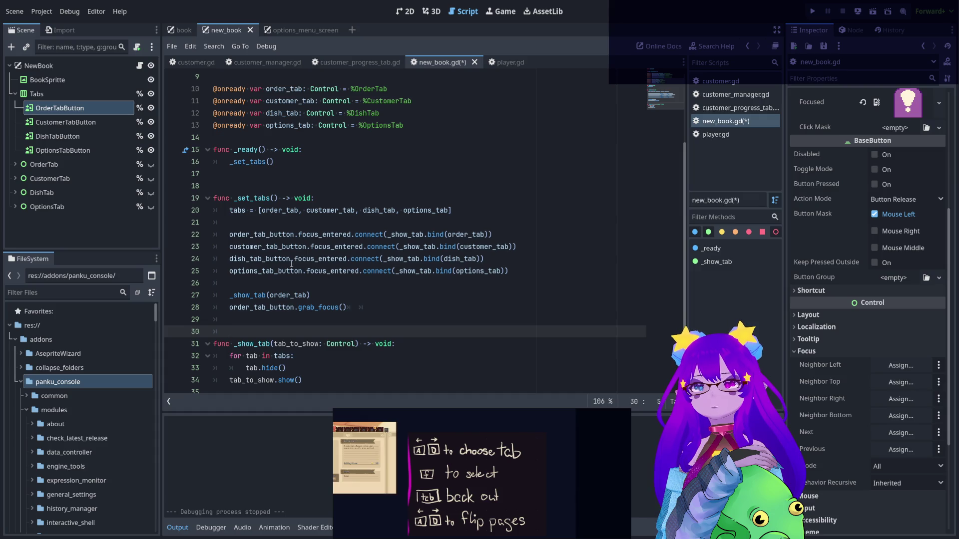
pyautogui.click(331, 381)
pyautogui.press('Return')
pyautogui.press('Return')
pyautogui.press('Return')
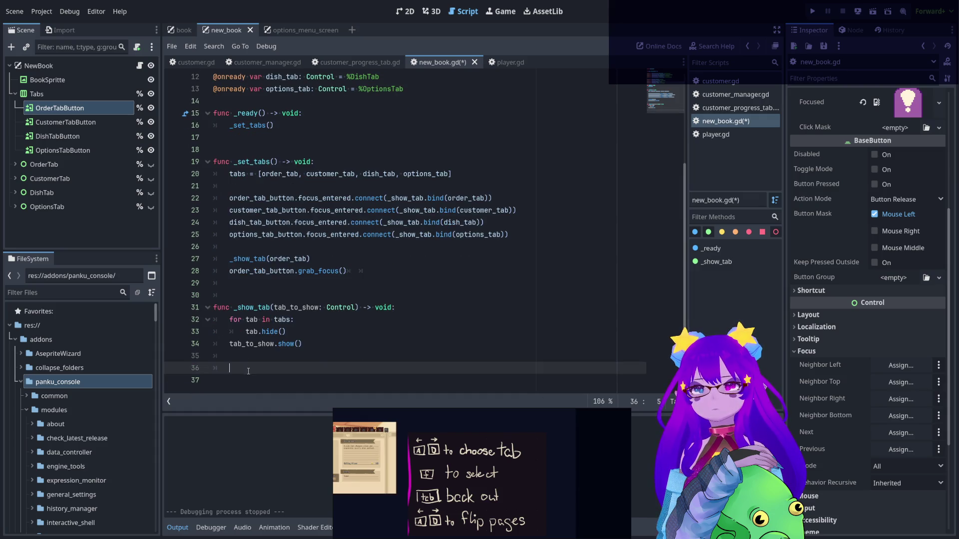
pyautogui.press('BackSpace')
# Add comments '# Check book status' and '# Change controls depending on book status.', then save
pyautogui.write('##')
pyautogui.press('BackSpace')
pyautogui.write('Check ')
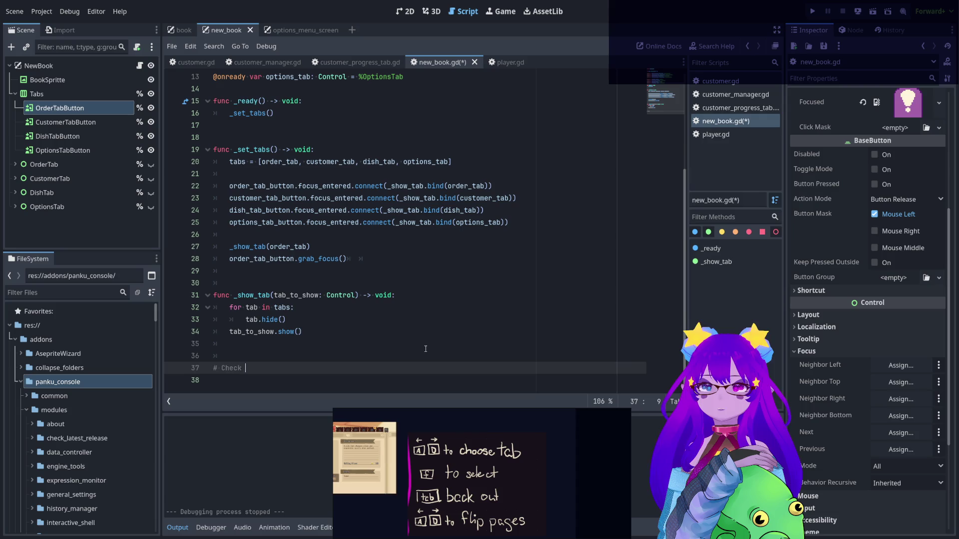
pyautogui.write('book stat')
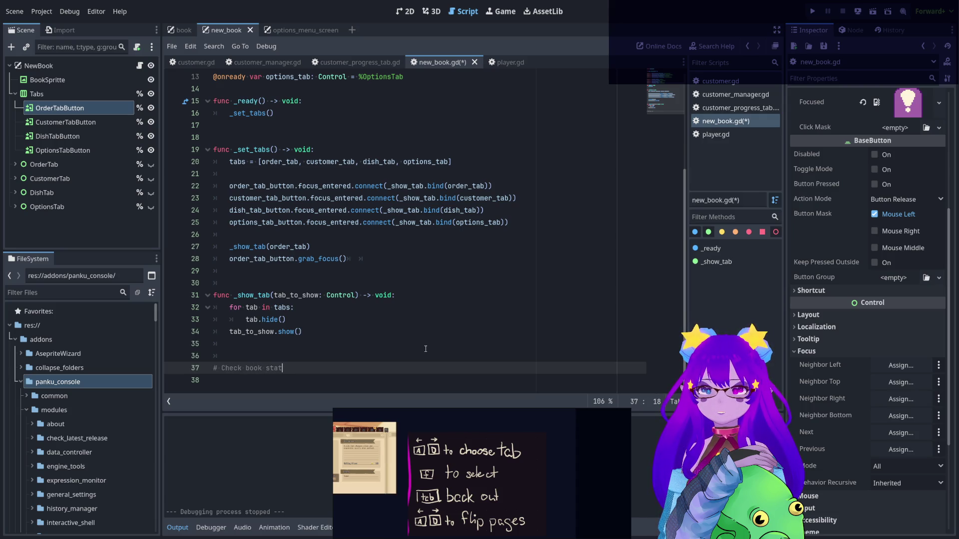
pyautogui.write('us')
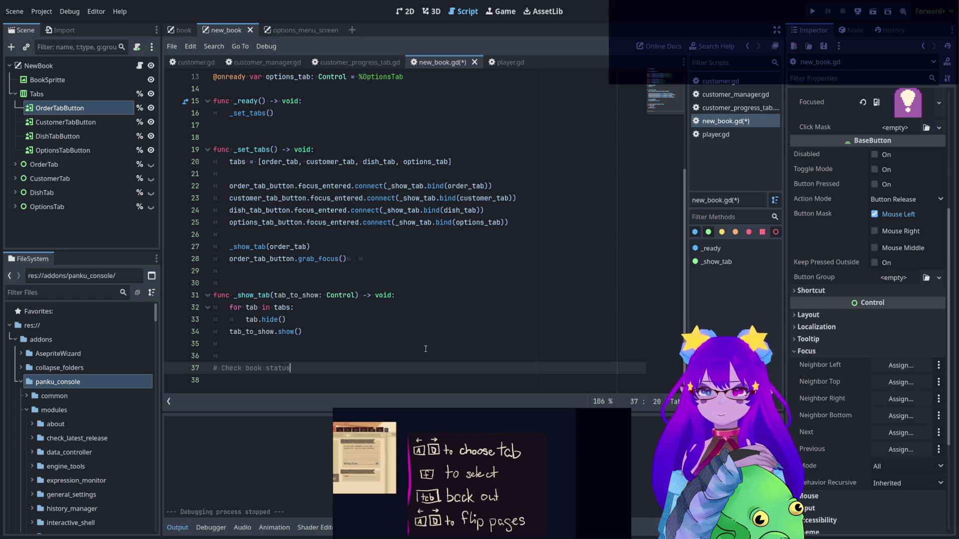
pyautogui.press('Return')
pyautogui.write('# Change con')
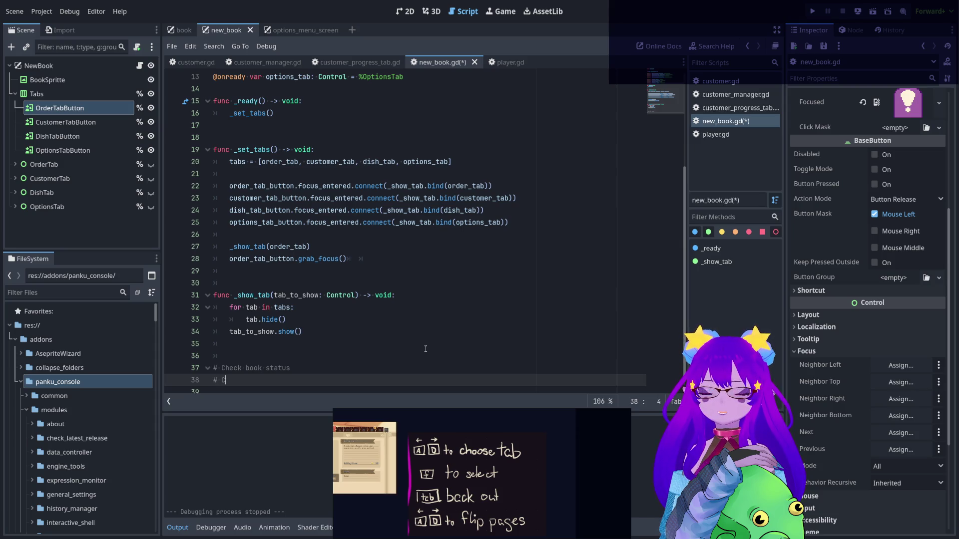
pyautogui.write('tro')
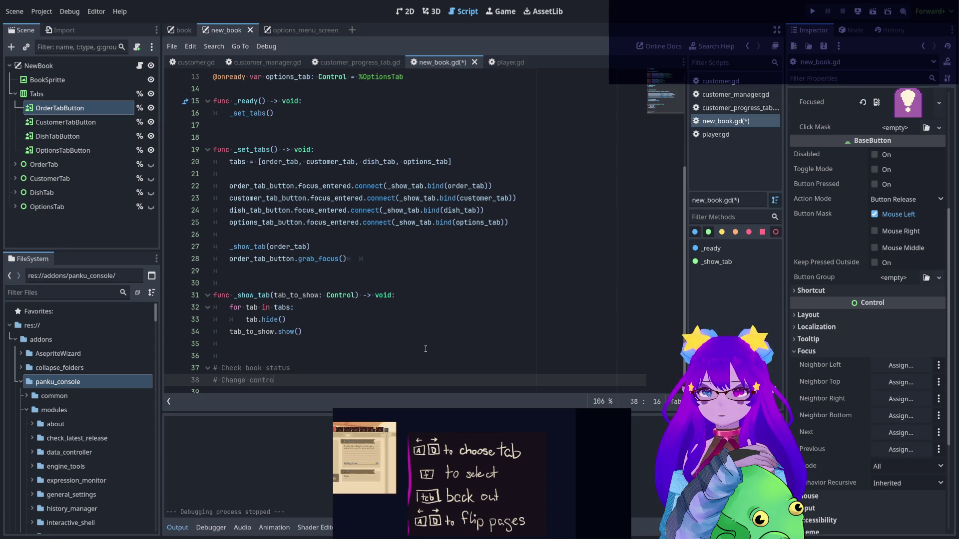
pyautogui.write('ls dependi')
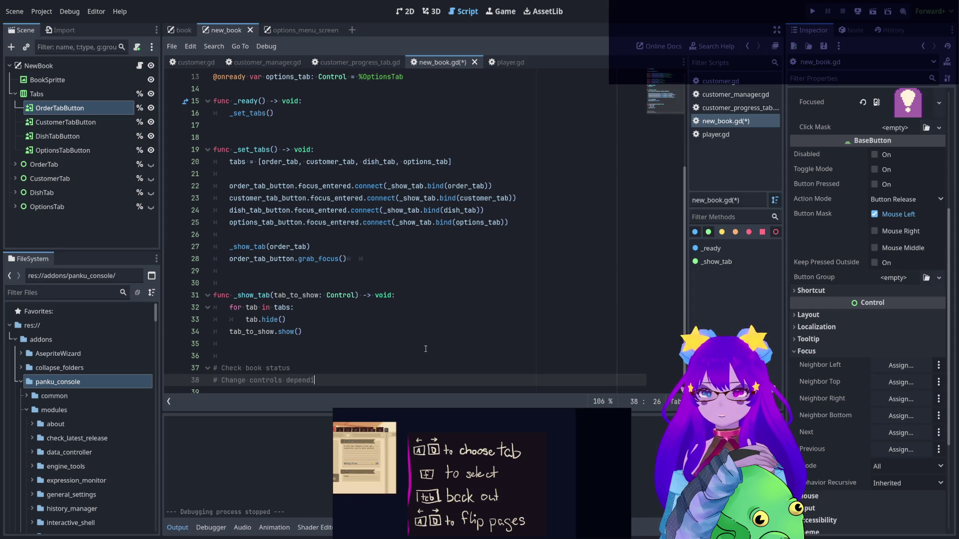
pyautogui.write('ng on book s')
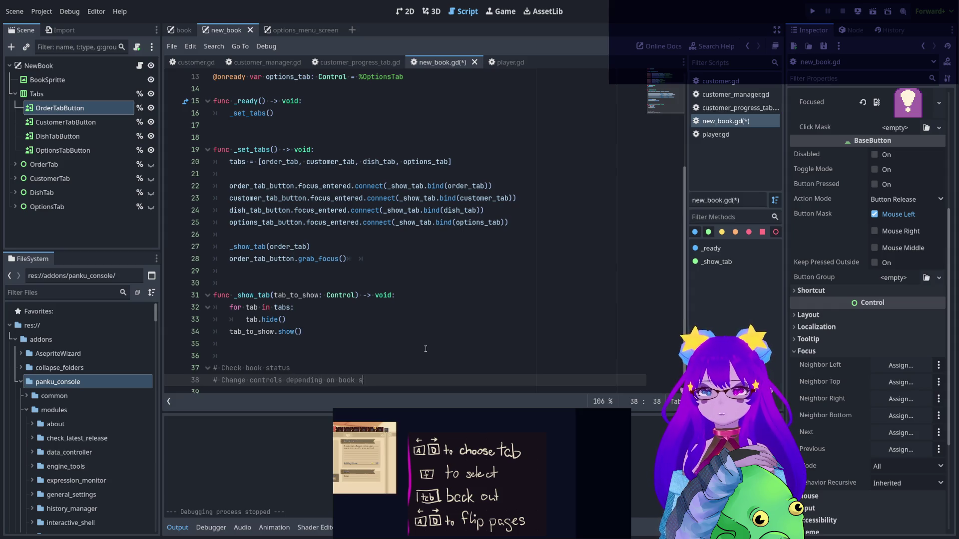
pyautogui.write('tatus.')
pyautogui.press('Up')
pyautogui.hotkey('ctrl', 's')
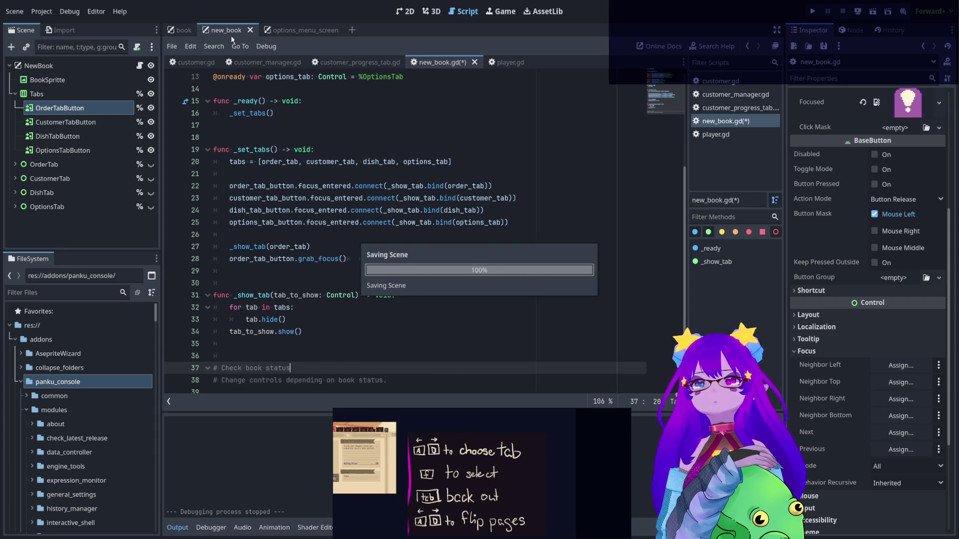
pyautogui.click(181, 30)
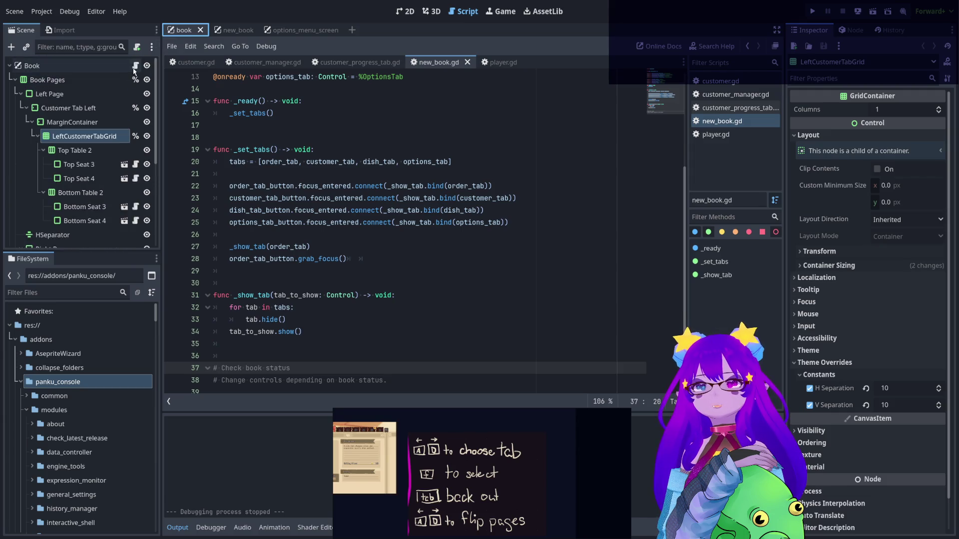
# Open book.gd from the Book node and select open_book among its _ready signal connections
pyautogui.click(135, 65)
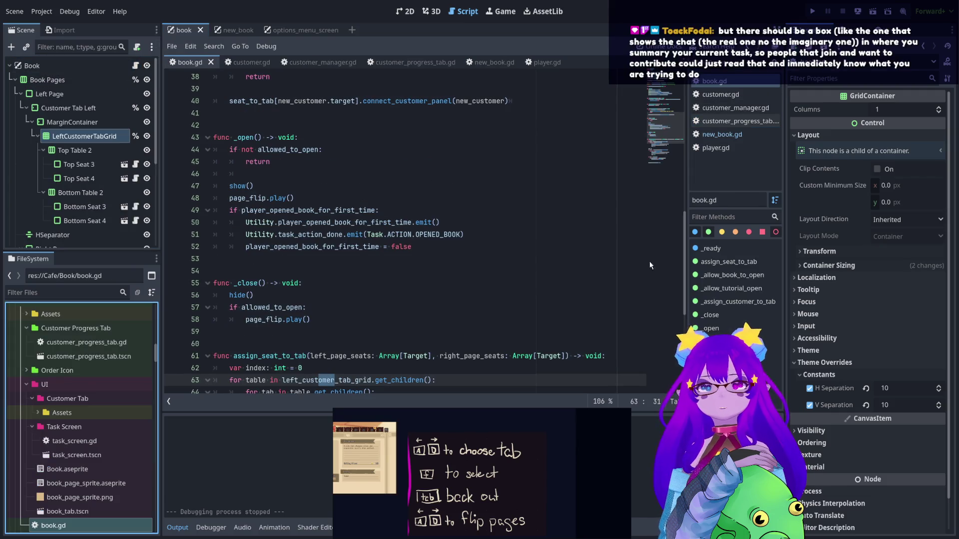
pyautogui.scroll(2, 654, 112)
pyautogui.scroll(8, 655, 112)
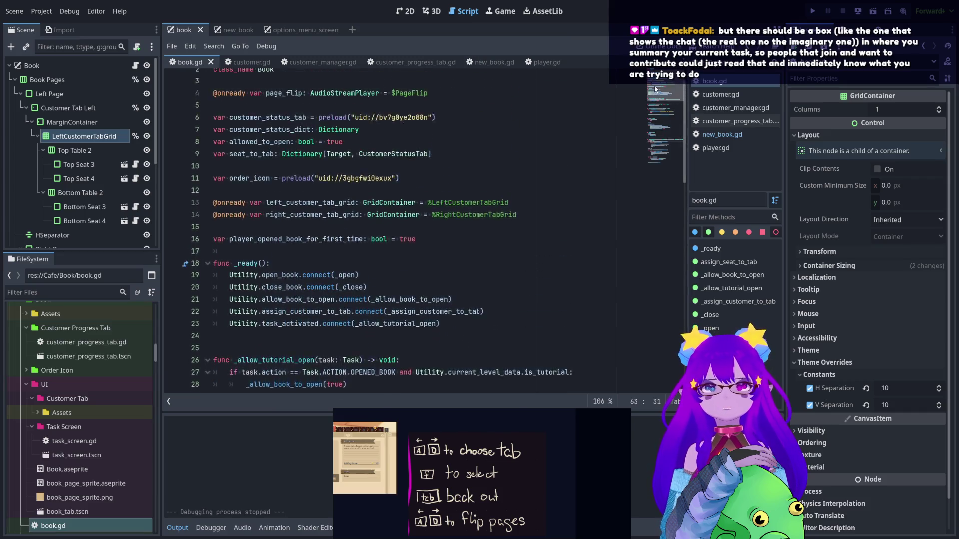
pyautogui.scroll(-3, 656, 98)
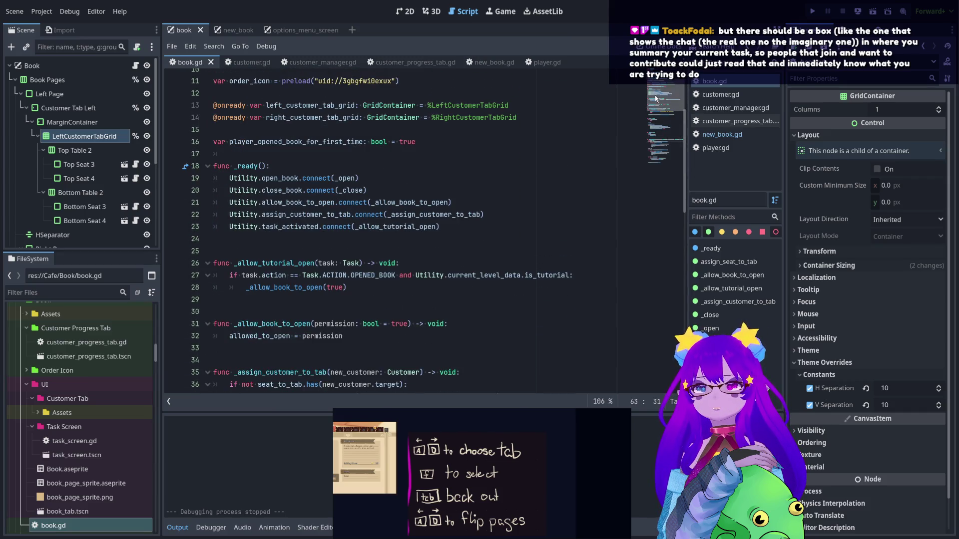
pyautogui.scroll(-3, 656, 99)
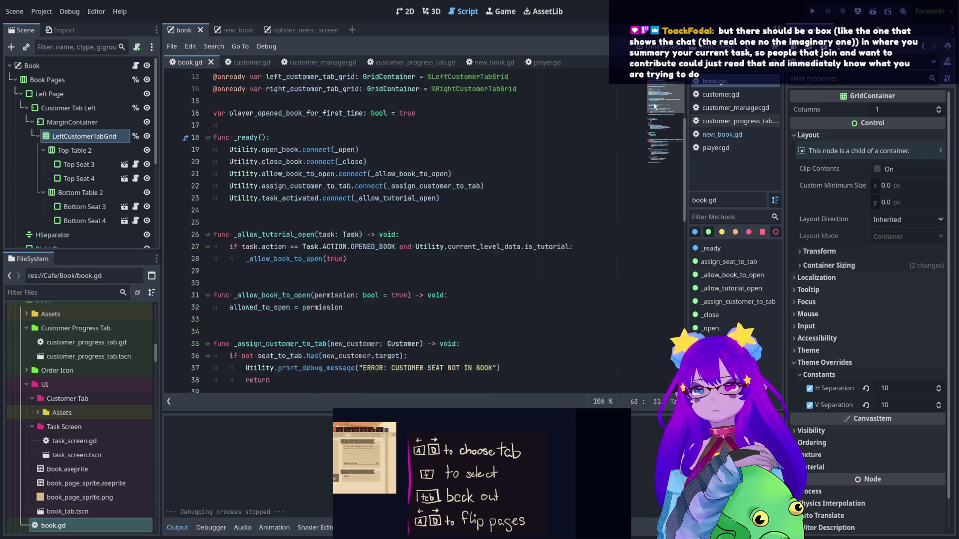
pyautogui.scroll(5, 654, 111)
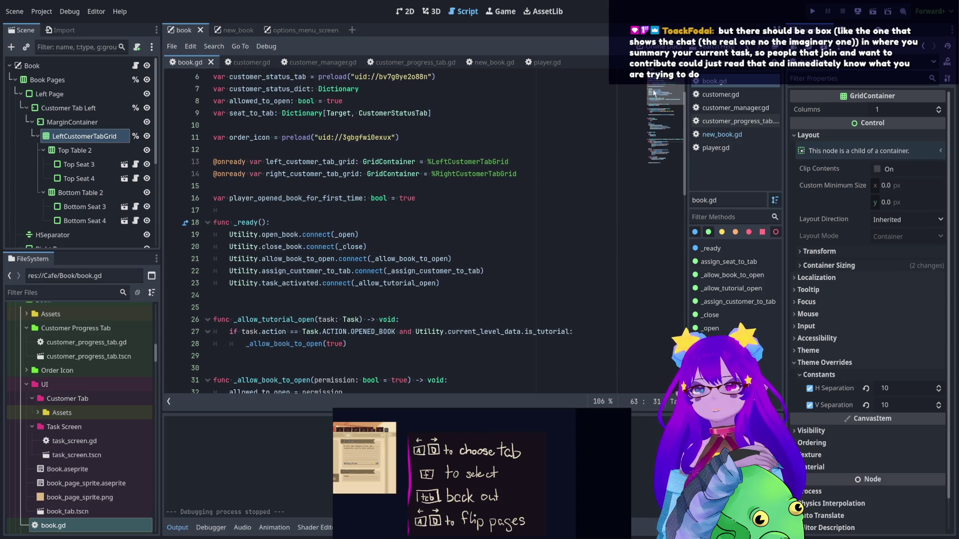
pyautogui.doubleClick(291, 235)
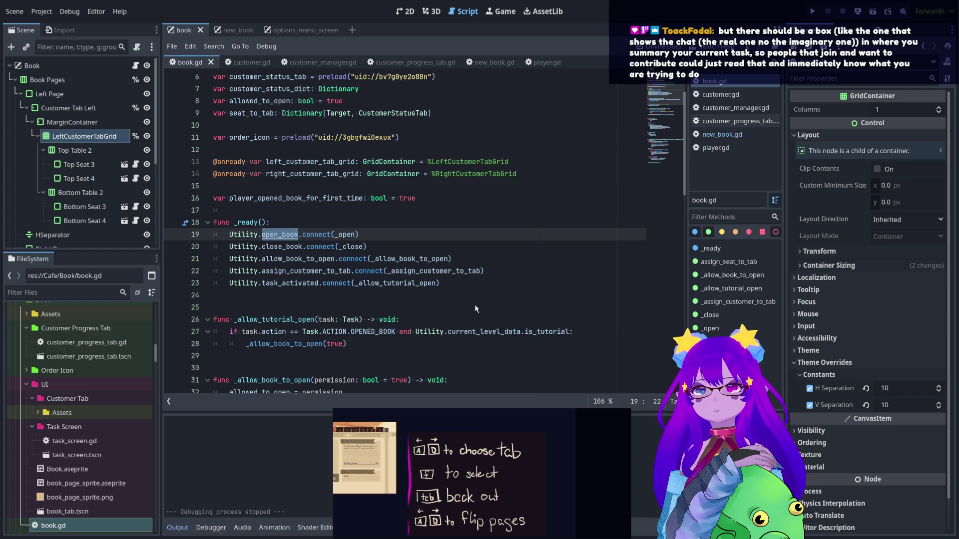
# Find open_book across the project, inspect its emit in game_state_cafe.gd, then return to new_book
pyautogui.hotkey('ctrl', 'shift', 'f')
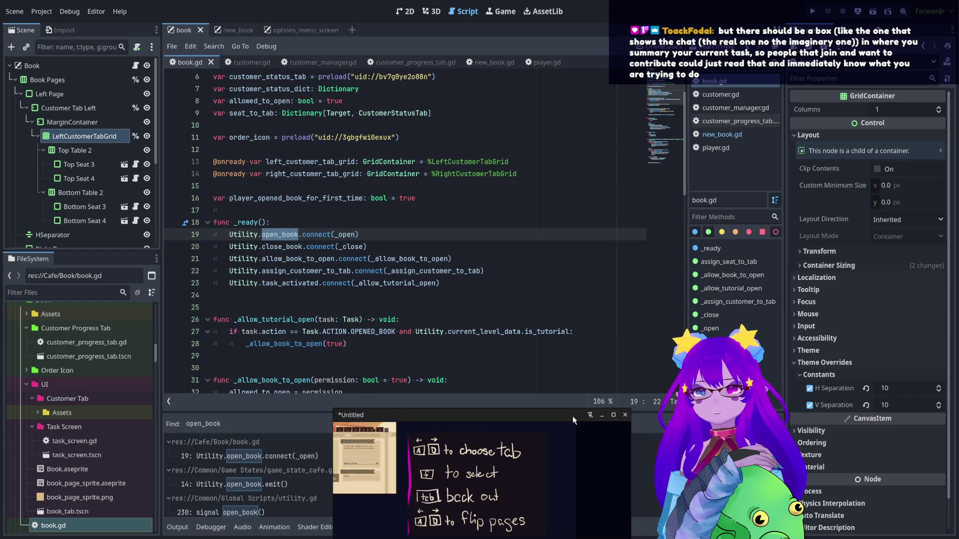
pyautogui.click(235, 484)
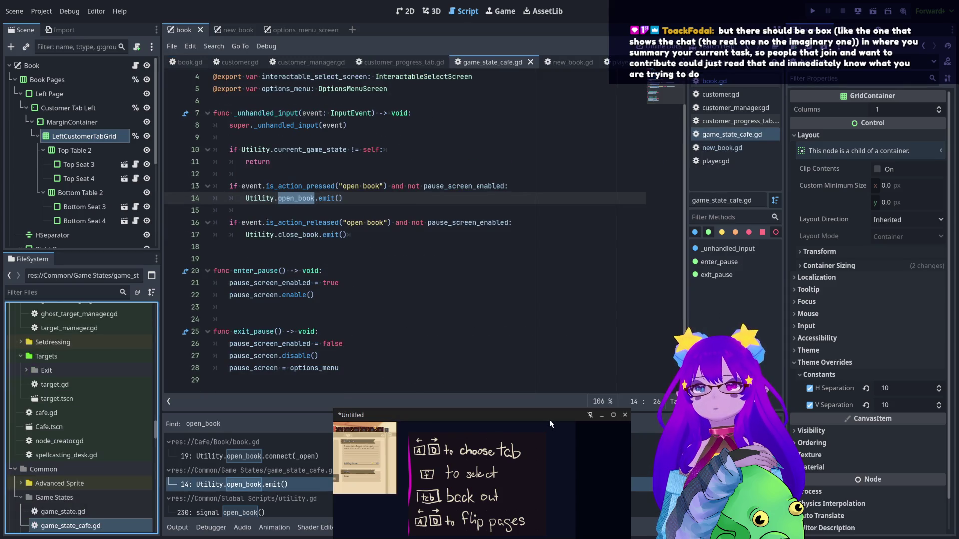
pyautogui.moveTo(347, 234); pyautogui.dragTo(243, 241)
pyautogui.hotkey('ctrl', 'c')
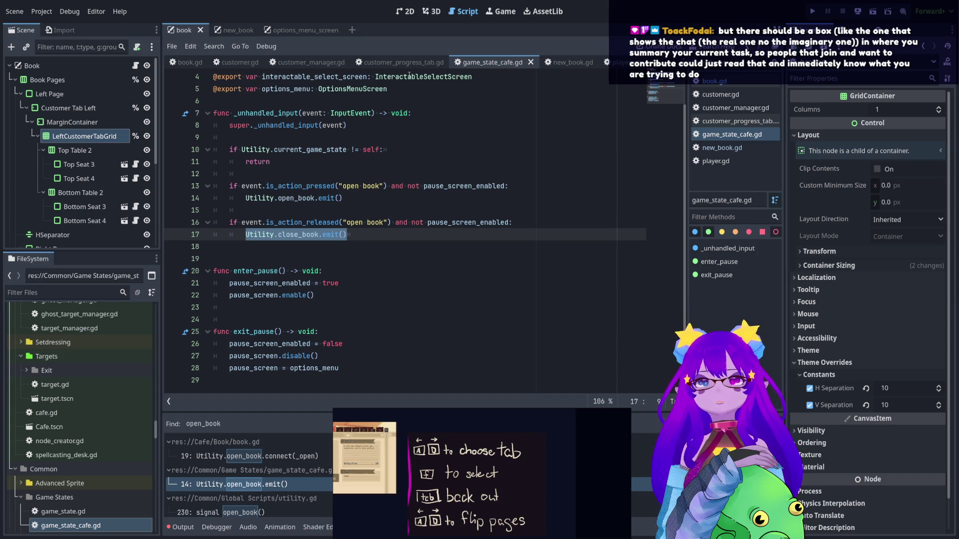
pyautogui.click(234, 30)
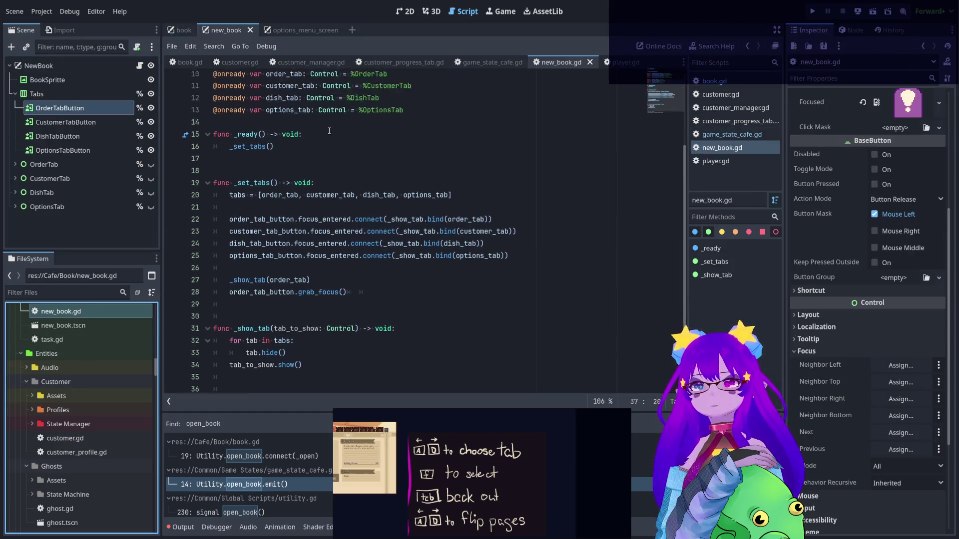
pyautogui.scroll(4, 268, 121)
# Declare 'var is_opened: bool = false' below the tabs array in new_book.gd
pyautogui.click(256, 113)
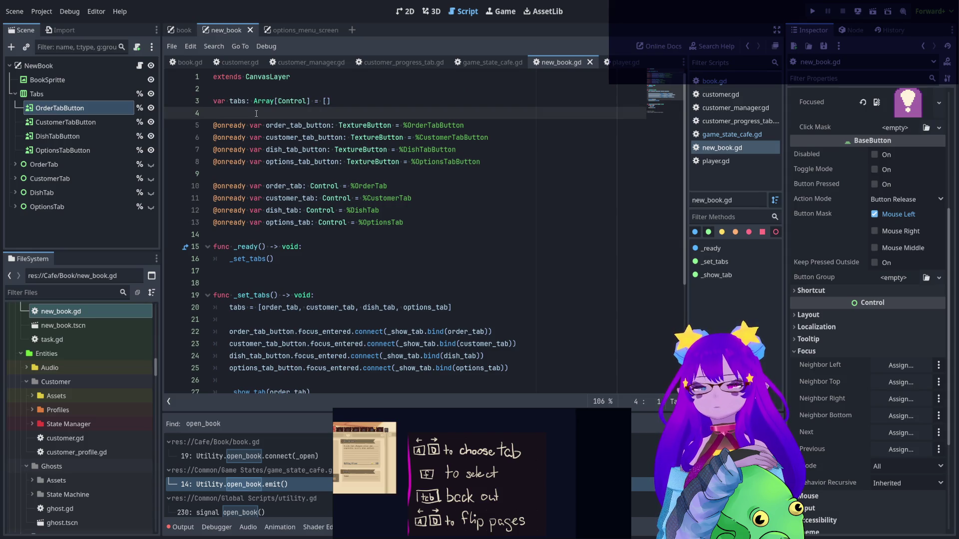
pyautogui.press('Return')
pyautogui.press('Up')
pyautogui.write('var')
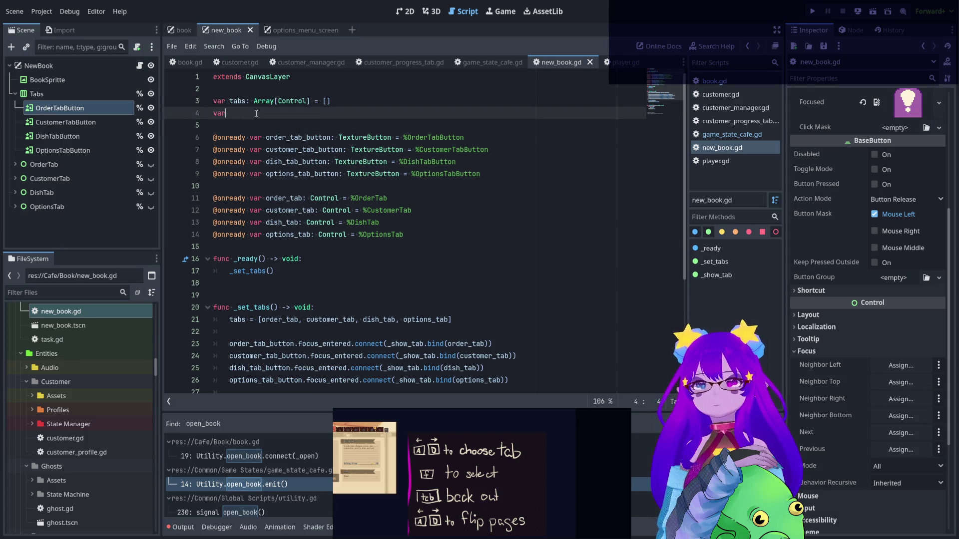
pyautogui.write(' is_op')
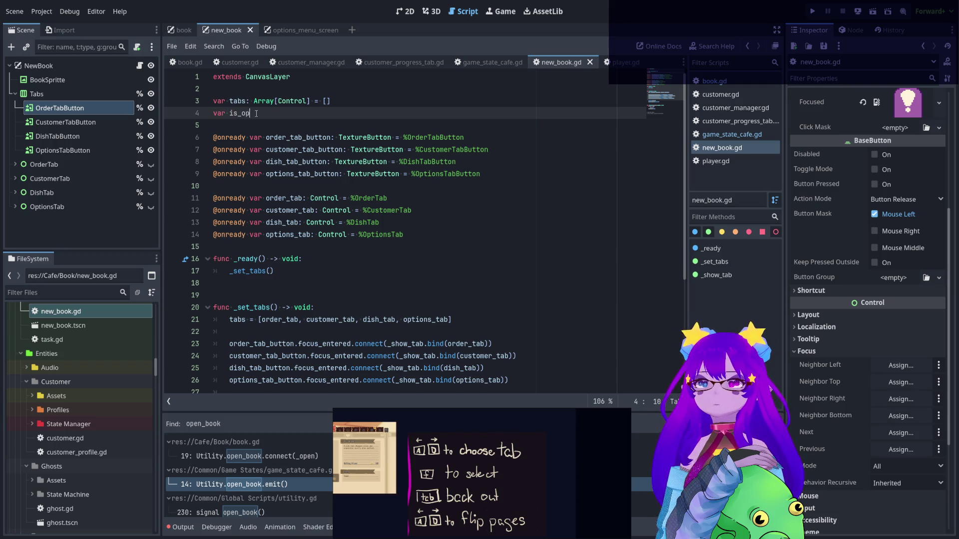
pyautogui.write('enedbo')
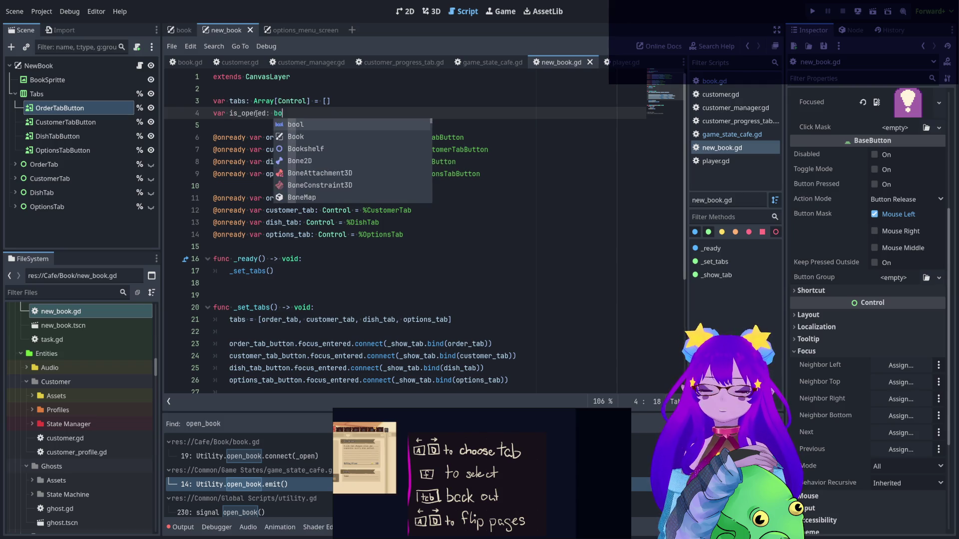
pyautogui.write('ol = fa;')
pyautogui.write('se')
# Add a new empty line after the _set_tabs() call in _ready
pyautogui.click(278, 270)
pyautogui.press('Return')
pyautogui.scroll(-4, 406, 243)
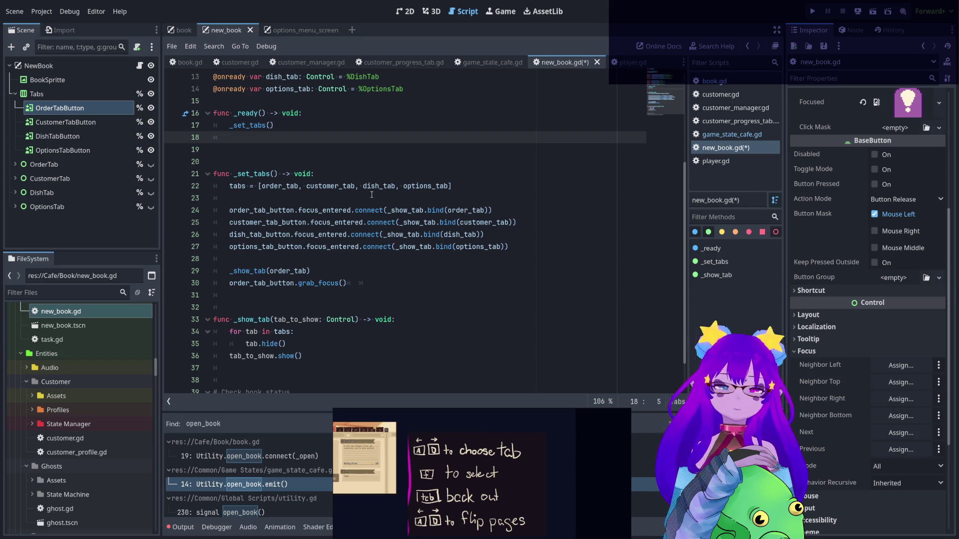
# Save new_book.gd, then undo an attempted Utility.connect completion to restore the close_book emit line
pyautogui.hotkey('ctrl', 's')
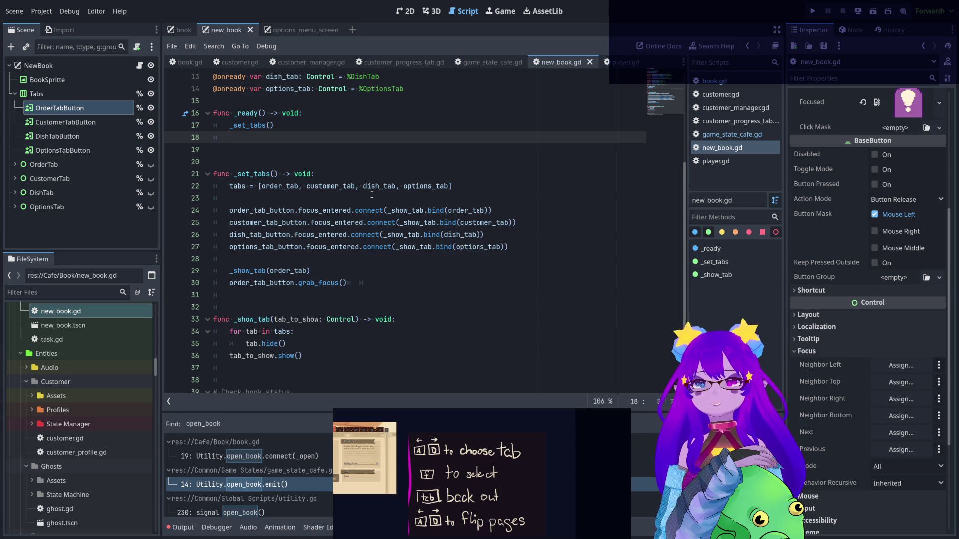
pyautogui.write('Utility.conne')
pyautogui.press('Return')
pyautogui.hotkey('ctrl', 'v')
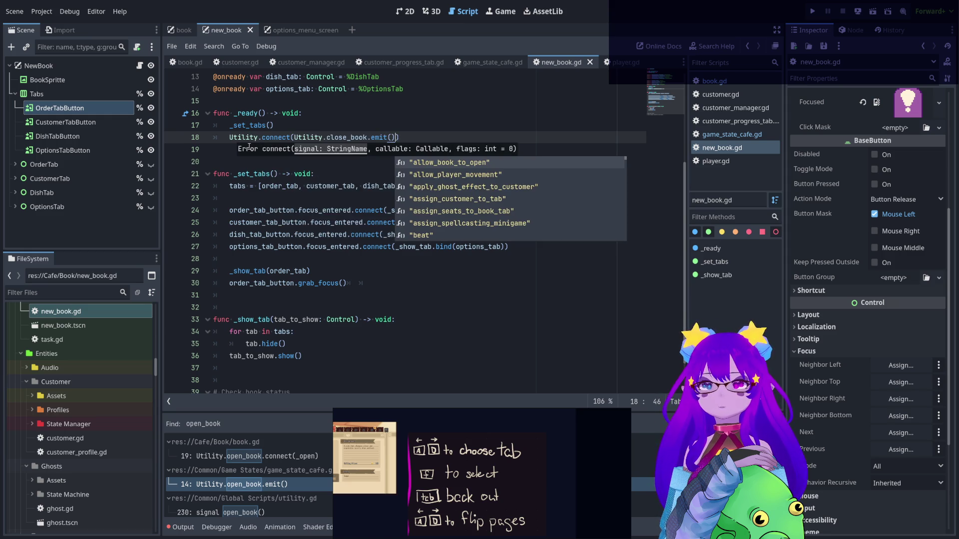
pyautogui.hotkey('ctrl', 'z')
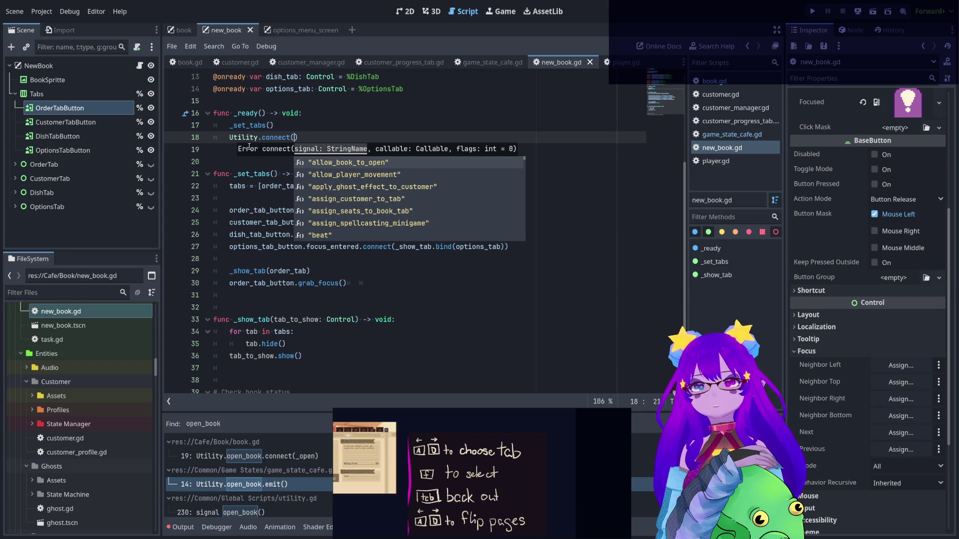
pyautogui.hotkey('ctrl', 'z')
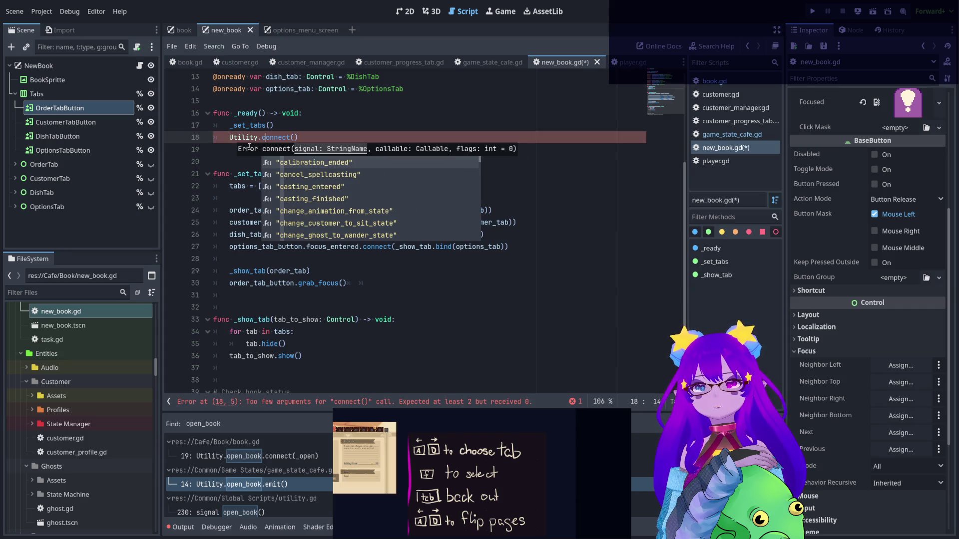
pyautogui.hotkey('ctrl', 'z')
pyautogui.hotkey('ctrl', 'z')
pyautogui.hotkey('ctrl', 'z')
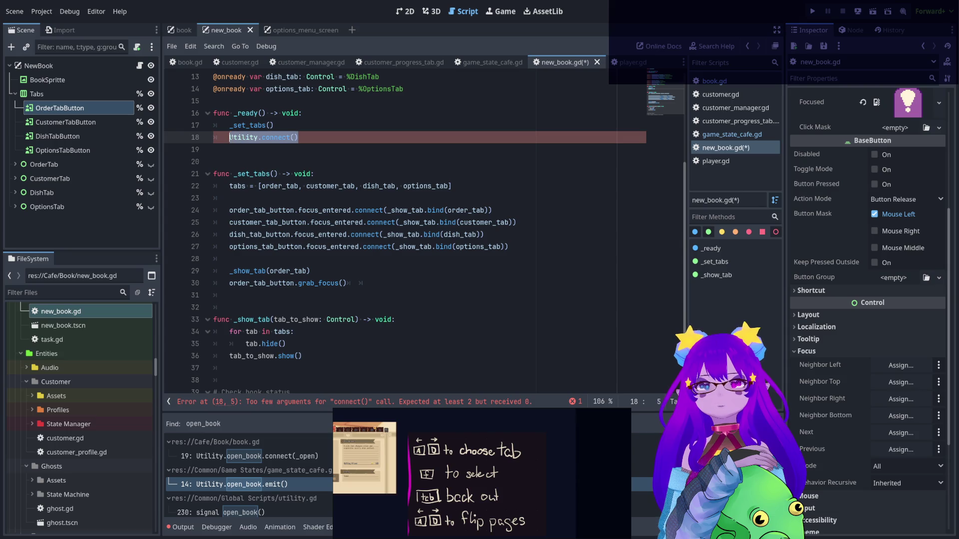
# Turn the line into Utility.close_book.connect() and duplicate it as Utility.open_book.connect()
pyautogui.click(319, 138)
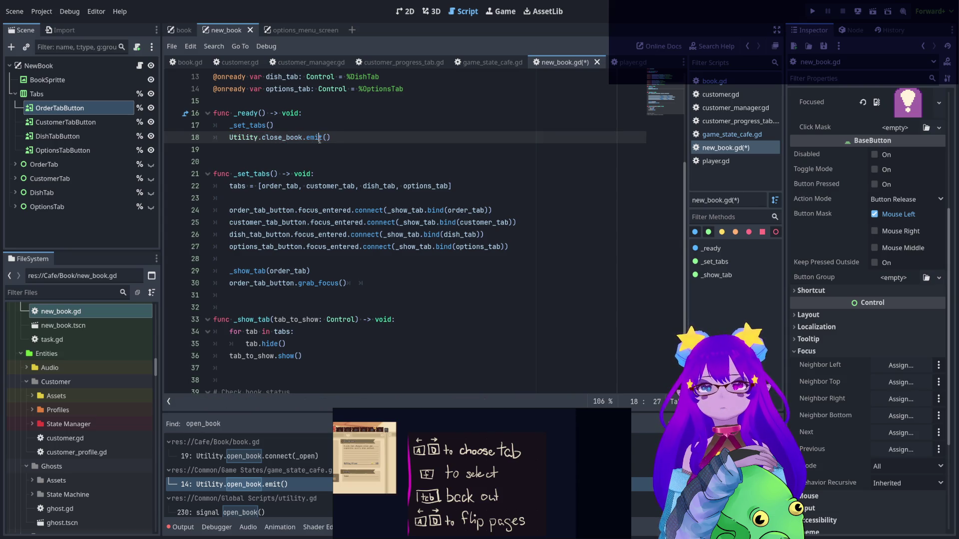
pyautogui.doubleClick(320, 138)
pyautogui.write('connect')
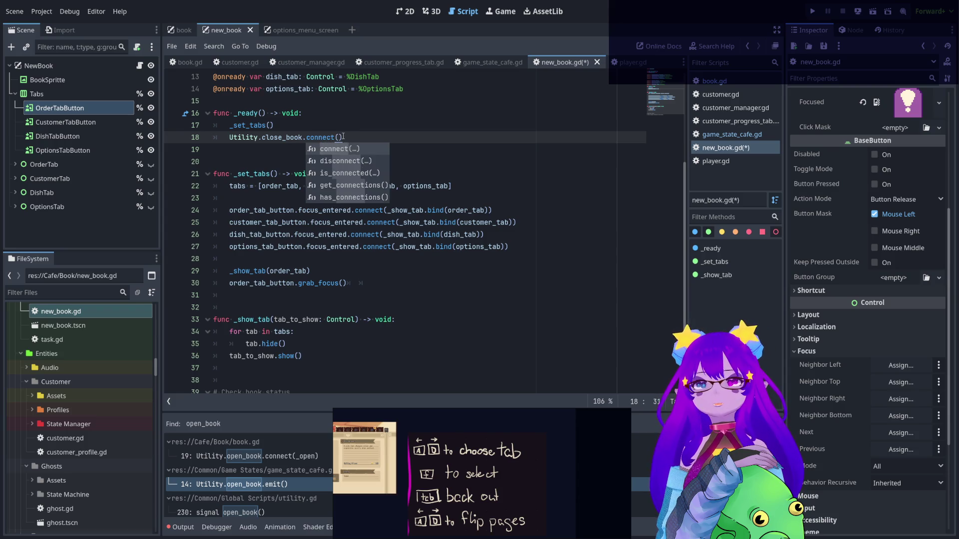
pyautogui.hotkey('ctrl', 'shift', 'd')
pyautogui.doubleClick(274, 138)
pyautogui.write('open_book')
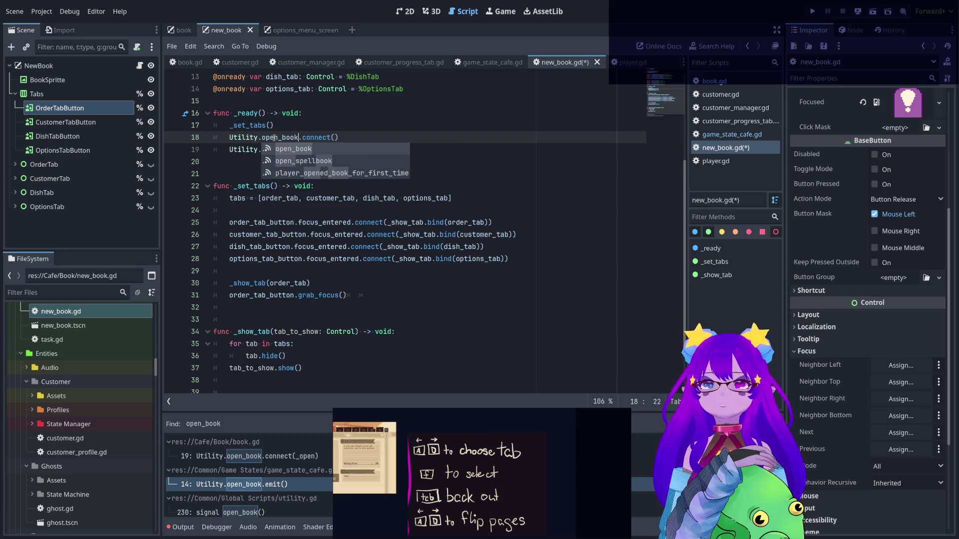
# Below the connect calls, begin a new function: func _set_book_visibility(new_status
pyautogui.click(237, 173)
pyautogui.press('Return')
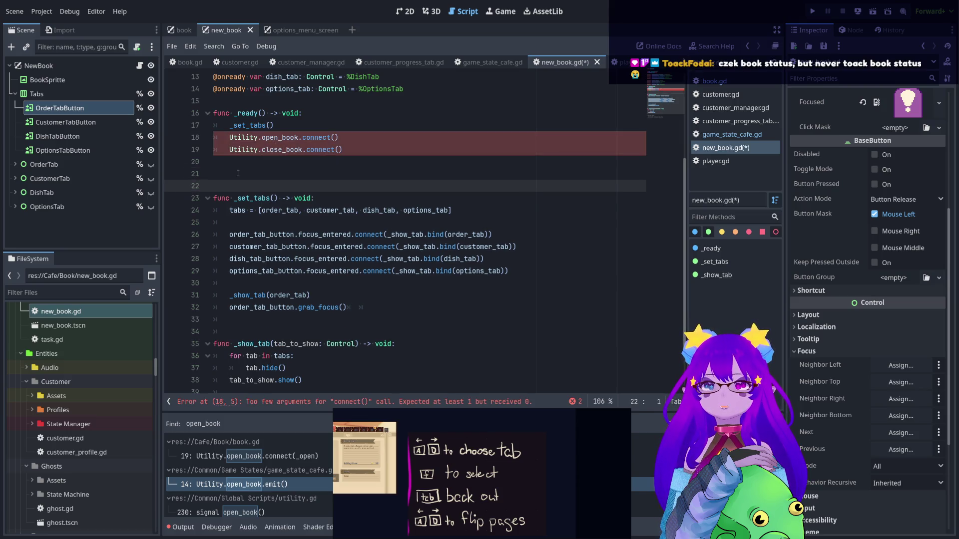
pyautogui.write('func ')
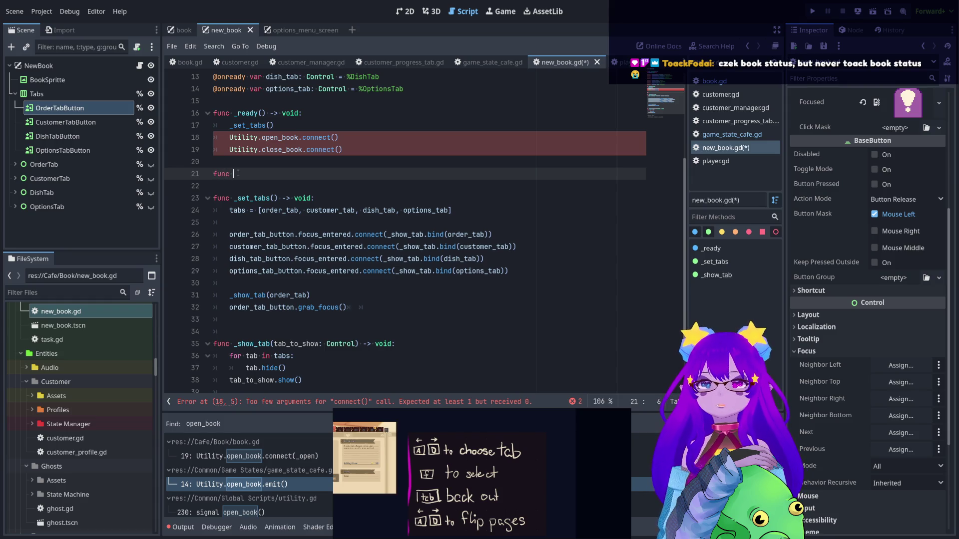
pyautogui.write('_tog')
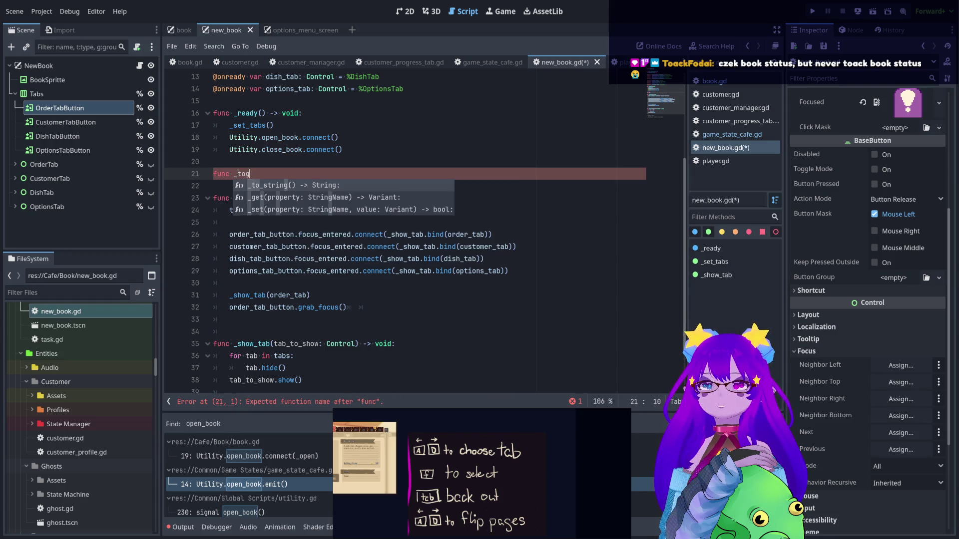
pyautogui.press('BackSpace')
pyautogui.press('BackSpace')
pyautogui.press('BackSpace')
pyautogui.write('set_boo')
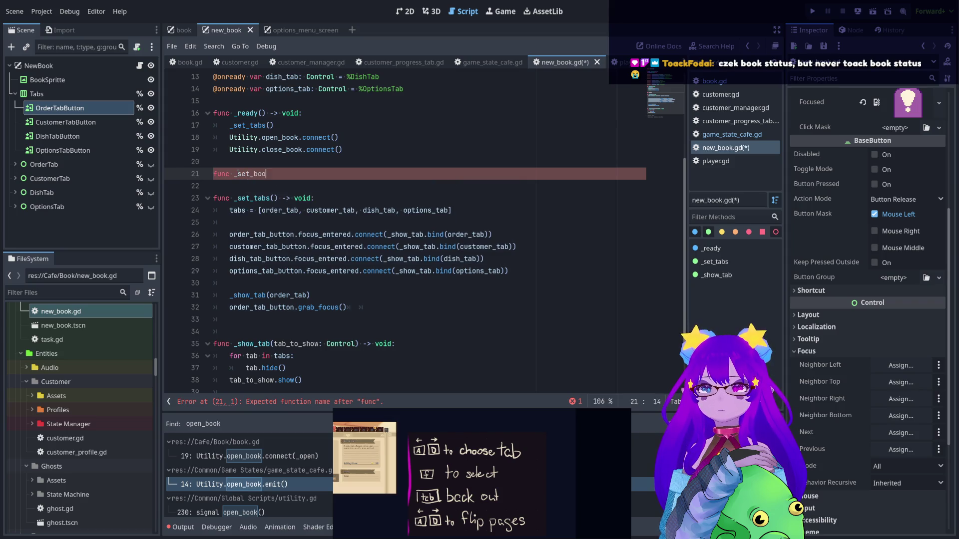
pyautogui.write('k_visibility*(')
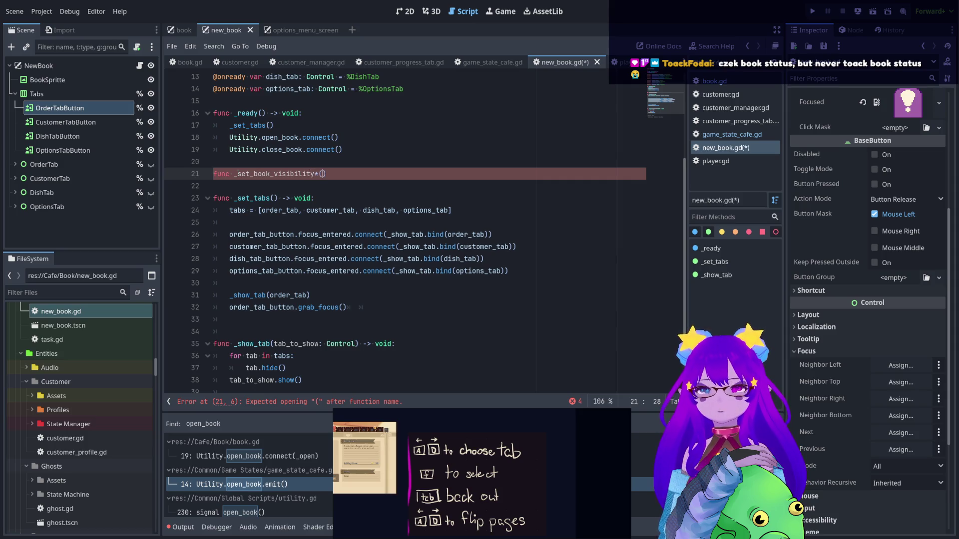
pyautogui.write('(n')
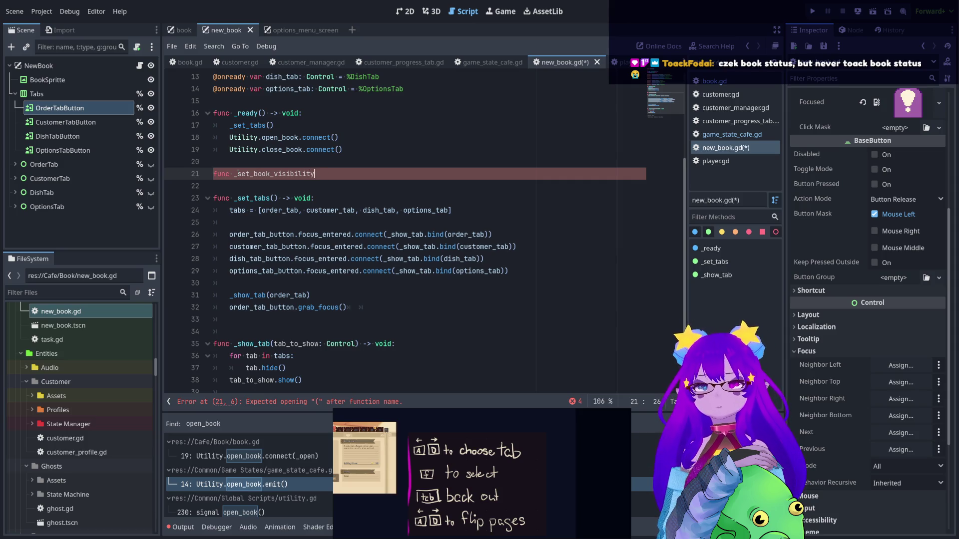
pyautogui.write('ew_')
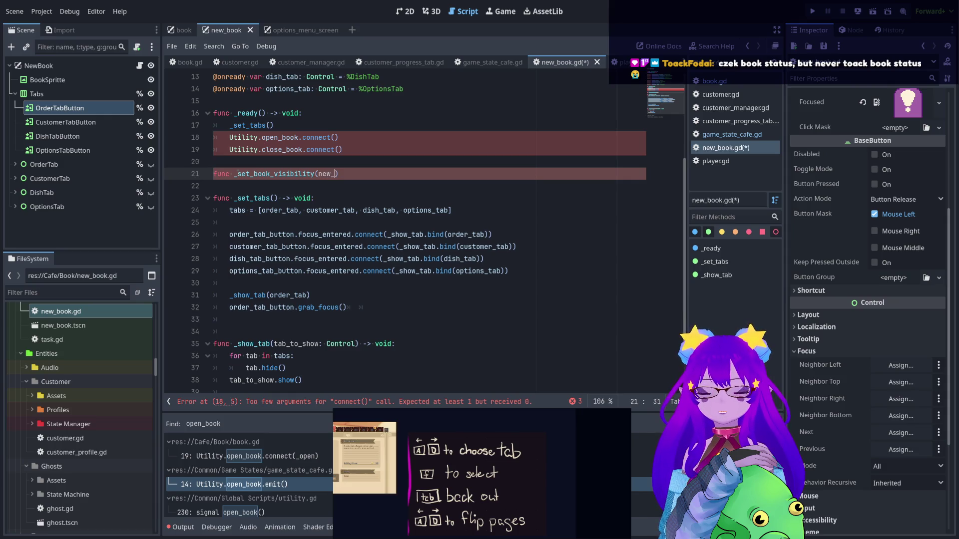
pyautogui.write('status')
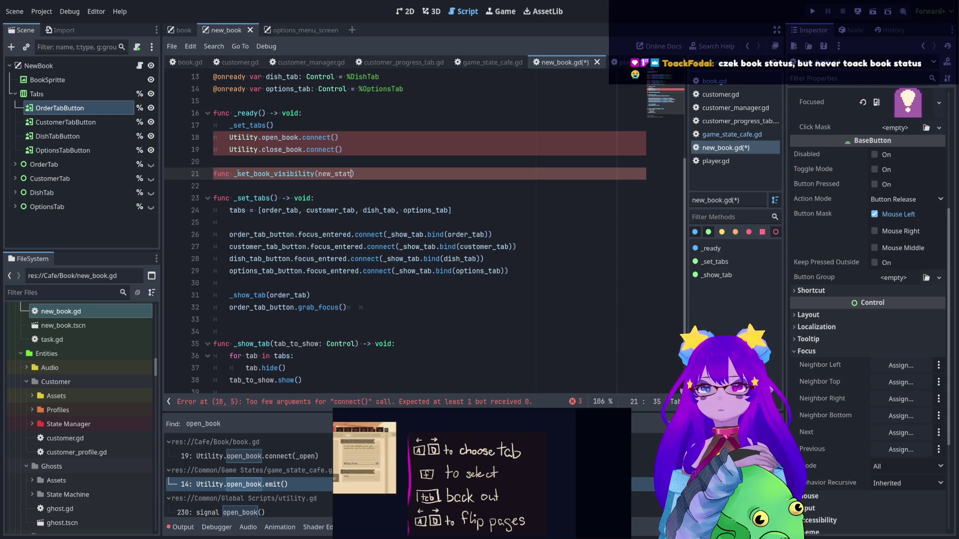
# Rename the new function to _set_book_status and clear its parameter
pyautogui.press('BackSpace')
pyautogui.press('BackSpace')
pyautogui.press('BackSpace')
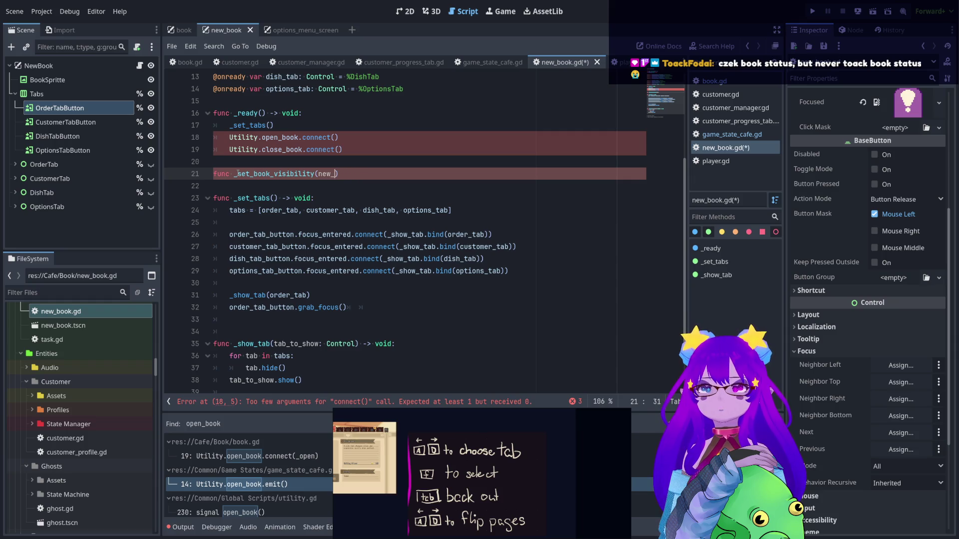
pyautogui.press('BackSpace')
pyautogui.press('BackSpace')
pyautogui.press('BackSpace')
pyautogui.write('is')
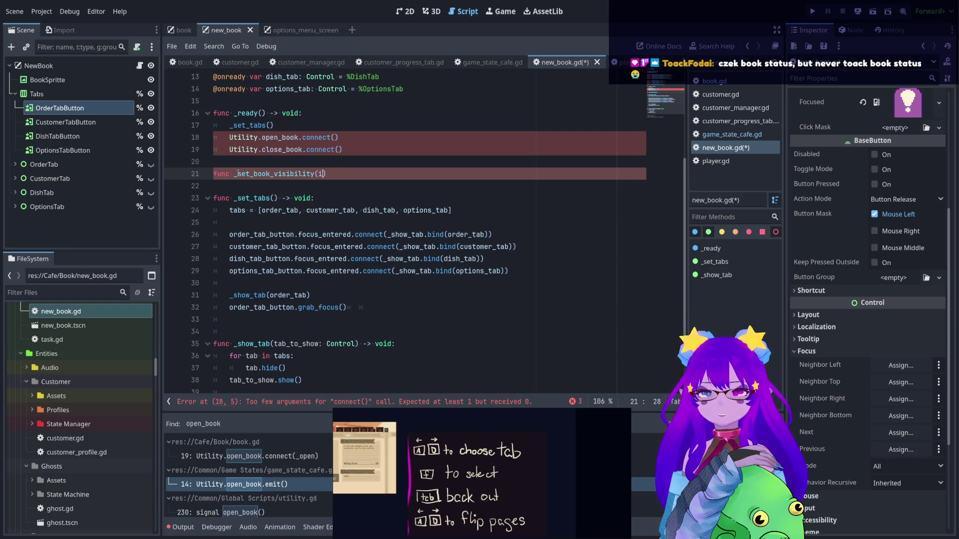
pyautogui.scroll(4, 248, 168)
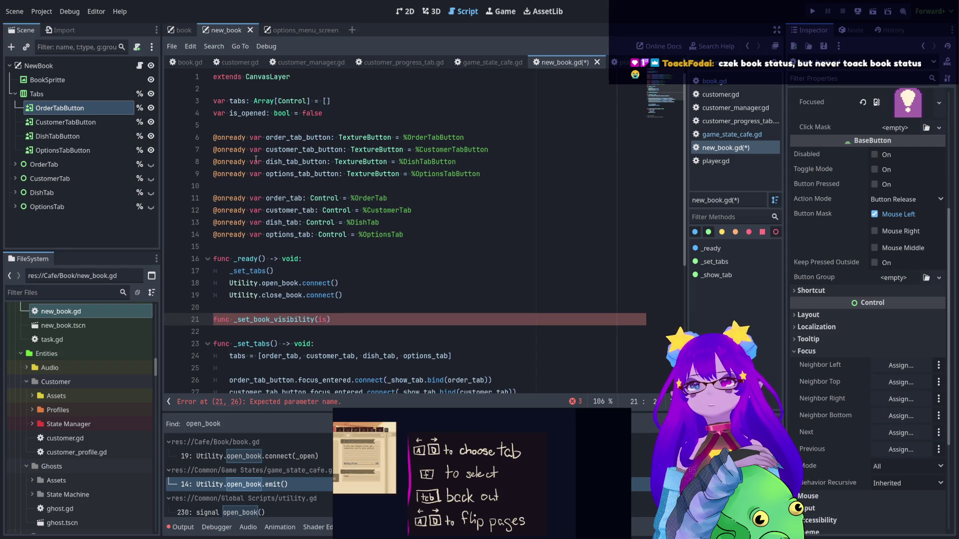
pyautogui.press('BackSpace')
pyautogui.press('BackSpace')
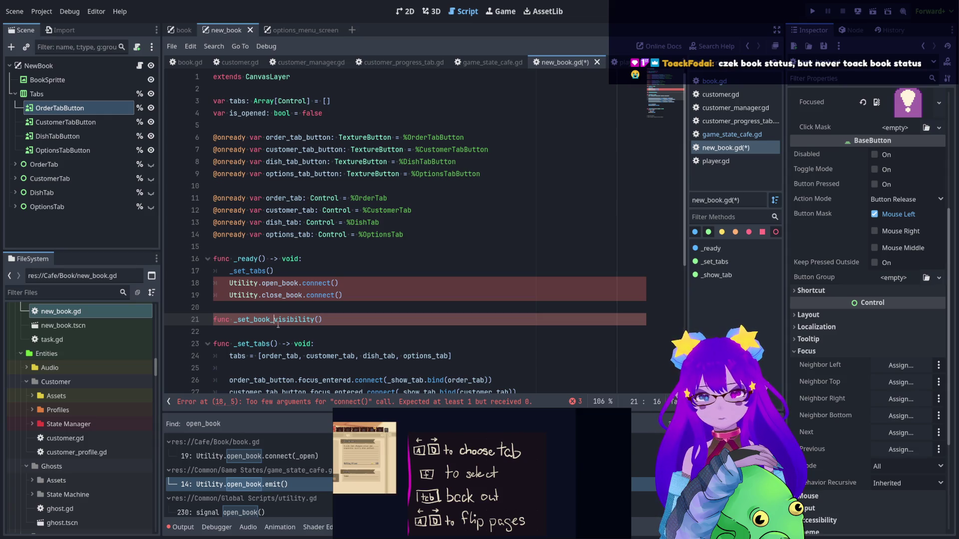
pyautogui.moveTo(274, 323); pyautogui.dragTo(315, 321)
pyautogui.write('statis')
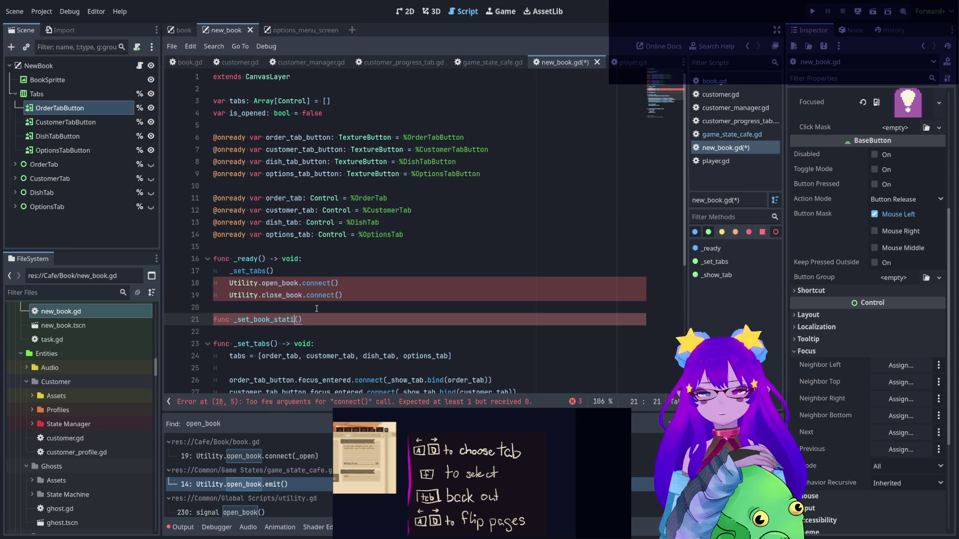
pyautogui.press('BackSpace')
pyautogui.press('BackSpace')
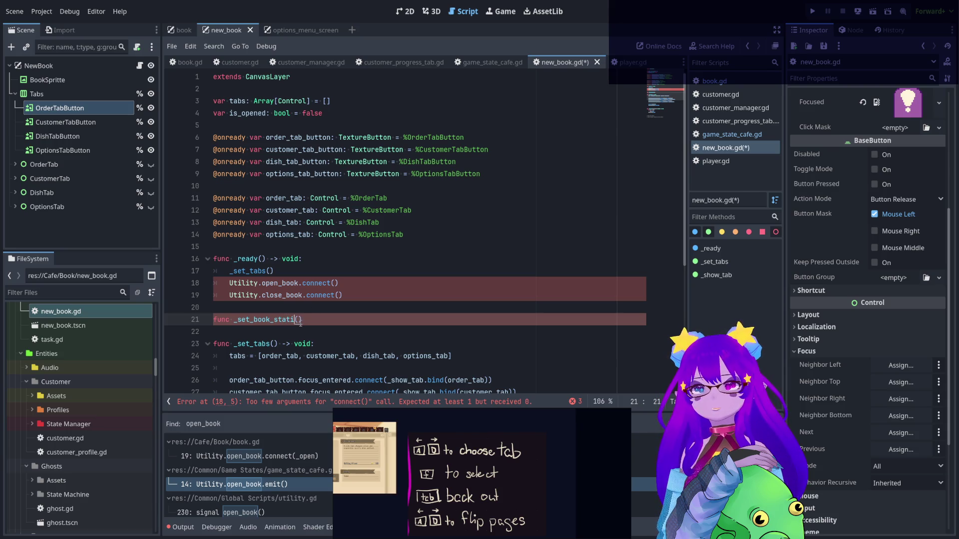
pyautogui.write('us')
# Complete the signature as _set_book_status(new_status: bool) -> void: and start its body
pyautogui.click(303, 320)
pyautogui.write('new_')
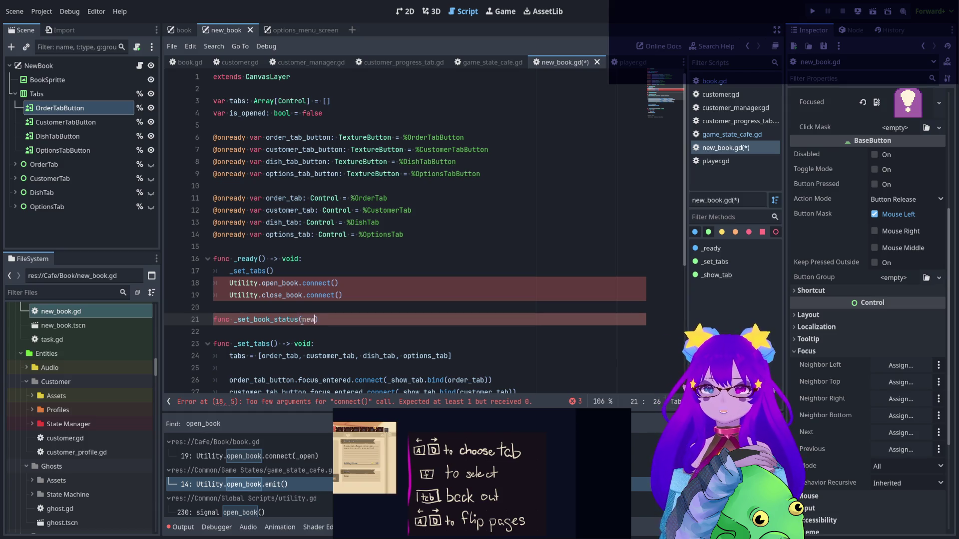
pyautogui.write('status: ')
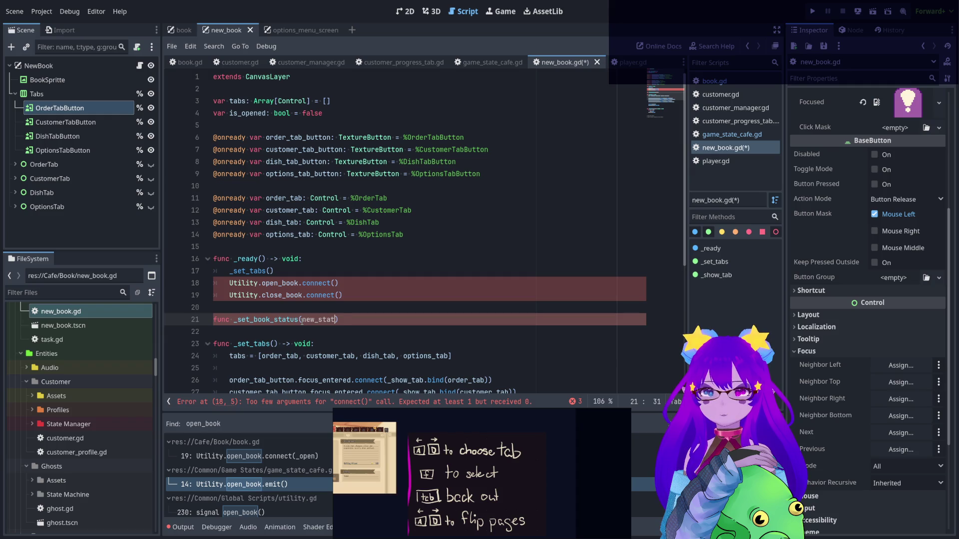
pyautogui.write('bool) ')
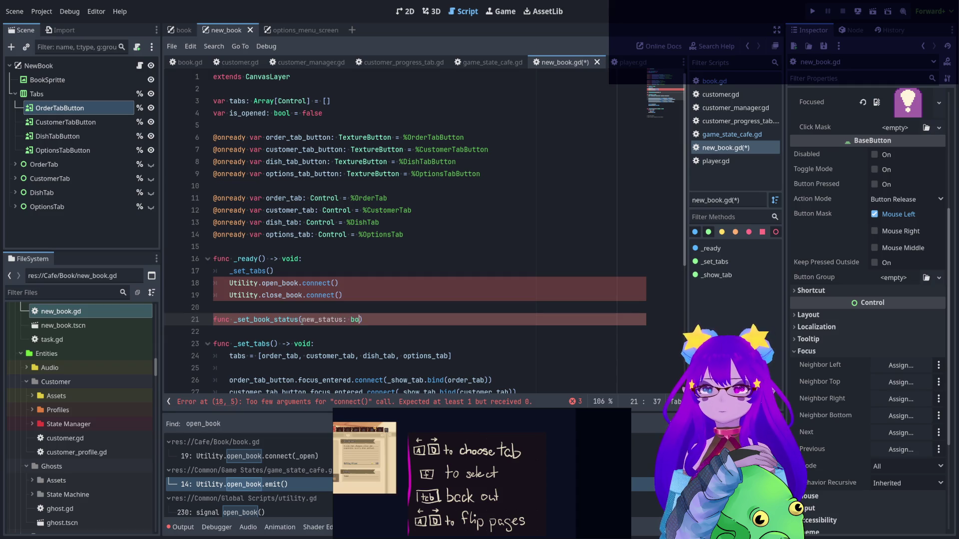
pyautogui.write('-> void')
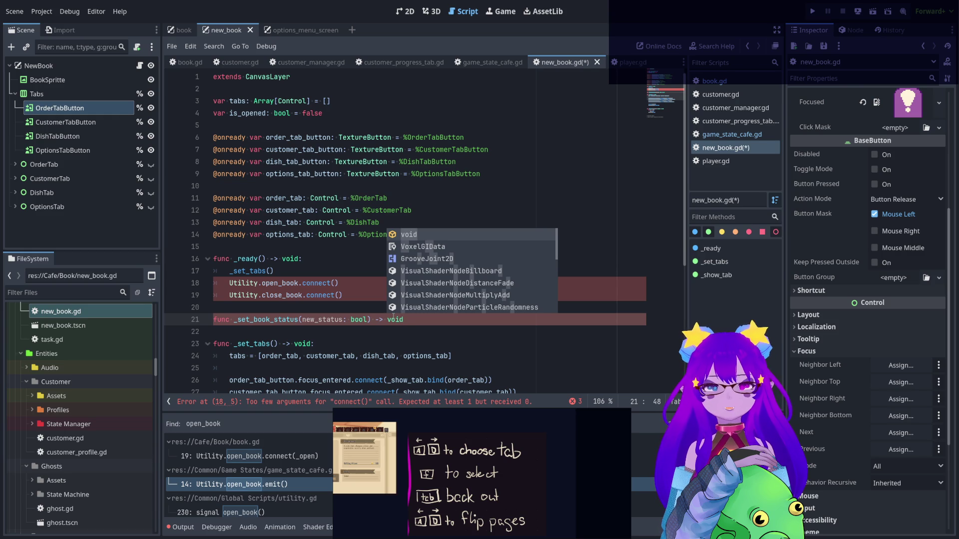
pyautogui.write(':')
pyautogui.press('Return')
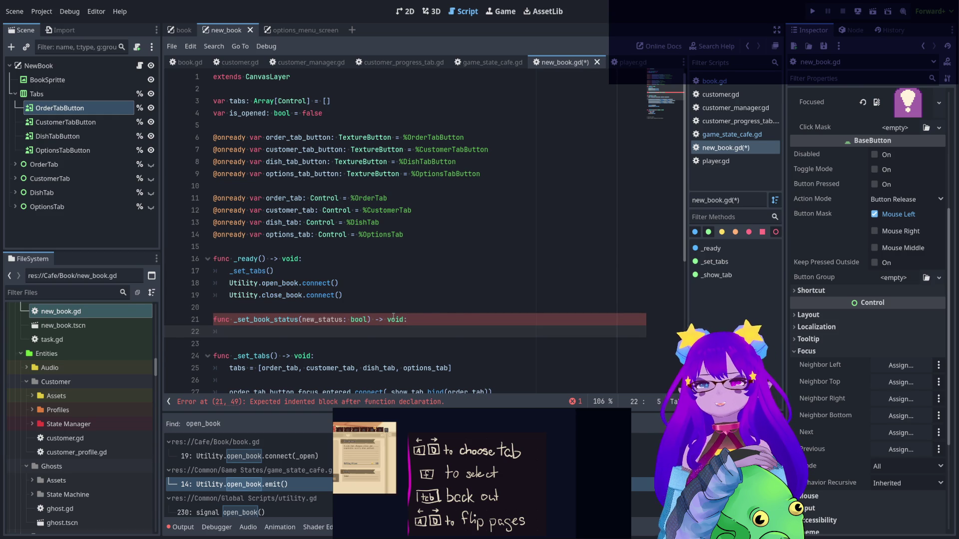
pyautogui.scroll(-3, 393, 316)
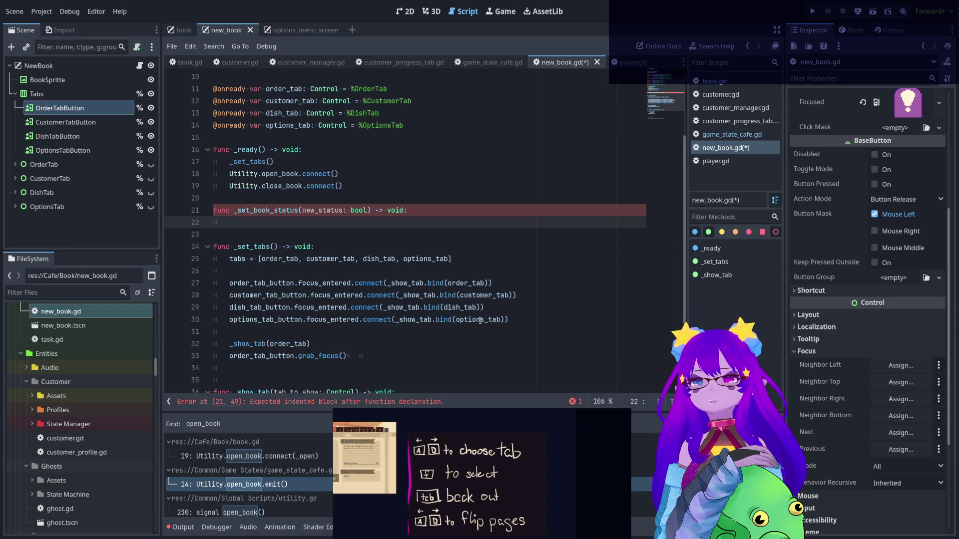
pyautogui.scroll(3, 480, 321)
pyautogui.doubleClick(230, 119)
# Copy is_opened into the open_book connect call as is_opened = true
pyautogui.hotkey('ctrl', 'c')
pyautogui.click(384, 331)
pyautogui.hotkey('ctrl', 'v')
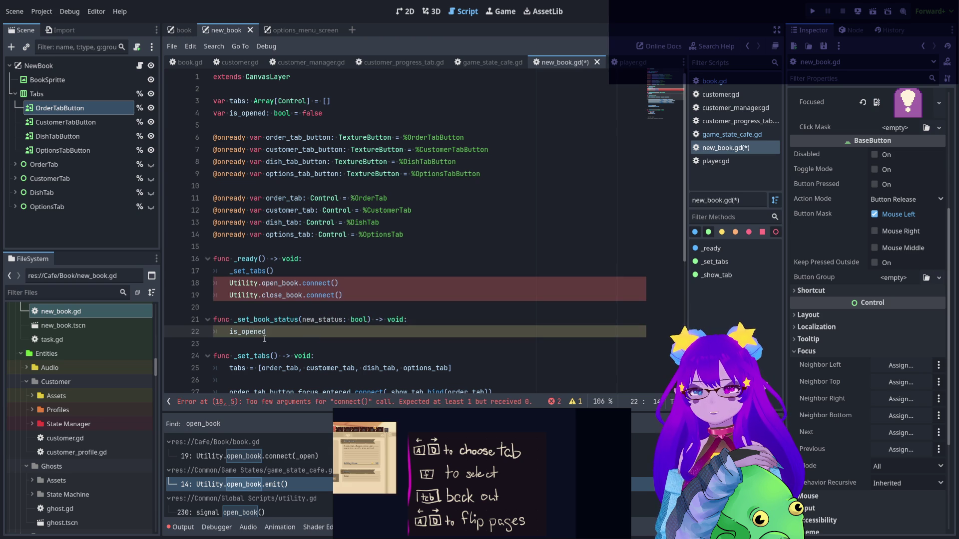
pyautogui.doubleClick(254, 331)
pyautogui.press('BackSpace')
pyautogui.click(349, 283)
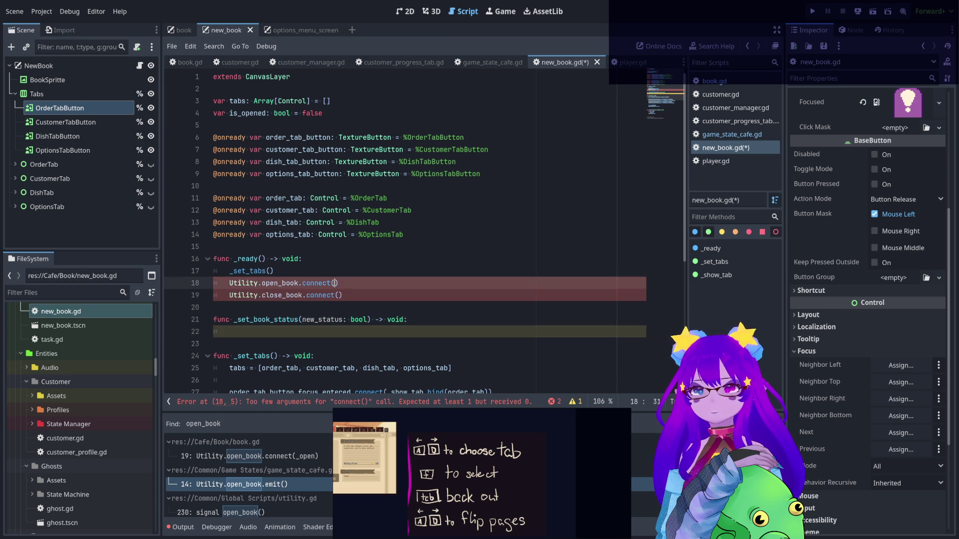
pyautogui.hotkey('ctrl', 'v')
pyautogui.write('= ')
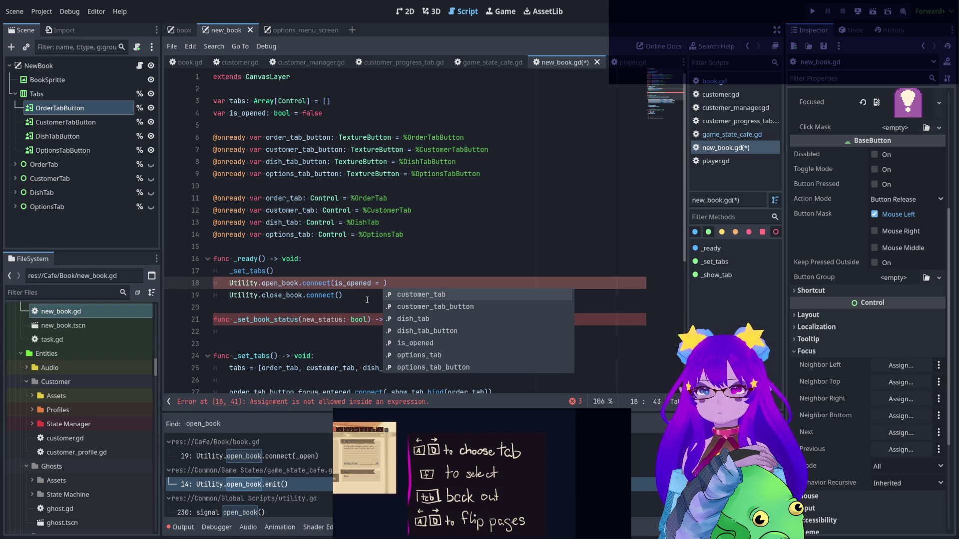
pyautogui.write('true')
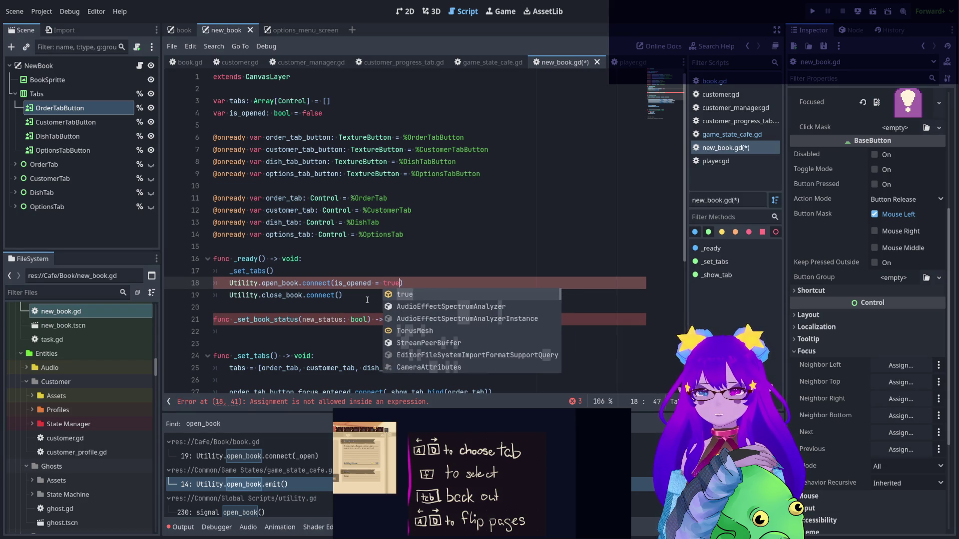
# Move that into _set_book_status and complete the body as is_opened = new_status
pyautogui.click(367, 300)
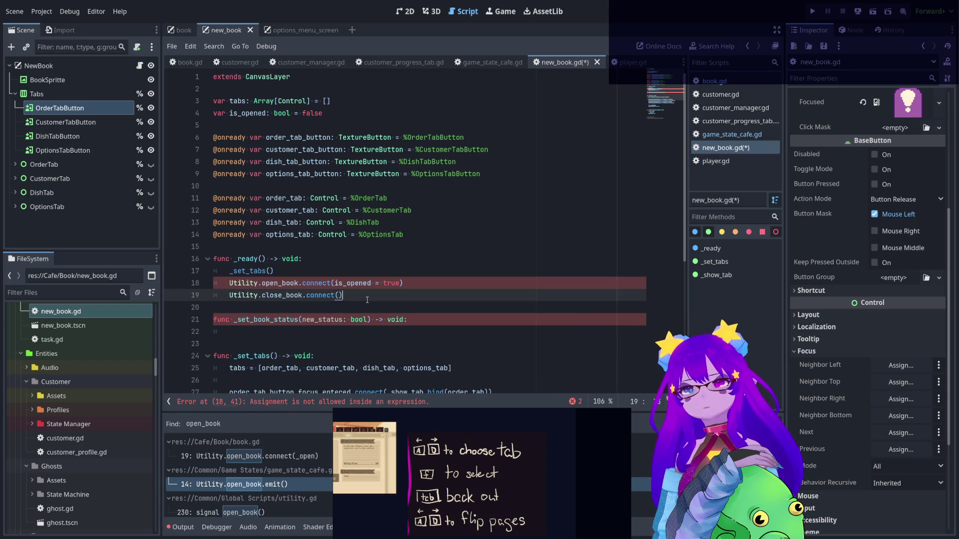
pyautogui.moveTo(334, 284); pyautogui.dragTo(401, 285)
pyautogui.scroll(-1, 433, 305)
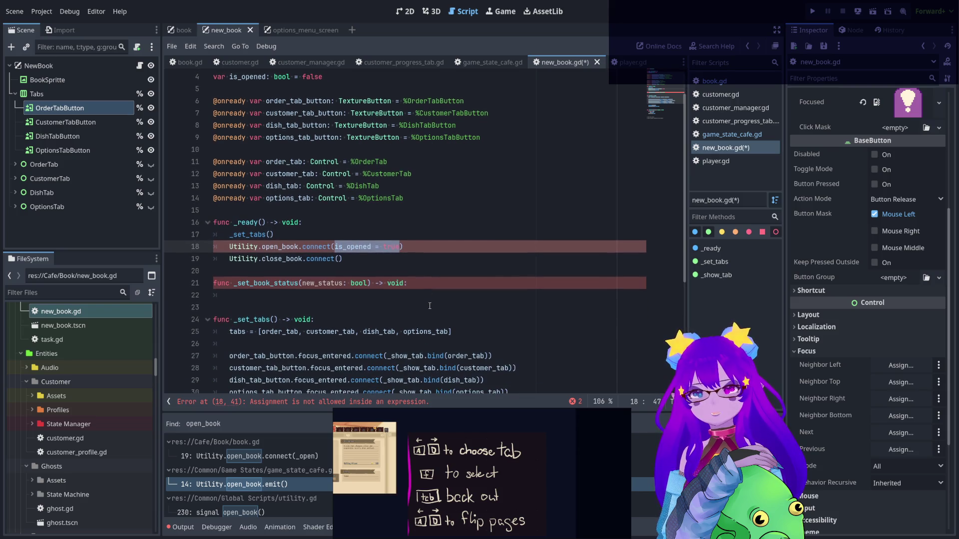
pyautogui.hotkey('ctrl', 'x')
pyautogui.click(428, 298)
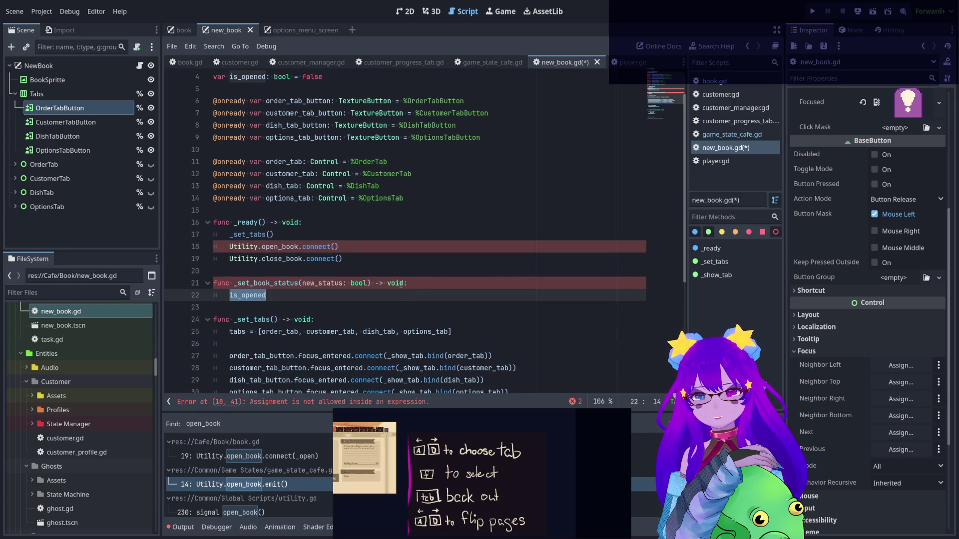
pyautogui.hotkey('ctrl', 'v')
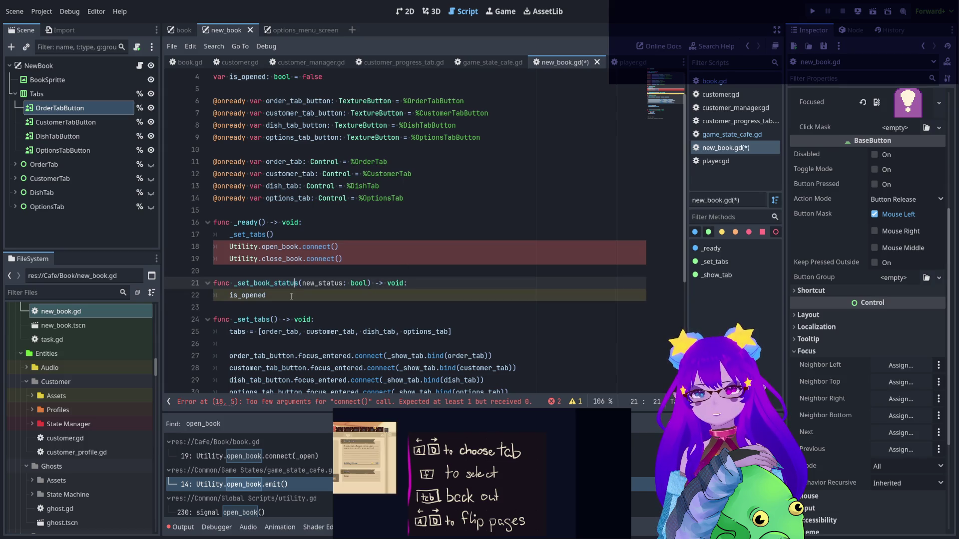
pyautogui.click(292, 296)
pyautogui.write('new')
pyautogui.press('Return')
# Pass _set_book_status(true) to Utility.open_book.connect(), checking the signal definition in utility.gd
pyautogui.doubleClick(295, 284)
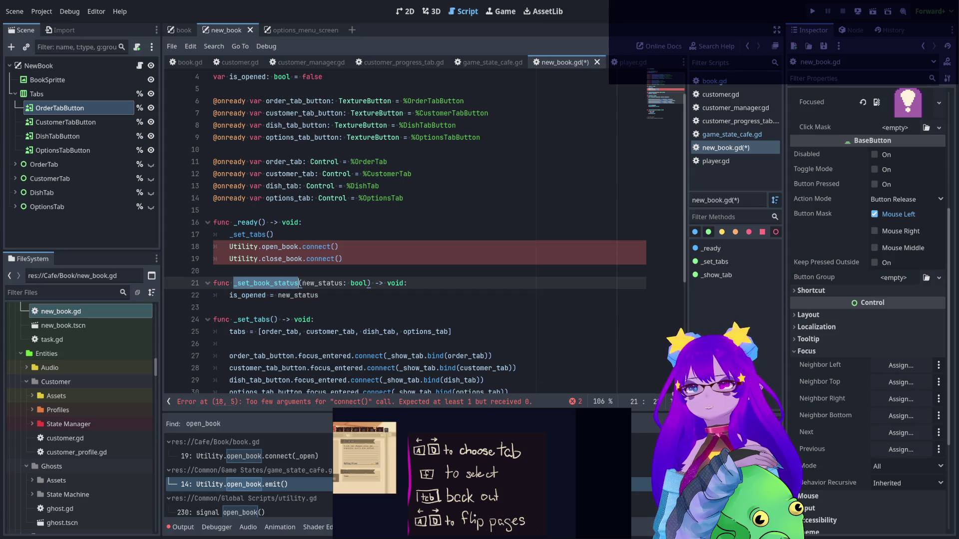
pyautogui.click(334, 251)
pyautogui.hotkey('ctrl', 'v')
pyautogui.write('(')
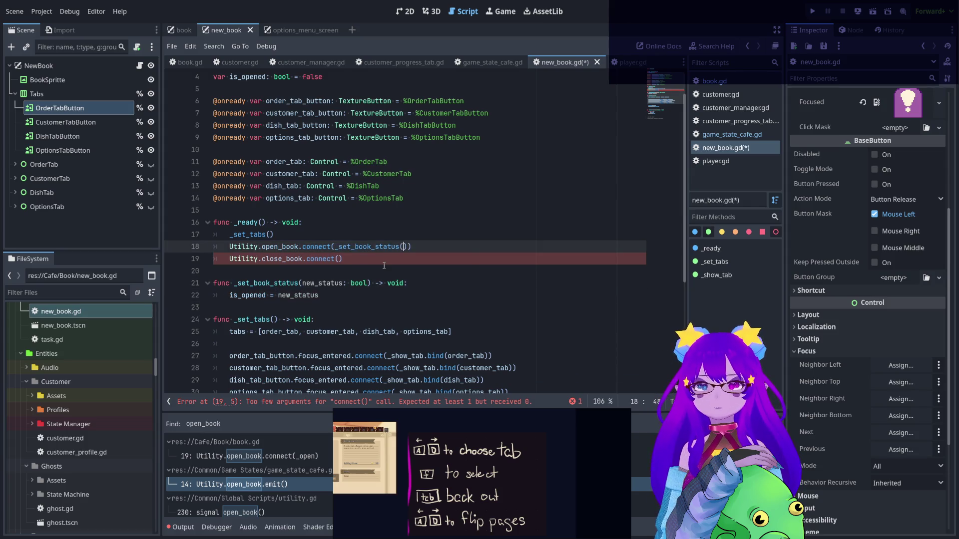
pyautogui.write('is')
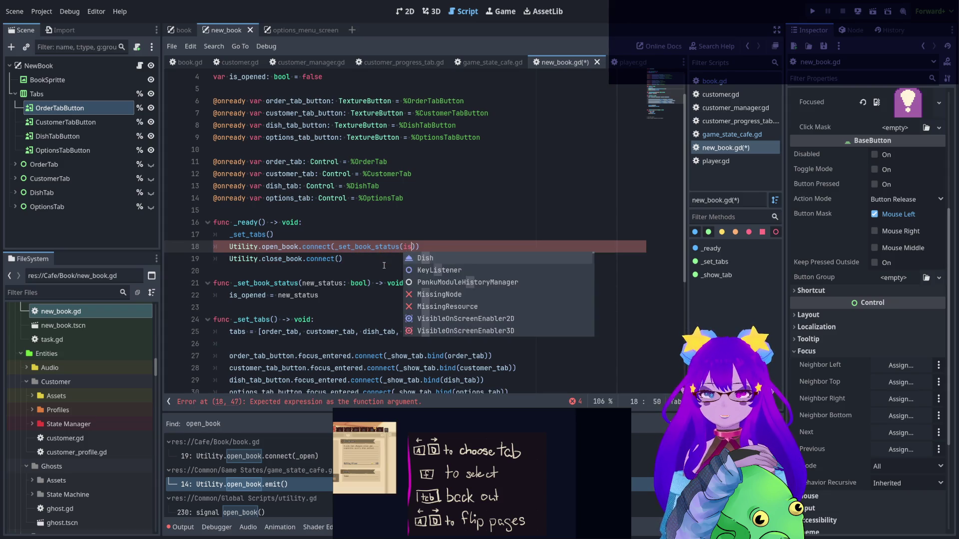
pyautogui.write('_opened')
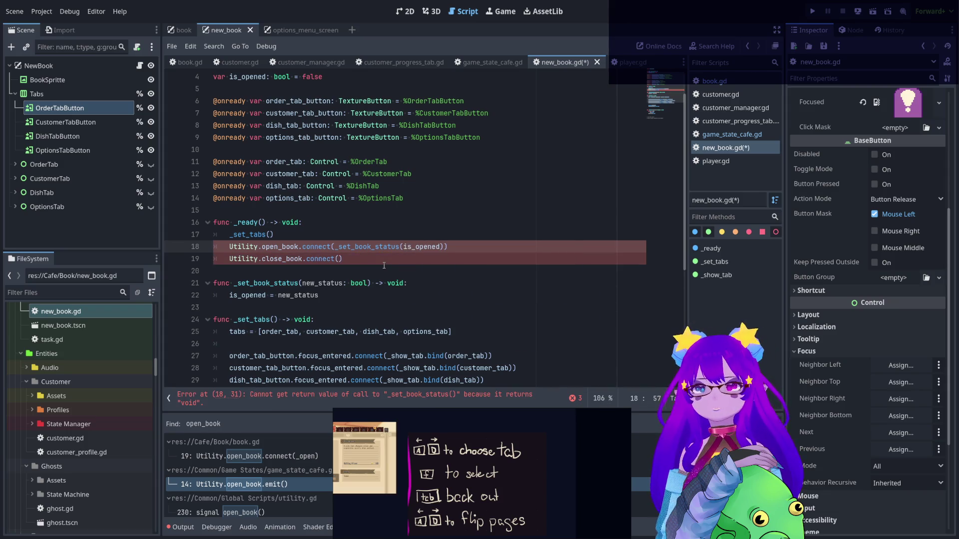
pyautogui.moveTo(336, 246); pyautogui.dragTo(444, 247)
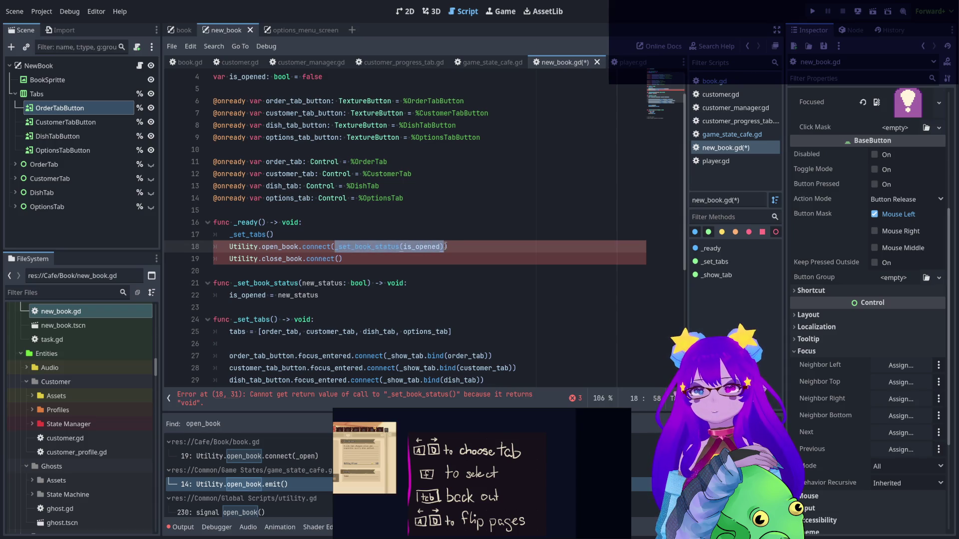
pyautogui.doubleClick(422, 247)
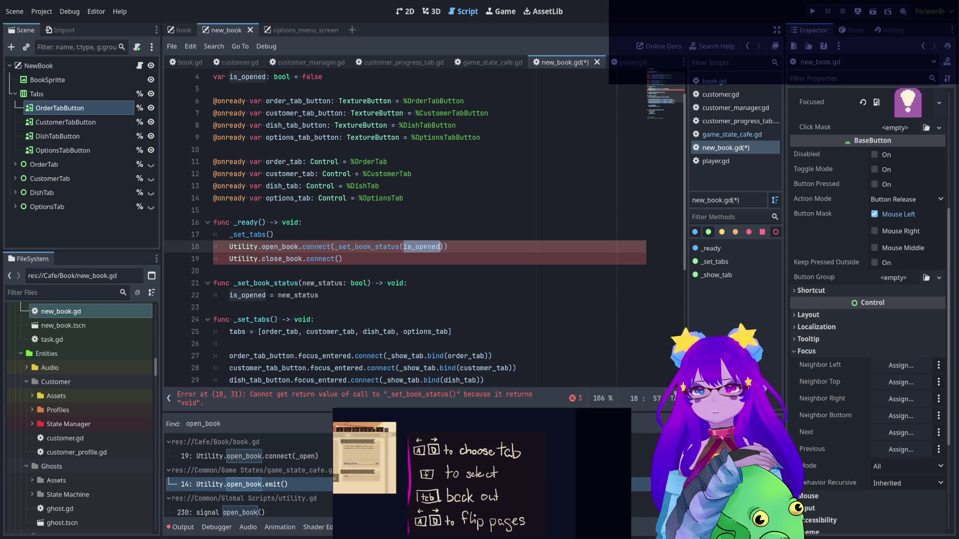
pyautogui.click(335, 247)
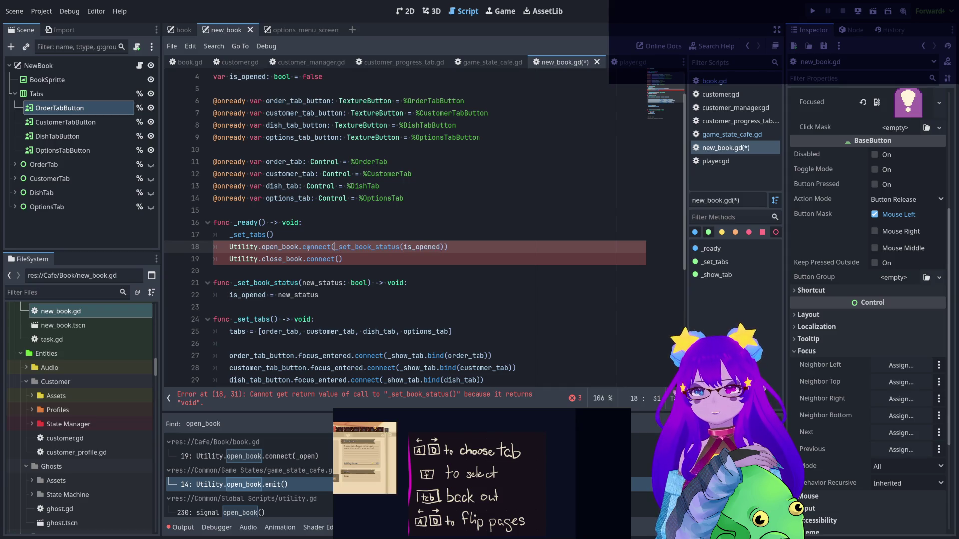
pyautogui.keyDown('ctrl'); pyautogui.click(283, 247); pyautogui.keyUp('ctrl')
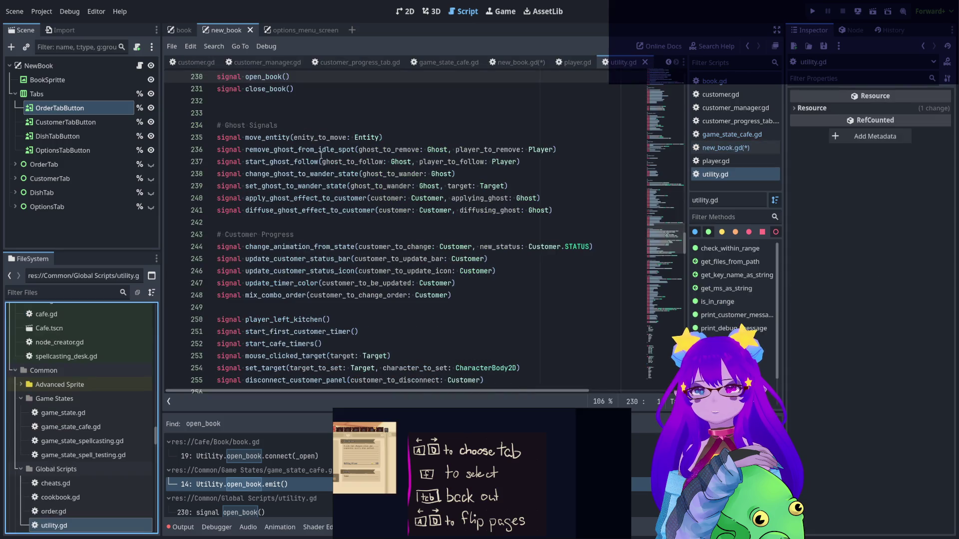
pyautogui.scroll(3, 331, 173)
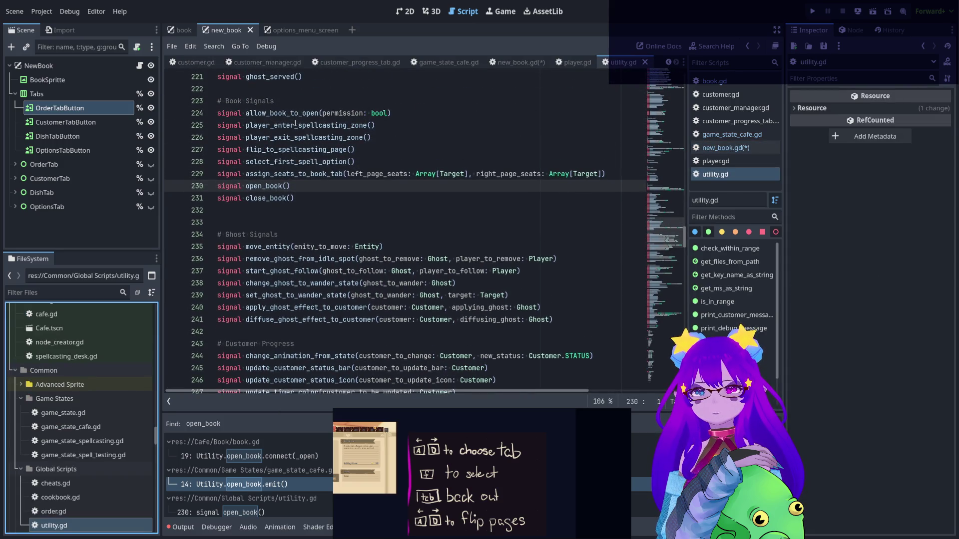
pyautogui.click(139, 65)
pyautogui.write('true')
# Copy the call into the close_book connect() and change its argument to false
pyautogui.moveTo(336, 247); pyautogui.dragTo(424, 246)
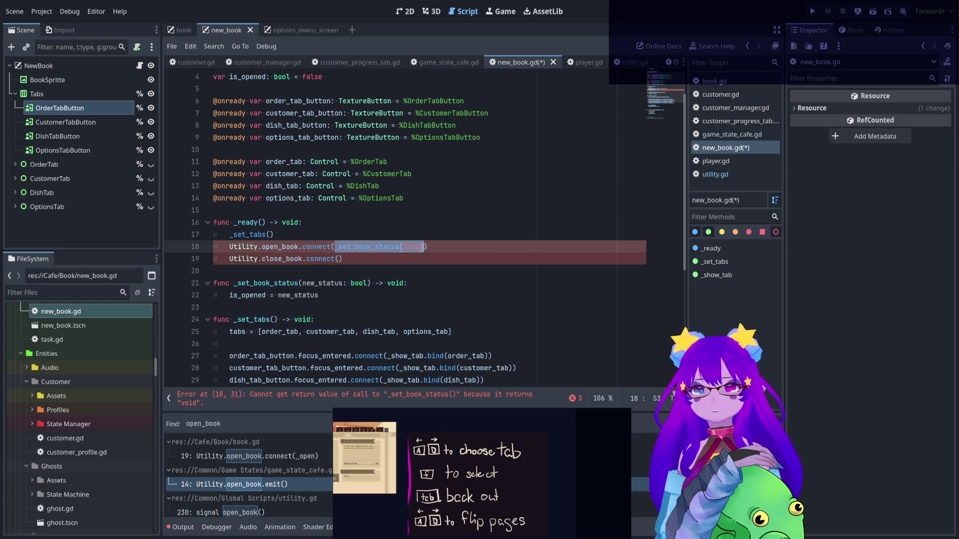
pyautogui.hotkey('ctrl', 'c')
pyautogui.click(341, 258)
pyautogui.hotkey('ctrl', 'v')
pyautogui.doubleClick(412, 259)
pyautogui.write('fa')
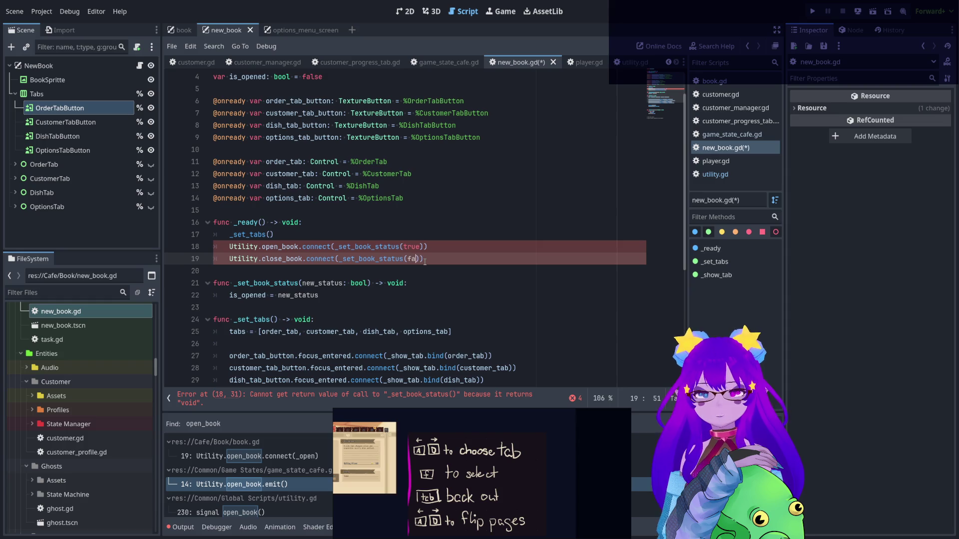
pyautogui.press('Return')
pyautogui.click(359, 332)
pyautogui.scroll(-1, 359, 300)
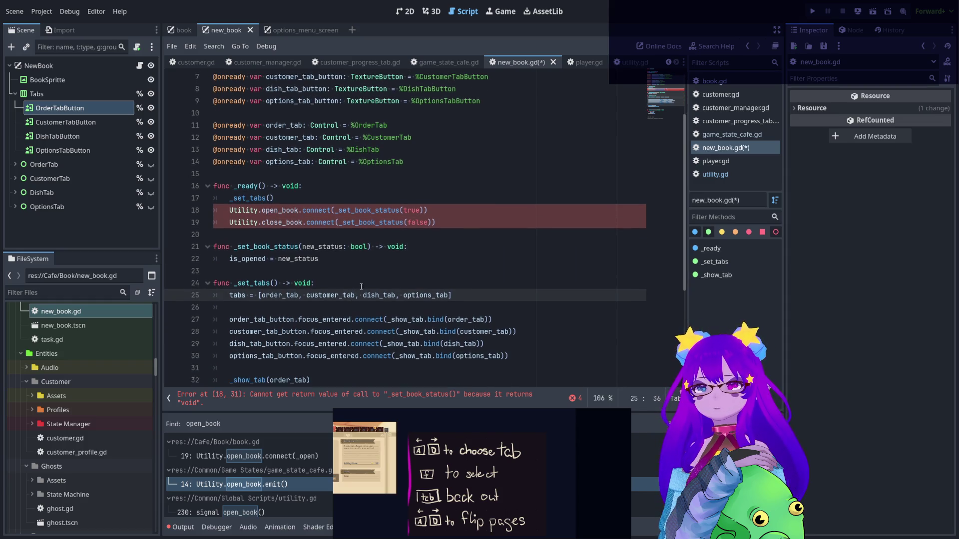
pyautogui.click(373, 267)
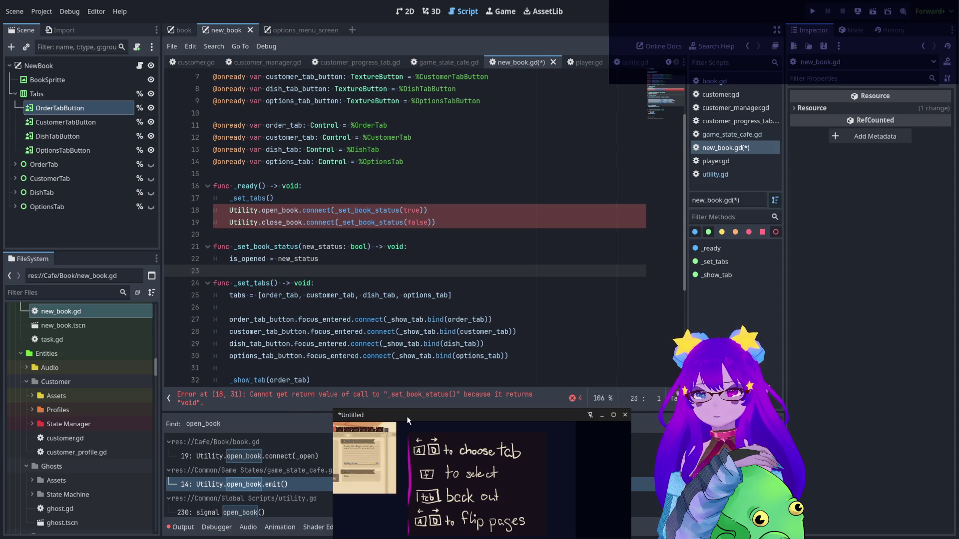
# Look up the open_book signal definition, then return to _set_book_status in new_book.gd
pyautogui.click(287, 210)
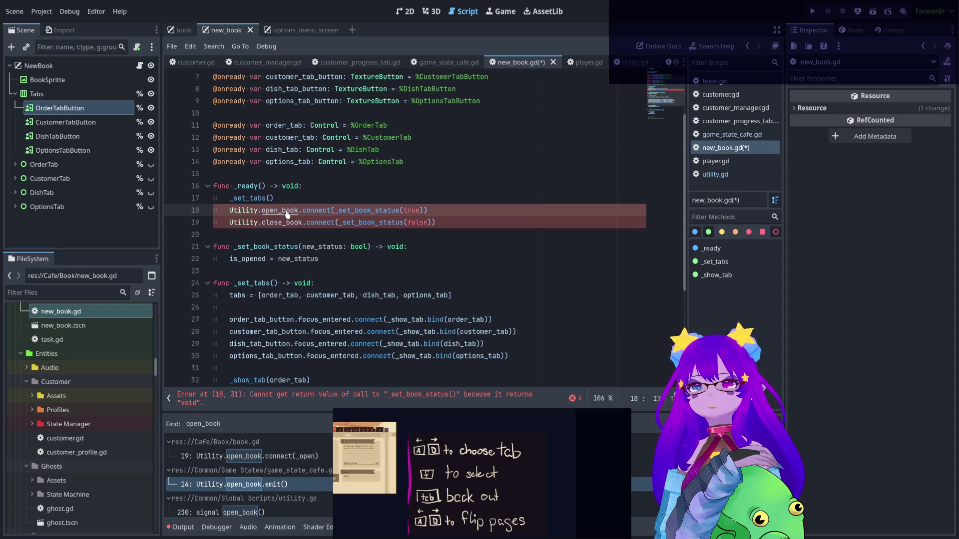
pyautogui.keyDown('ctrl'); pyautogui.click(287, 214); pyautogui.keyUp('ctrl')
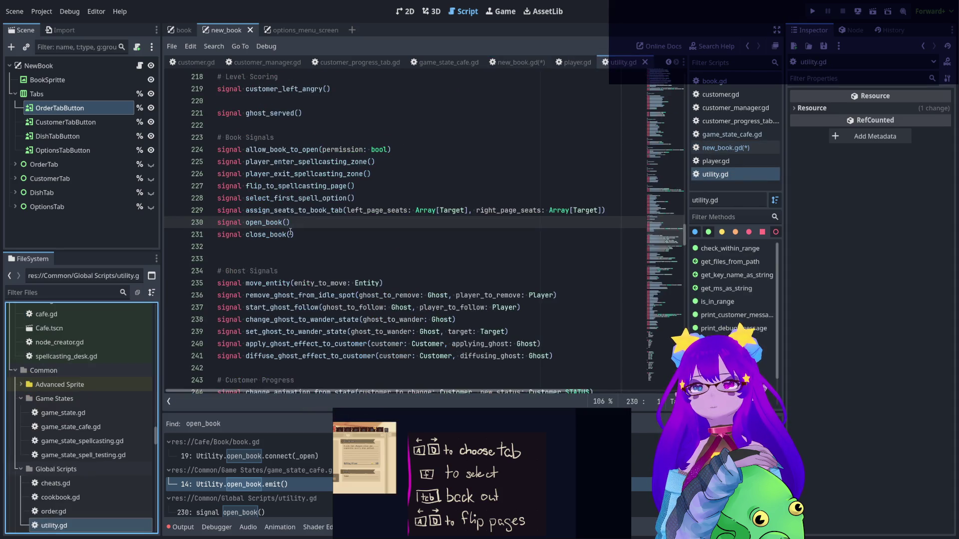
pyautogui.click(514, 63)
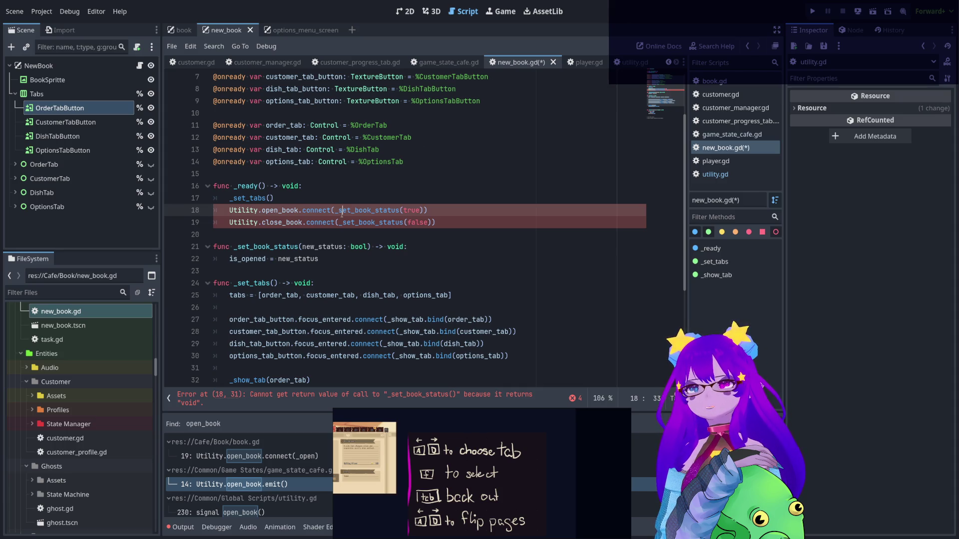
pyautogui.moveTo(335, 210); pyautogui.dragTo(424, 211)
pyautogui.click(387, 210)
pyautogui.click(387, 247)
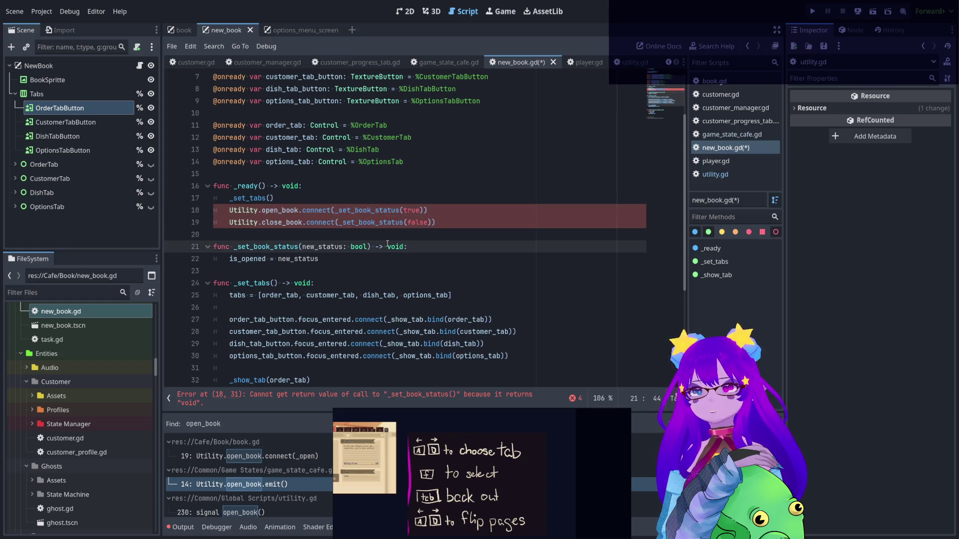
pyautogui.click(405, 259)
pyautogui.scroll(-1, 405, 260)
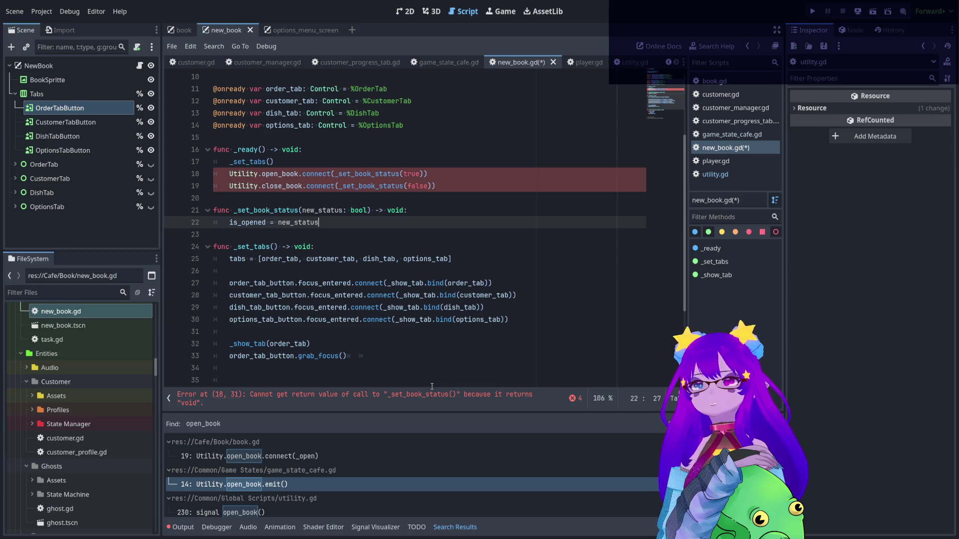
# Retype the -> void: return type on _set_book_status and view game_state_cafe.gd
pyautogui.moveTo(372, 210); pyautogui.dragTo(407, 208)
pyautogui.hotkey('shift', 'Left')
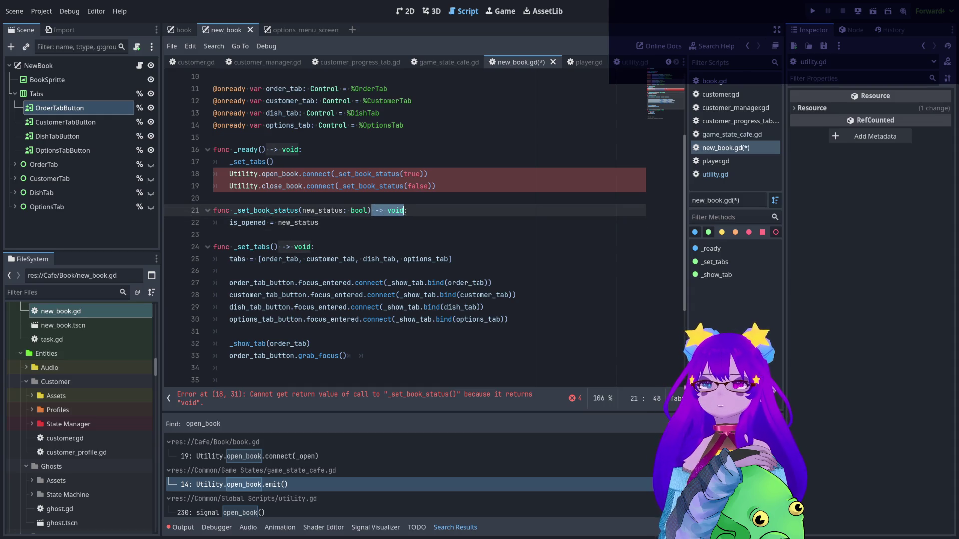
pyautogui.press('BackSpace')
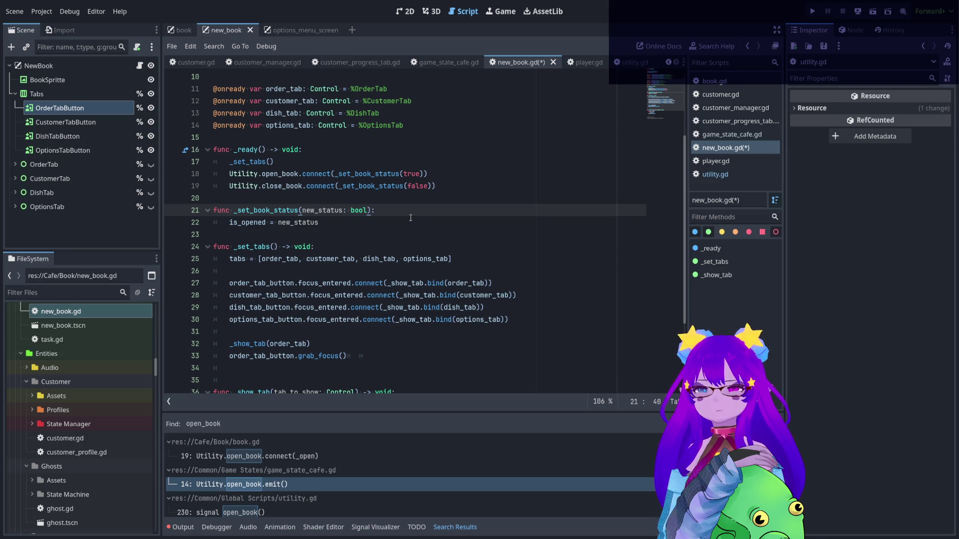
pyautogui.click(405, 210)
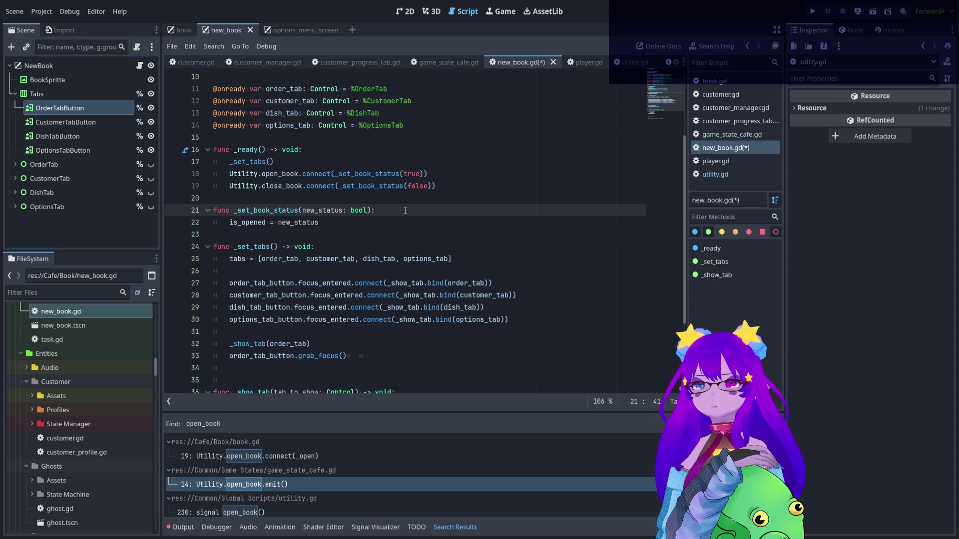
pyautogui.press('BackSpace')
pyautogui.write('-> void:')
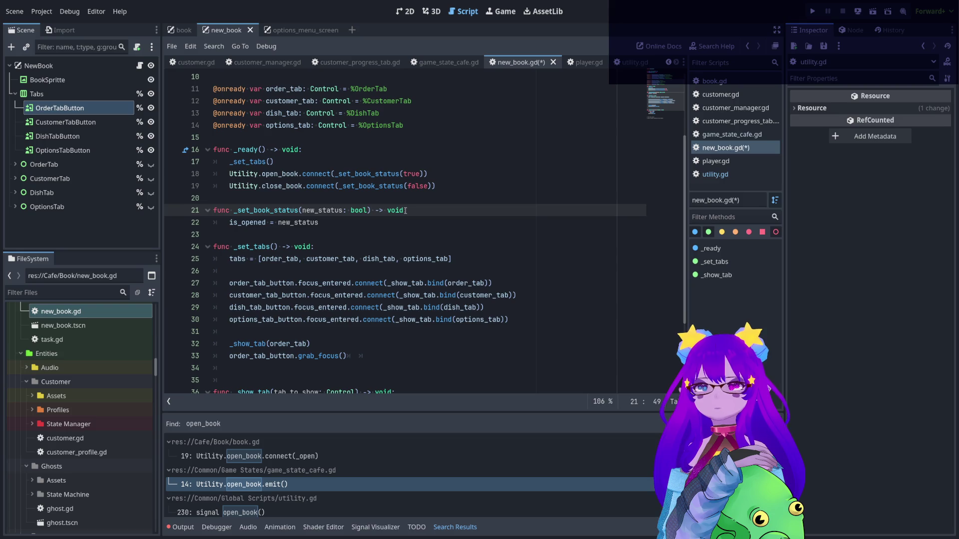
pyautogui.press('Down')
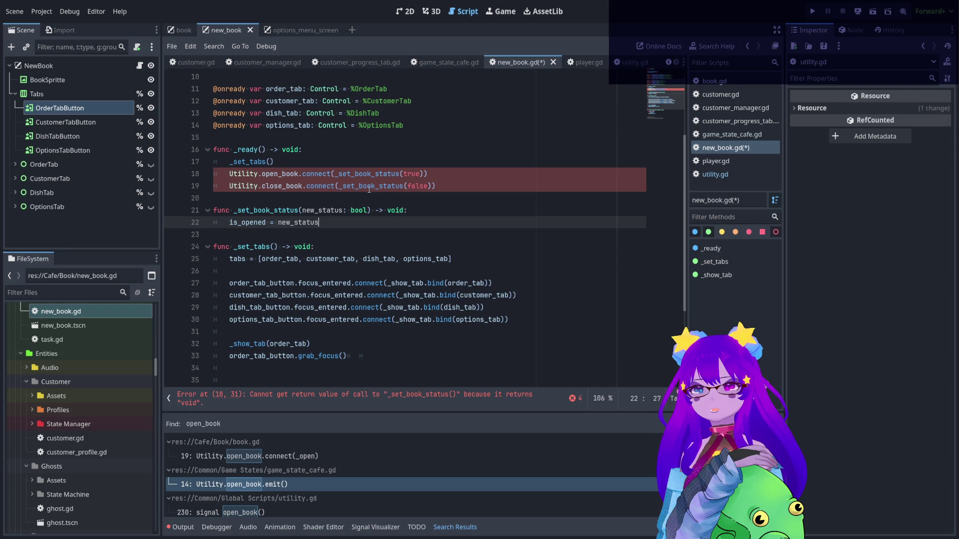
pyautogui.click(474, 64)
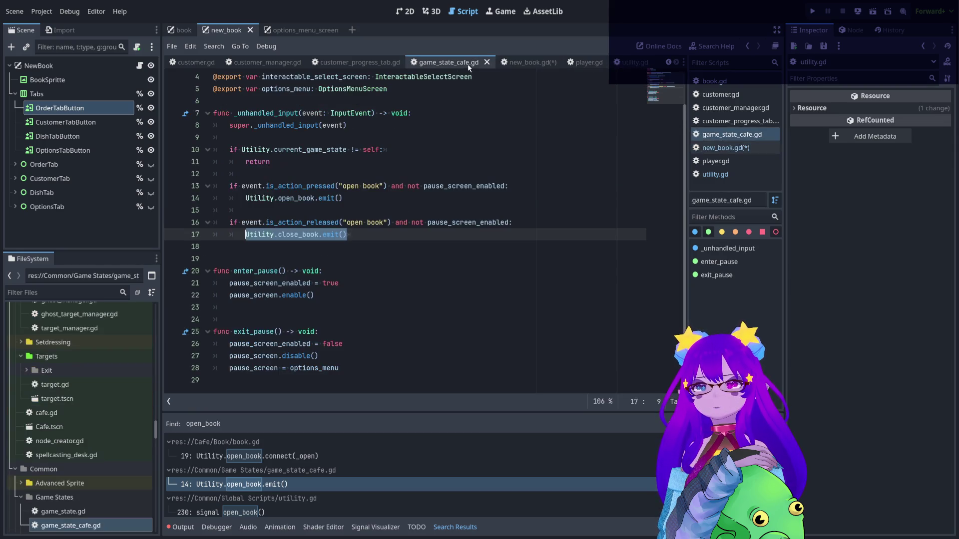
# Check the open_book declaration in utility.gd, then inspect the -> void return type in new_book.gd
pyautogui.click(333, 202)
pyautogui.keyDown('ctrl'); pyautogui.click(301, 199); pyautogui.keyUp('ctrl')
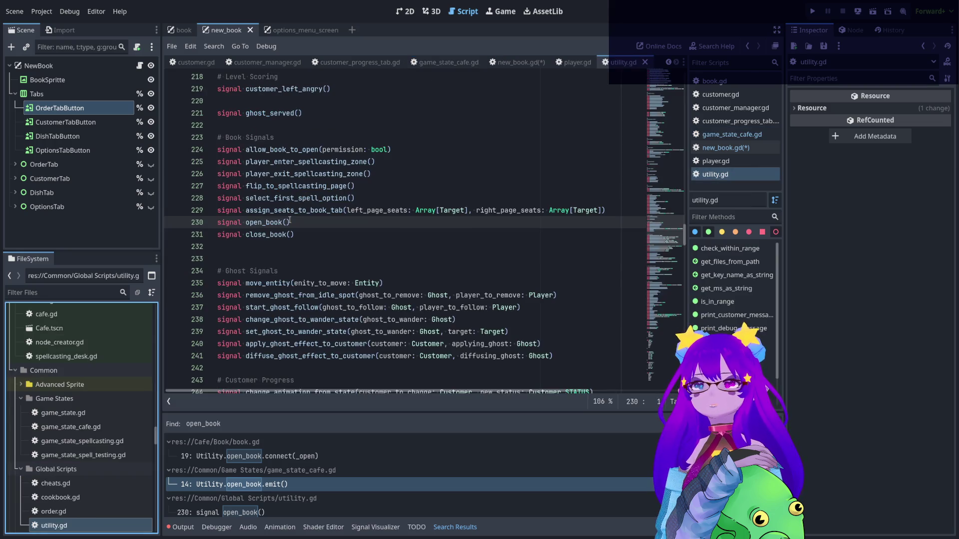
pyautogui.click(578, 64)
pyautogui.click(519, 69)
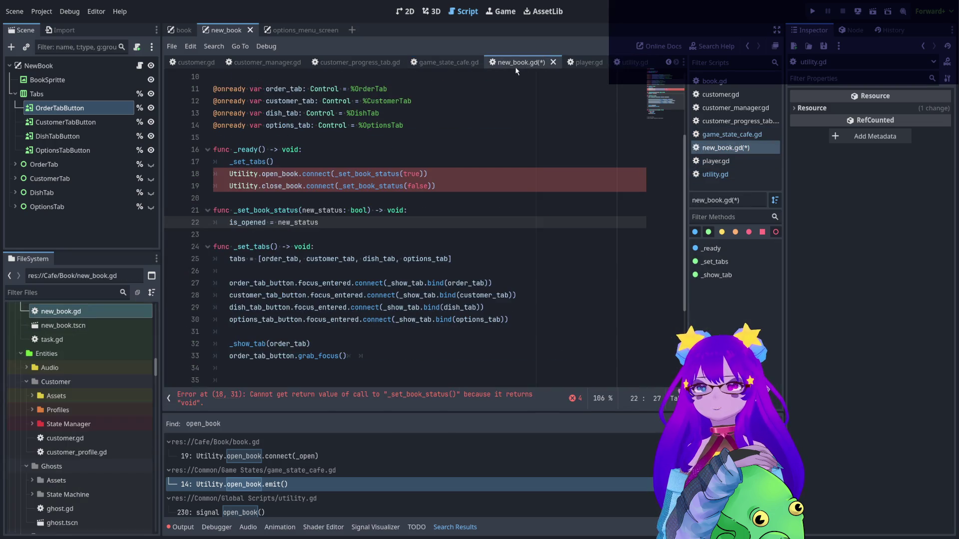
pyautogui.moveTo(371, 210)
pyautogui.mouseDown()
pyautogui.moveTo(410, 215)
pyautogui.moveTo(400, 214)
pyautogui.mouseUp()
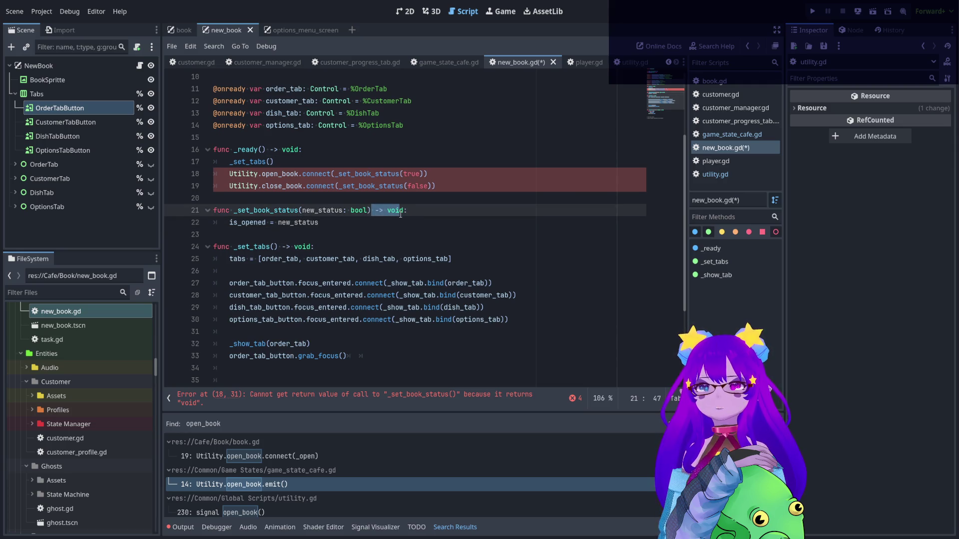
pyautogui.click(408, 216)
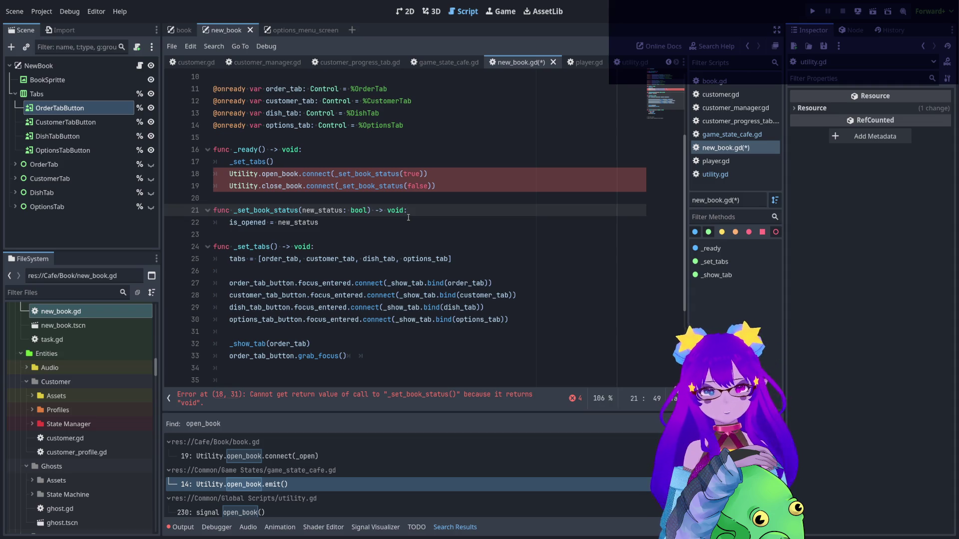
pyautogui.moveTo(330, 176); pyautogui.dragTo(232, 176)
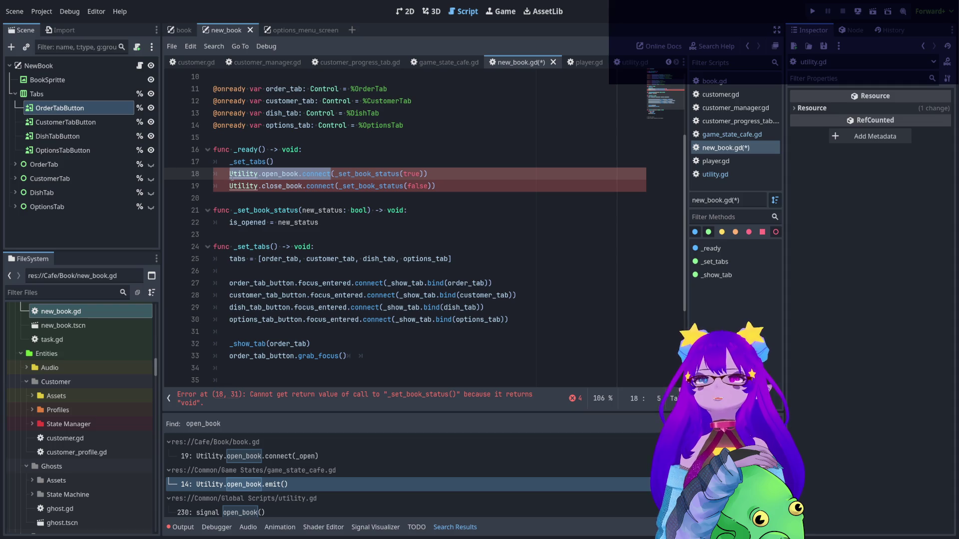
# Search the project for Utility.open_book.connect and select the -> void: return annotation
pyautogui.hotkey('ctrl', 'shift', 'f')
pyautogui.press('Return')
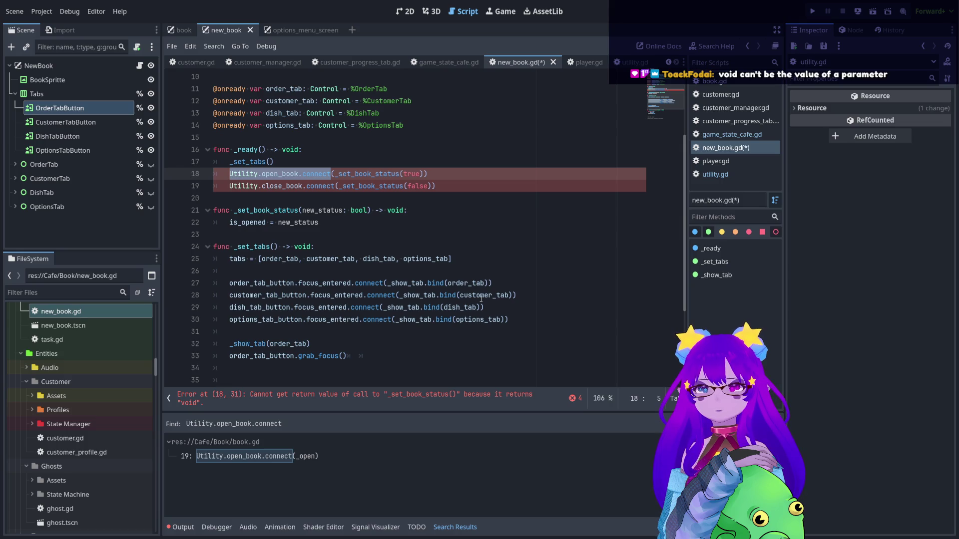
pyautogui.doubleClick(395, 211)
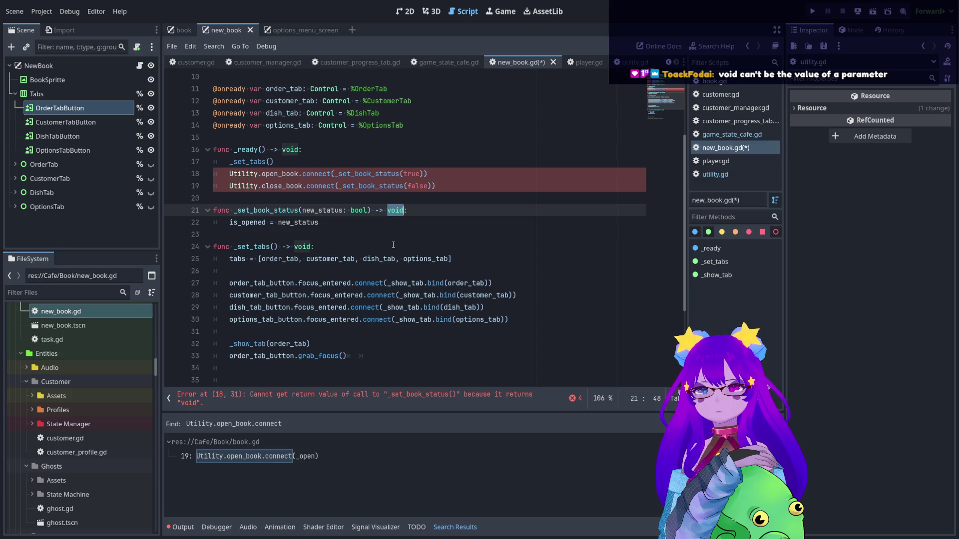
pyautogui.click(370, 210)
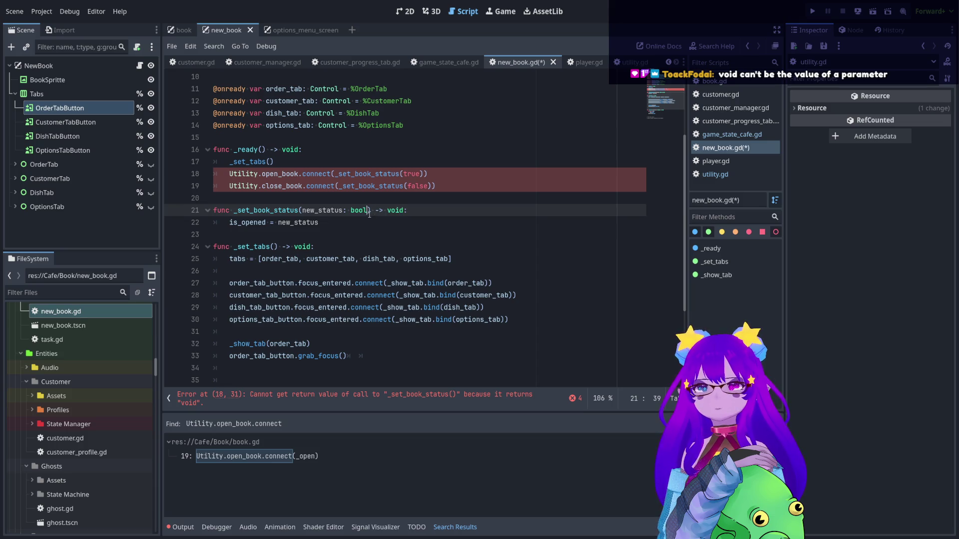
pyautogui.keyDown('shift'); pyautogui.click(408, 212); pyautogui.keyUp('shift')
pyautogui.hotkey('shift', 'Right')
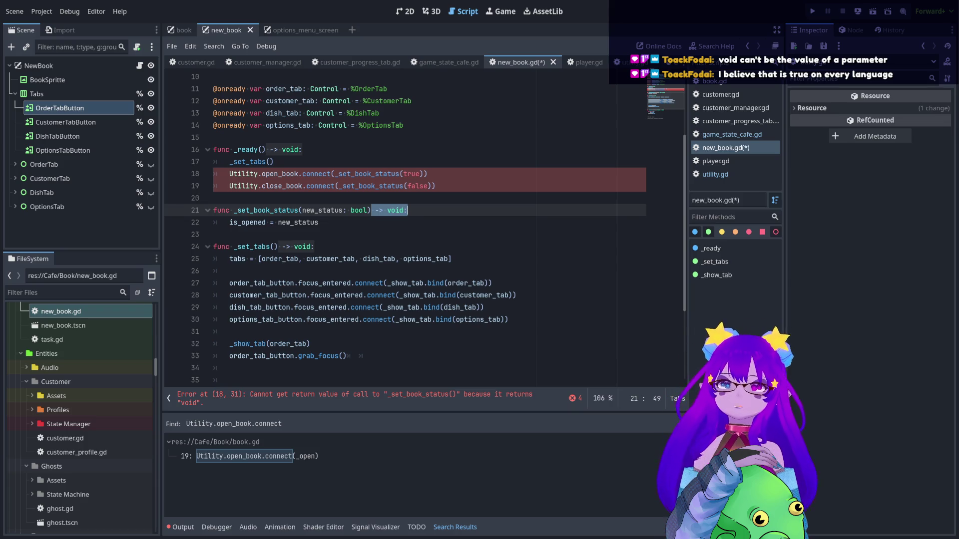
pyautogui.doubleClick(323, 210)
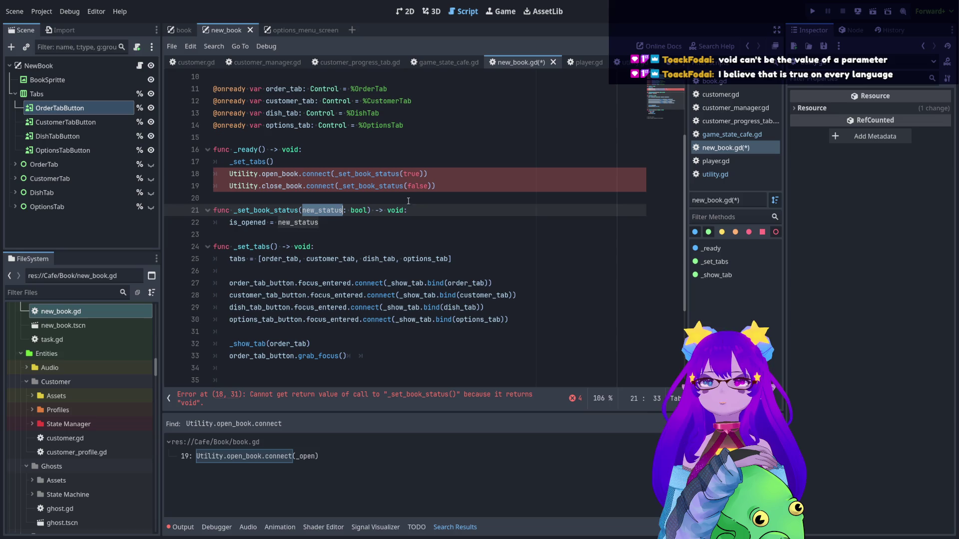
# Retype the true and false connect arguments, then check the Output and Debugger panels
pyautogui.doubleClick(417, 186)
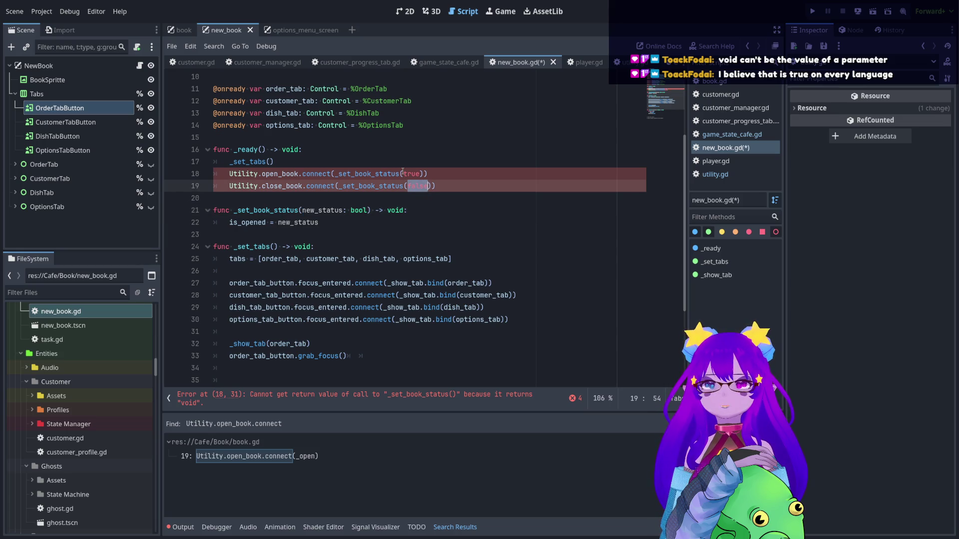
pyautogui.doubleClick(410, 174)
pyautogui.press('BackSpace')
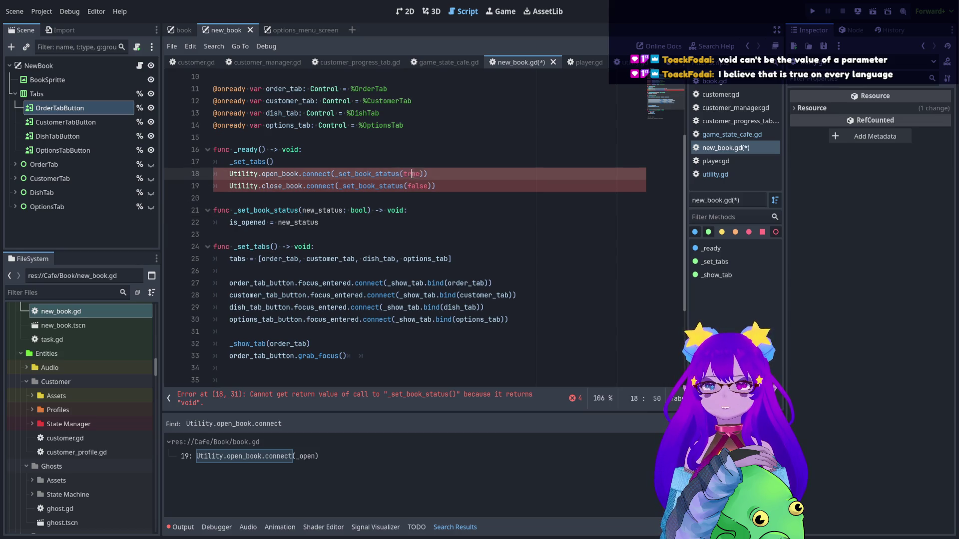
pyautogui.click(416, 186)
pyautogui.doubleClick(416, 186)
pyautogui.press('BackSpace')
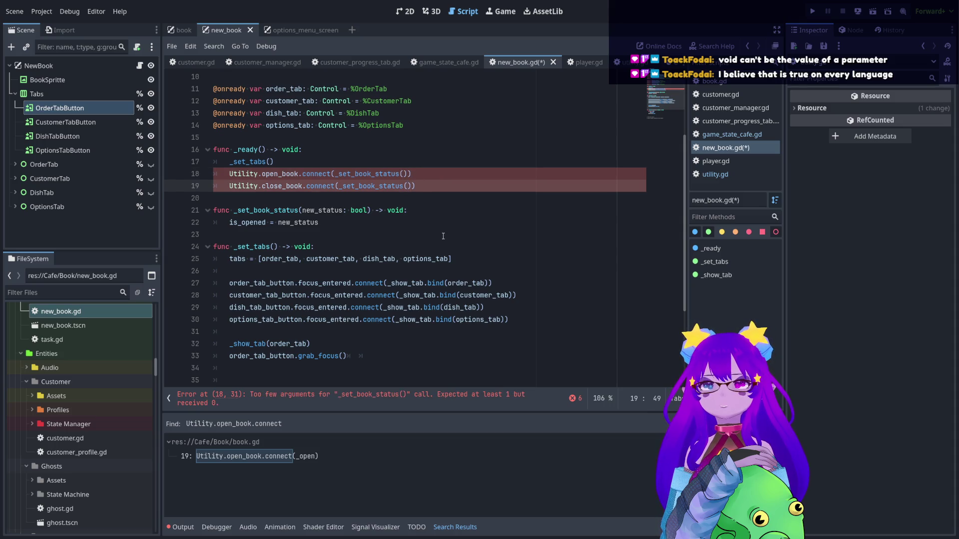
pyautogui.click(443, 236)
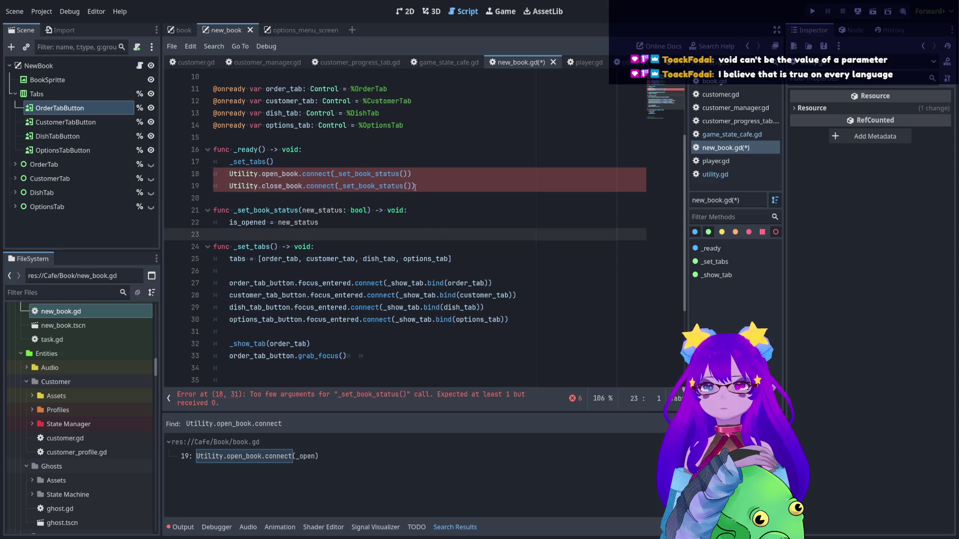
pyautogui.click(404, 173)
pyautogui.write('rue')
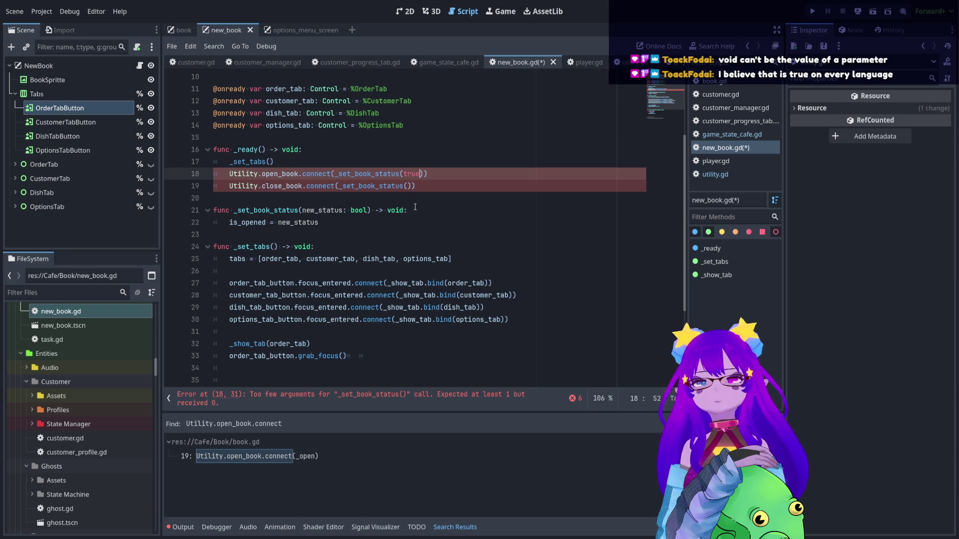
pyautogui.click(407, 185)
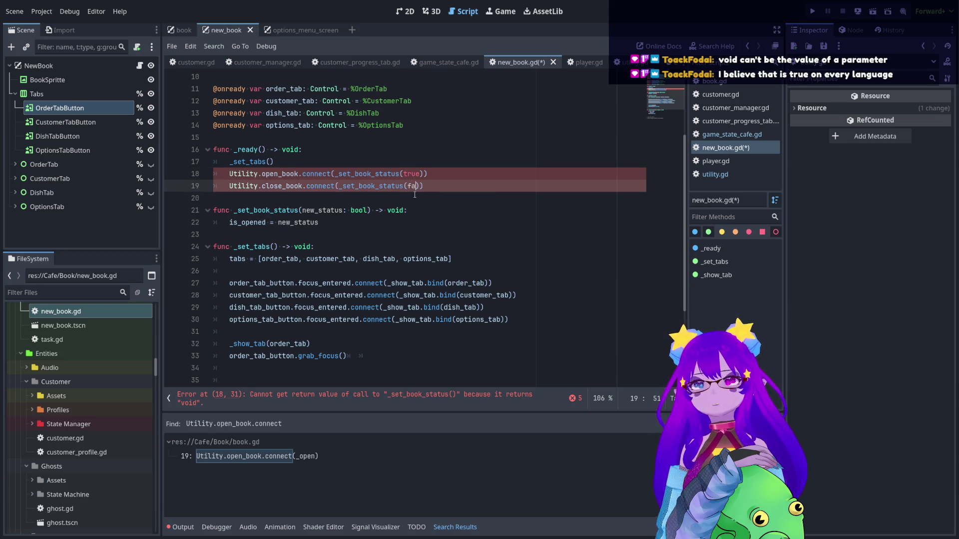
pyautogui.write('false')
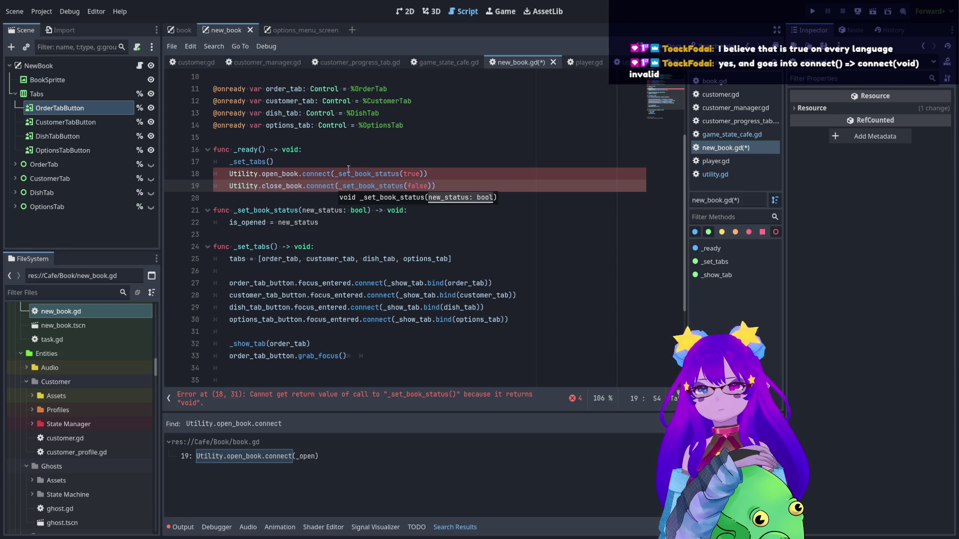
pyautogui.click(180, 528)
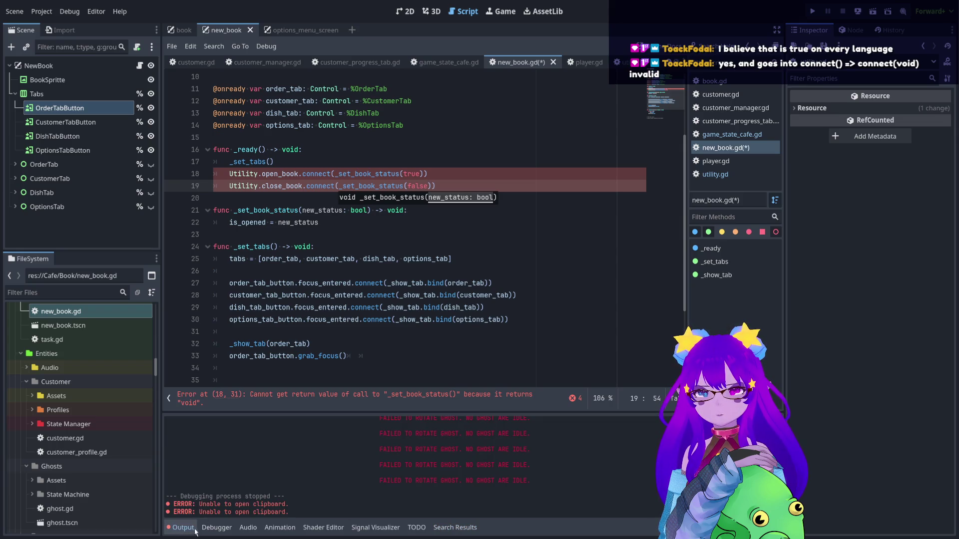
pyautogui.click(216, 528)
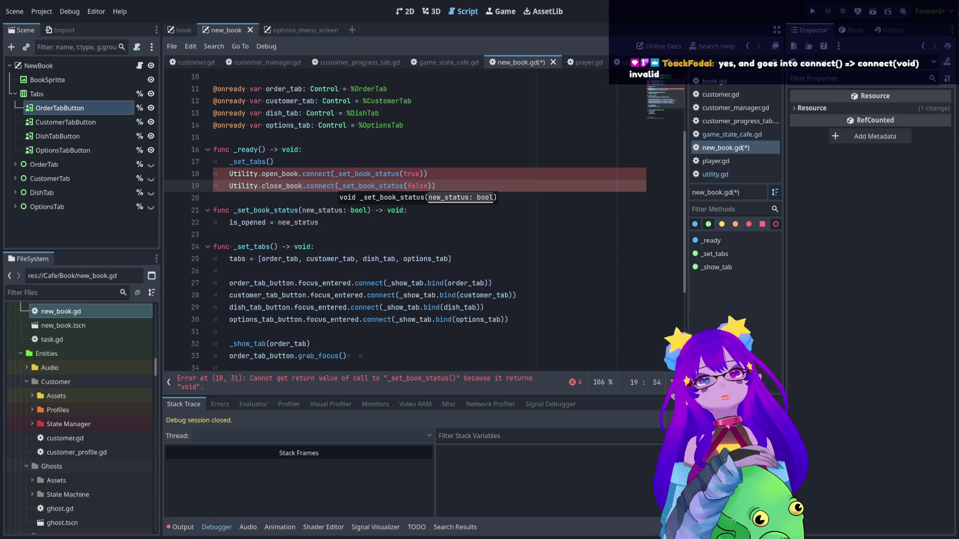
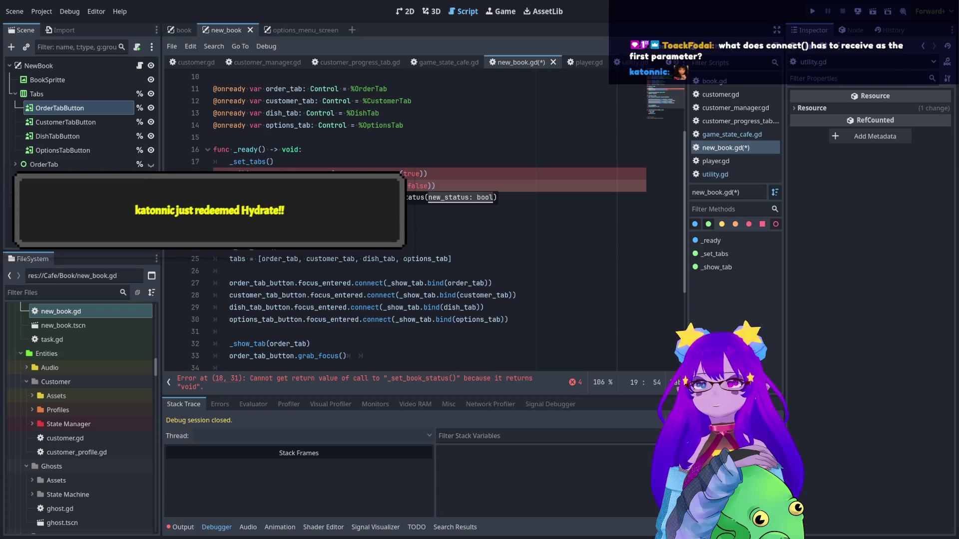
# Delete the true and false arguments from both _set_book_status() calls, then view the connect() documentation
pyautogui.click(363, 210)
pyautogui.click(334, 173)
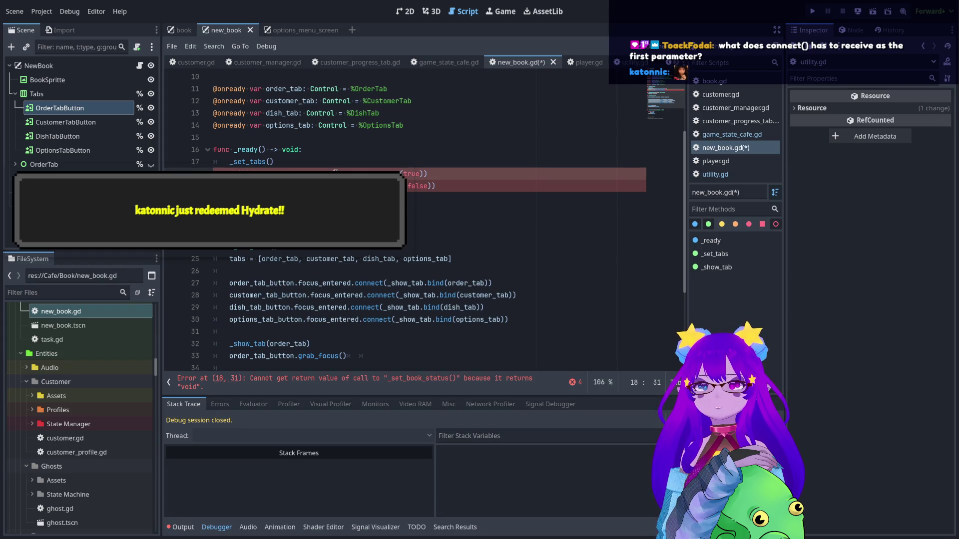
pyautogui.moveTo(334, 172); pyautogui.dragTo(229, 172)
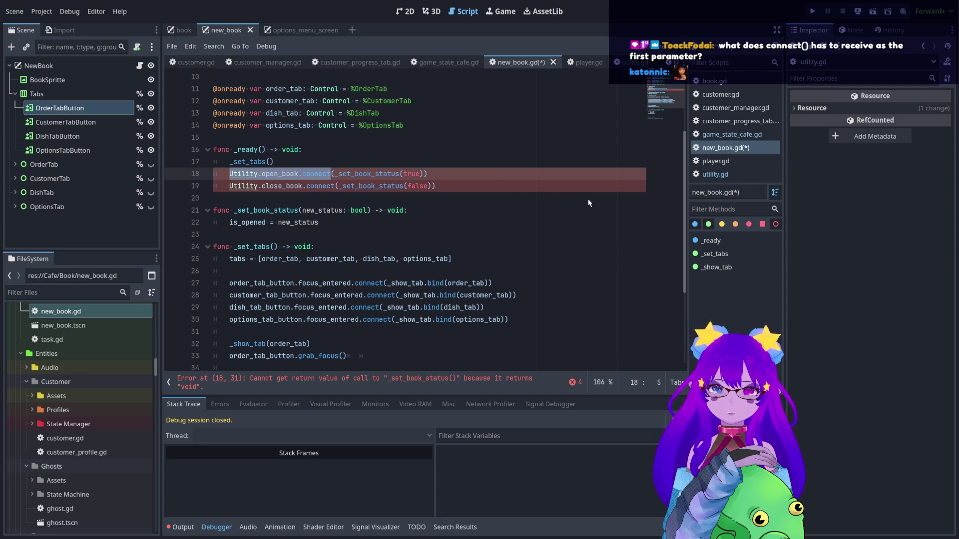
pyautogui.click(343, 174)
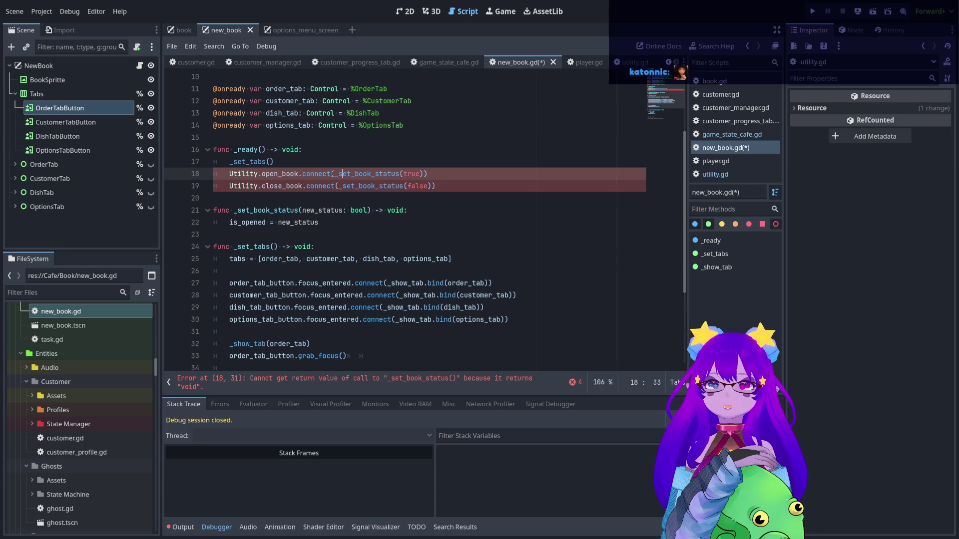
pyautogui.doubleClick(411, 174)
pyautogui.press('BackSpace')
pyautogui.doubleClick(417, 186)
pyautogui.press('BackSpace')
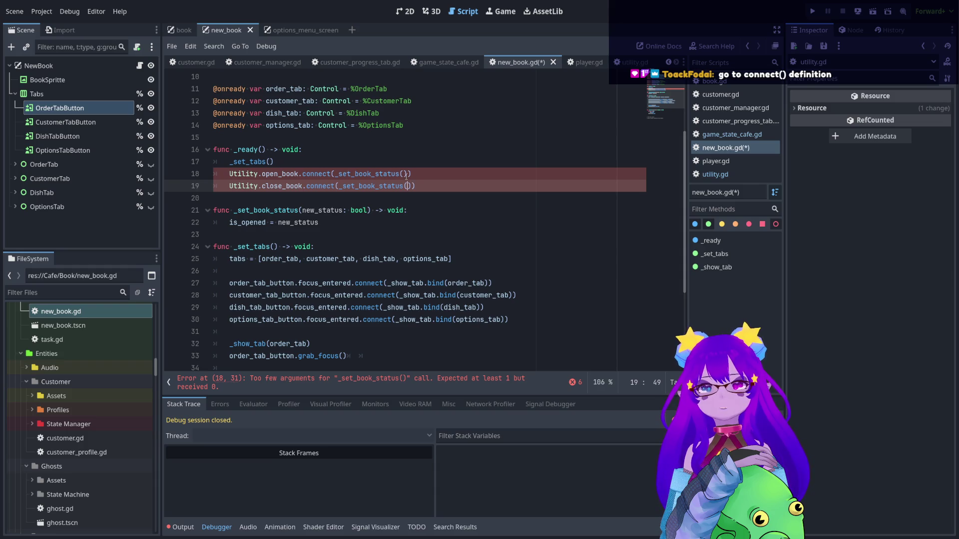
pyautogui.click(382, 175)
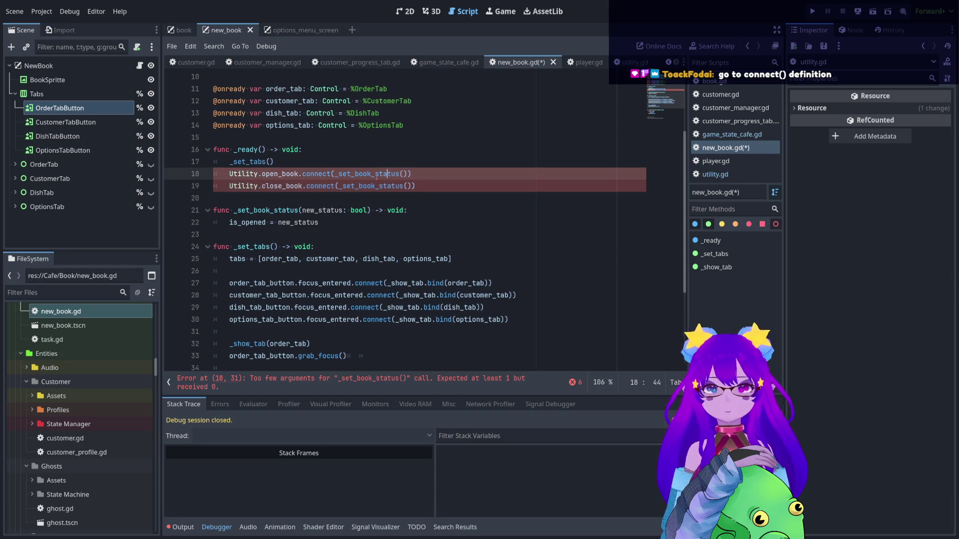
pyautogui.keyDown('ctrl'); pyautogui.click(322, 174); pyautogui.keyUp('ctrl')
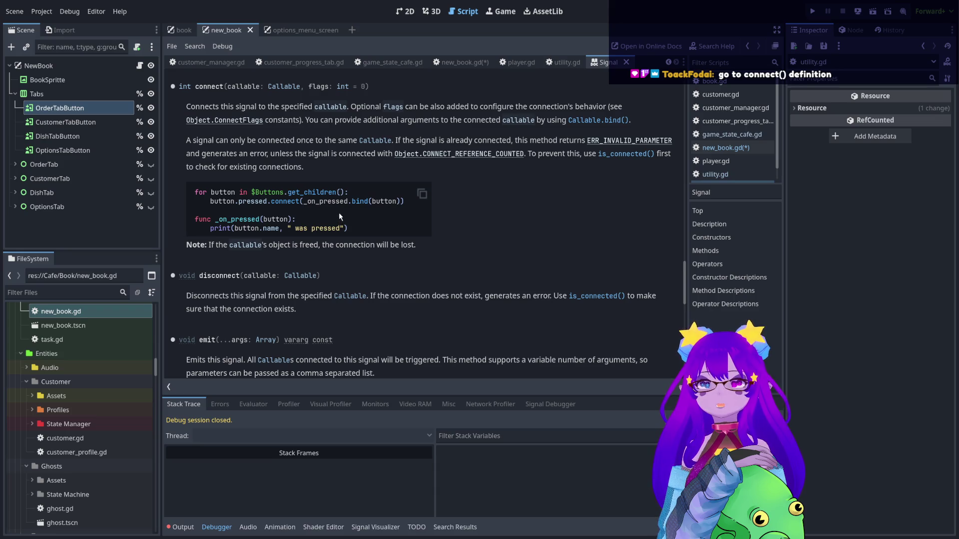
pyautogui.scroll(2, 339, 212)
pyautogui.moveTo(275, 148); pyautogui.dragTo(302, 146)
pyautogui.moveTo(384, 146); pyautogui.dragTo(419, 146)
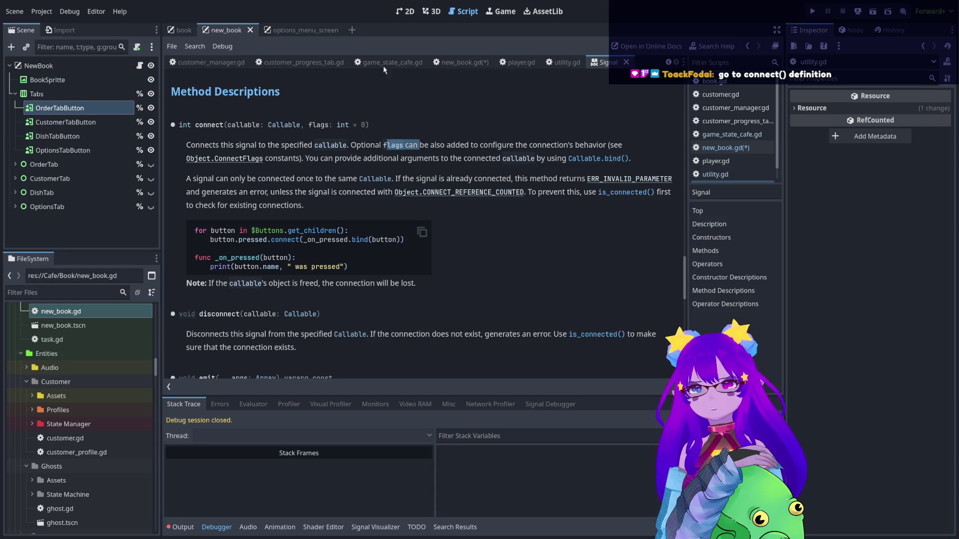
pyautogui.click(451, 64)
pyautogui.moveTo(336, 173)
pyautogui.mouseDown()
pyautogui.moveTo(403, 175)
pyautogui.moveTo(407, 186)
pyautogui.mouseUp()
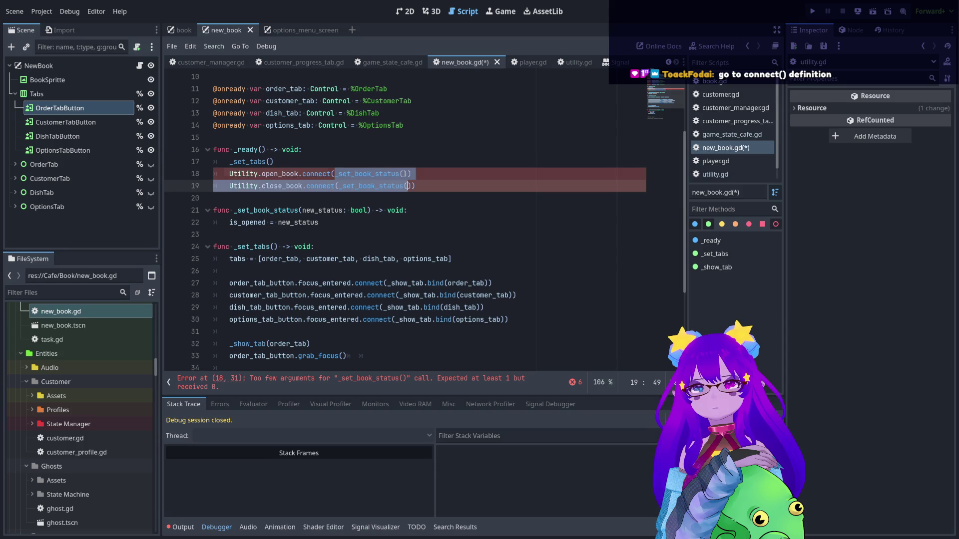
# Replace line 18's _set_book_status() callback with func(): and cut the is_opened = new_status line
pyautogui.click(403, 174)
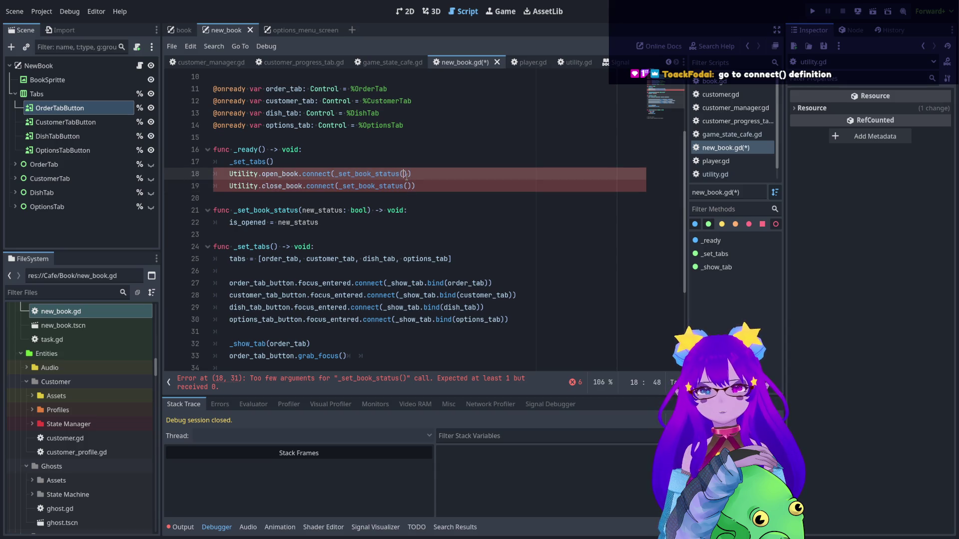
pyautogui.moveTo(407, 174); pyautogui.dragTo(338, 173)
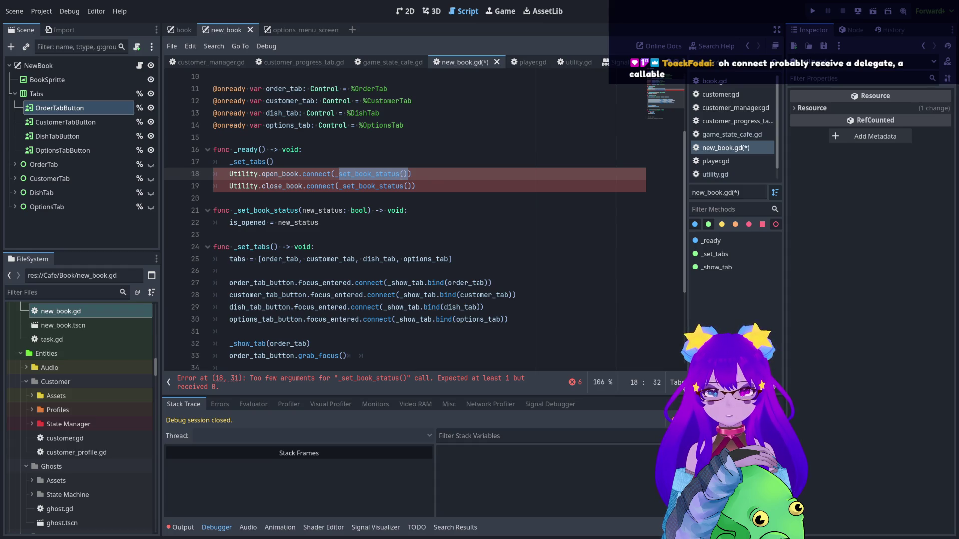
pyautogui.press('BackSpace')
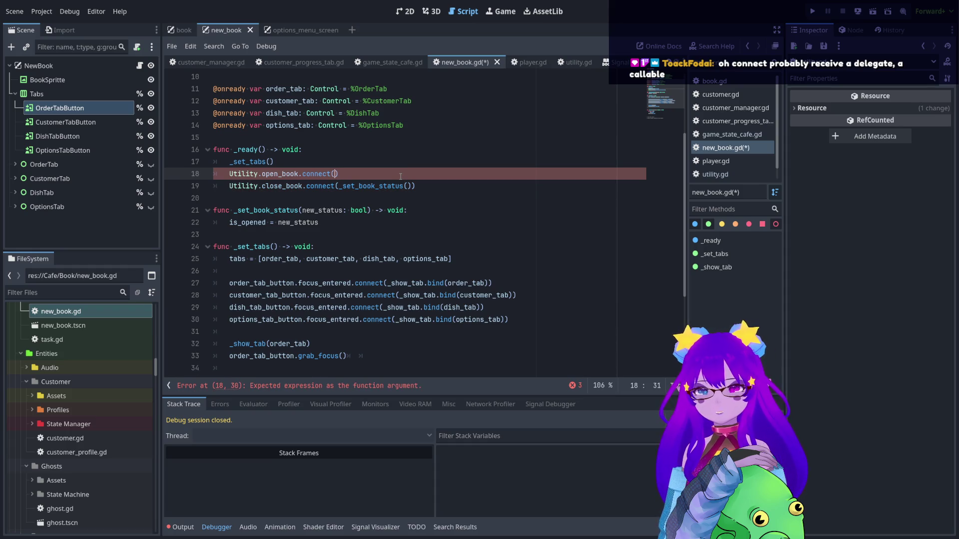
pyautogui.write('func')
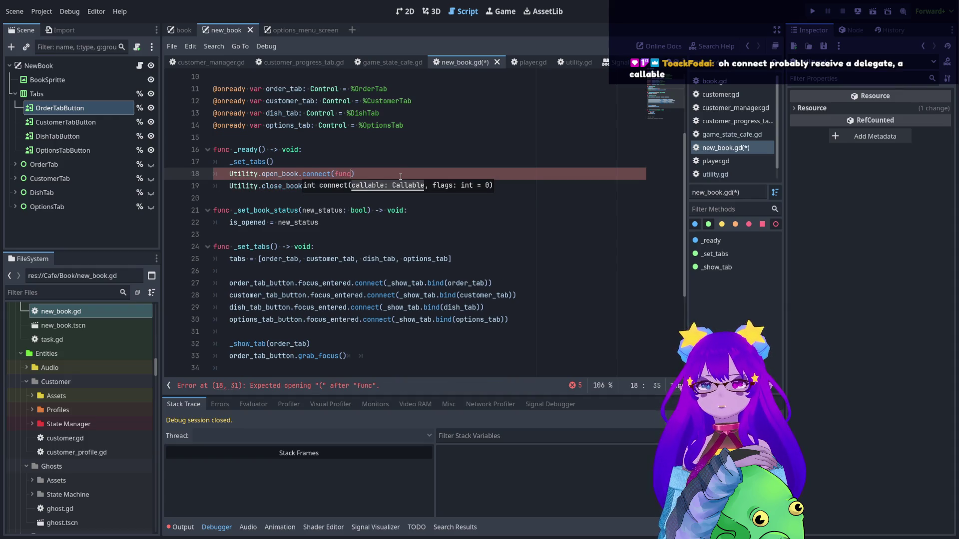
pyautogui.write('(')
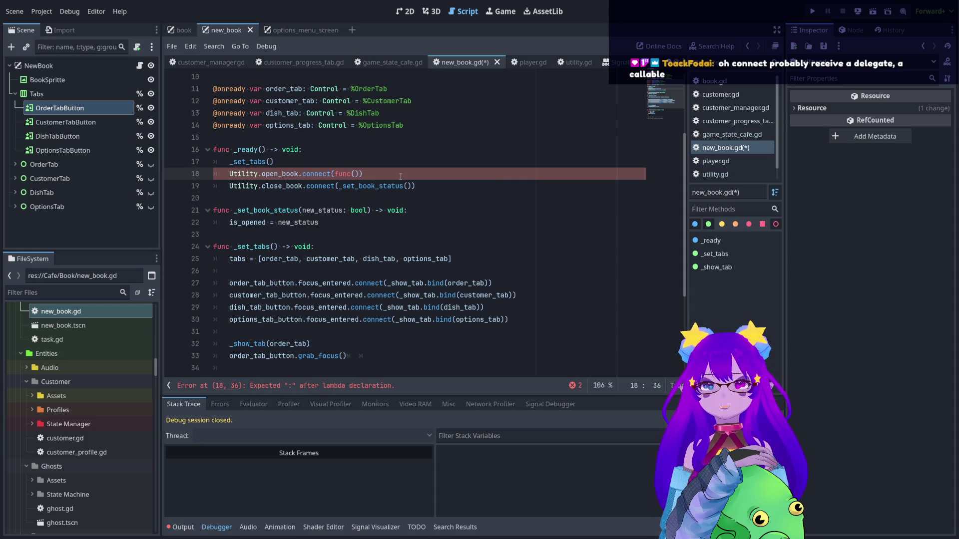
pyautogui.write('):')
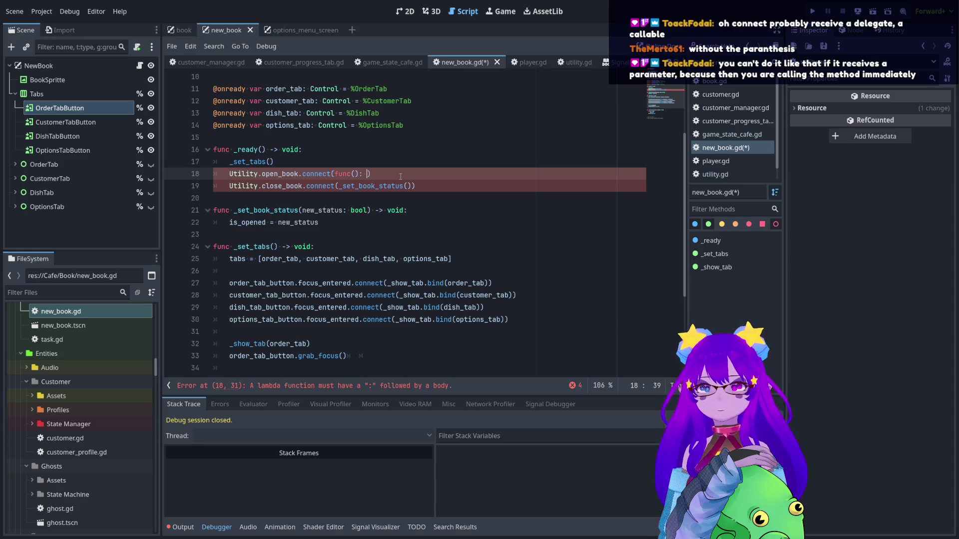
pyautogui.moveTo(319, 223); pyautogui.dragTo(229, 224)
pyautogui.hotkey('ctrl', 'x')
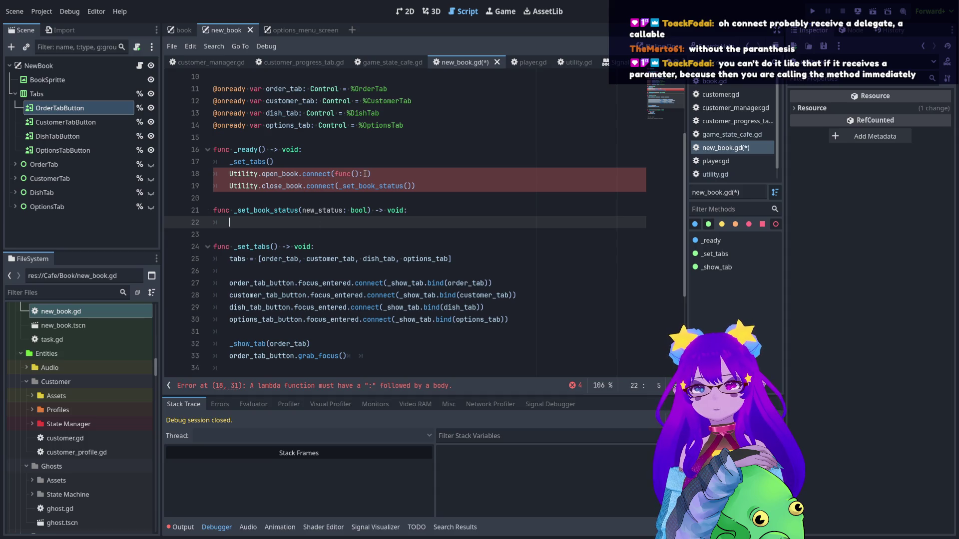
pyautogui.click(368, 174)
# Paste is_opened = new_status into the lambda, delete _set_book_status, and reuse the lambda on line 19
pyautogui.hotkey('ctrl', 'v')
pyautogui.click(404, 225)
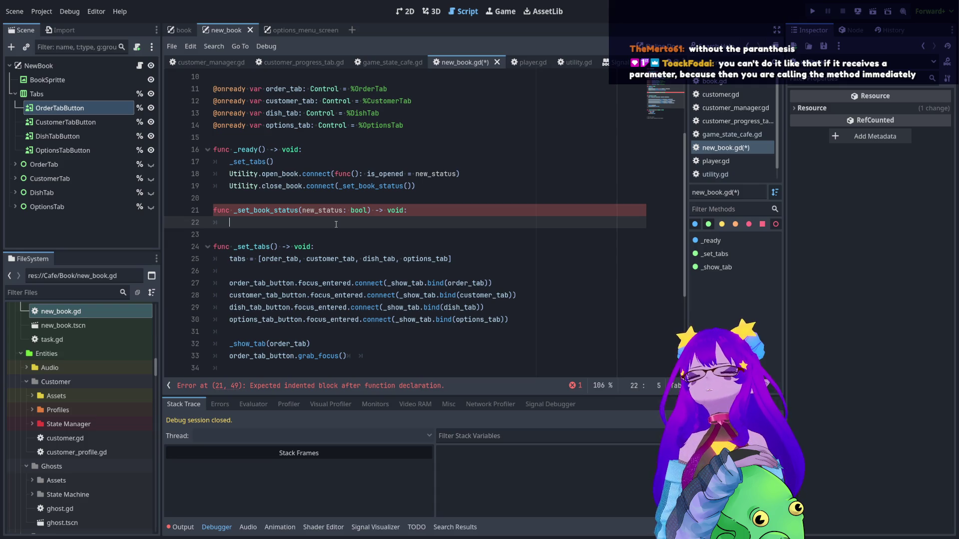
pyautogui.keyDown('shift'); pyautogui.click(211, 210); pyautogui.keyUp('shift')
pyautogui.press('BackSpace')
pyautogui.press('BackSpace')
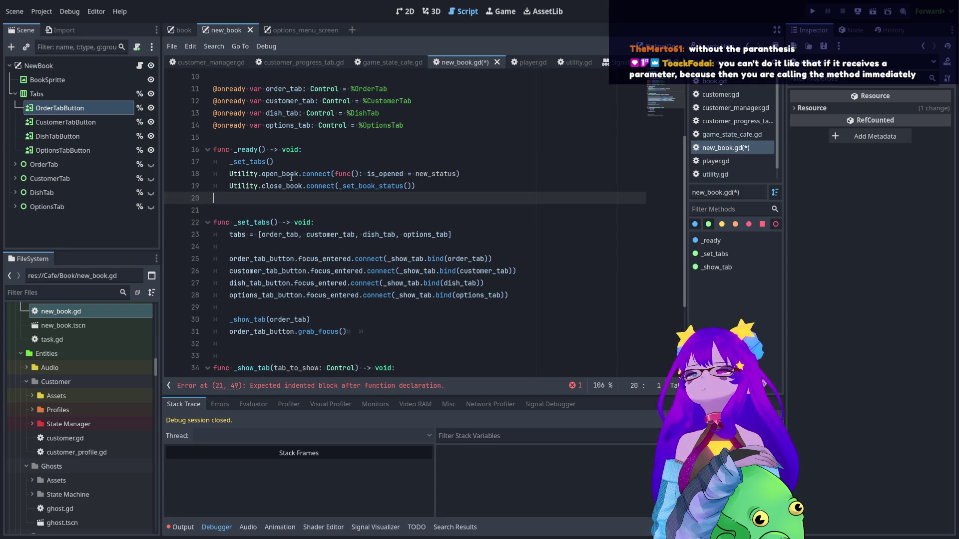
pyautogui.moveTo(334, 174)
pyautogui.mouseDown()
pyautogui.moveTo(457, 173)
pyautogui.moveTo(411, 187)
pyautogui.moveTo(335, 190)
pyautogui.mouseUp()
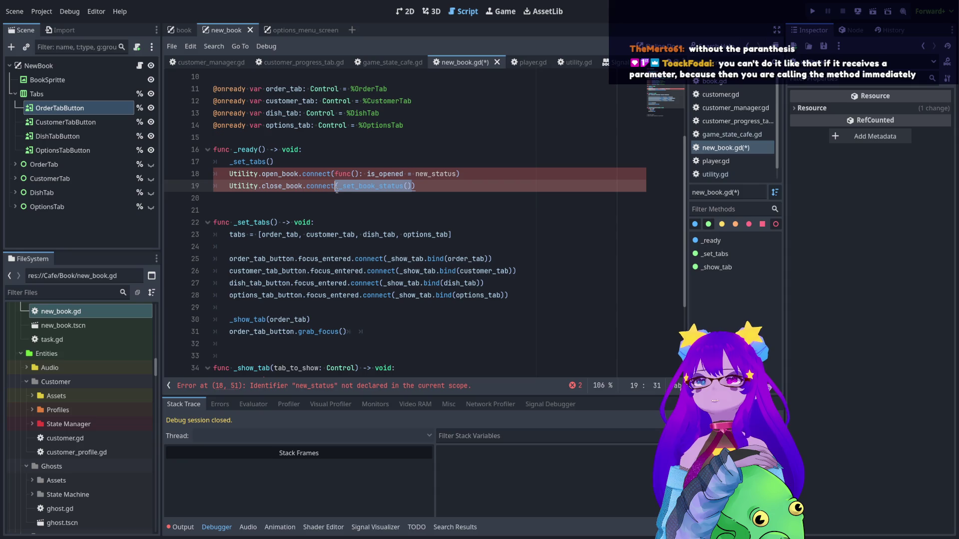
pyautogui.hotkey('ctrl', 'v')
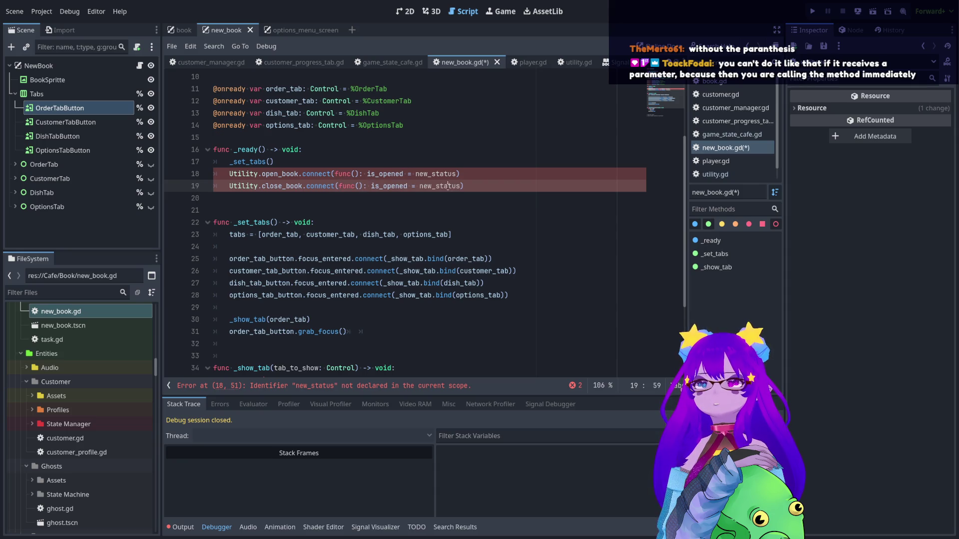
# Replace new_status with false on line 19 and true on line 18
pyautogui.doubleClick(448, 186)
pyautogui.write('false')
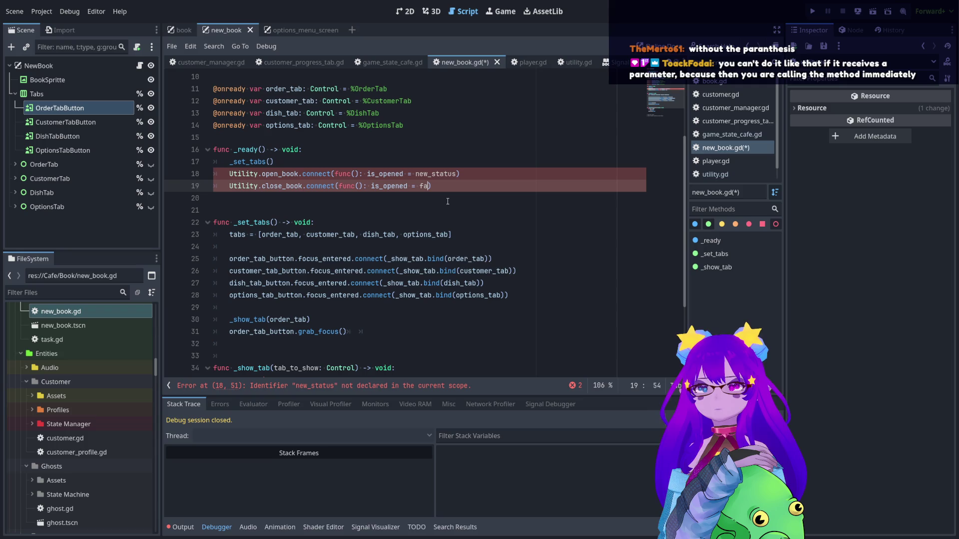
pyautogui.click(421, 185)
pyautogui.doubleClick(430, 174)
pyautogui.write('true')
pyautogui.click(553, 163)
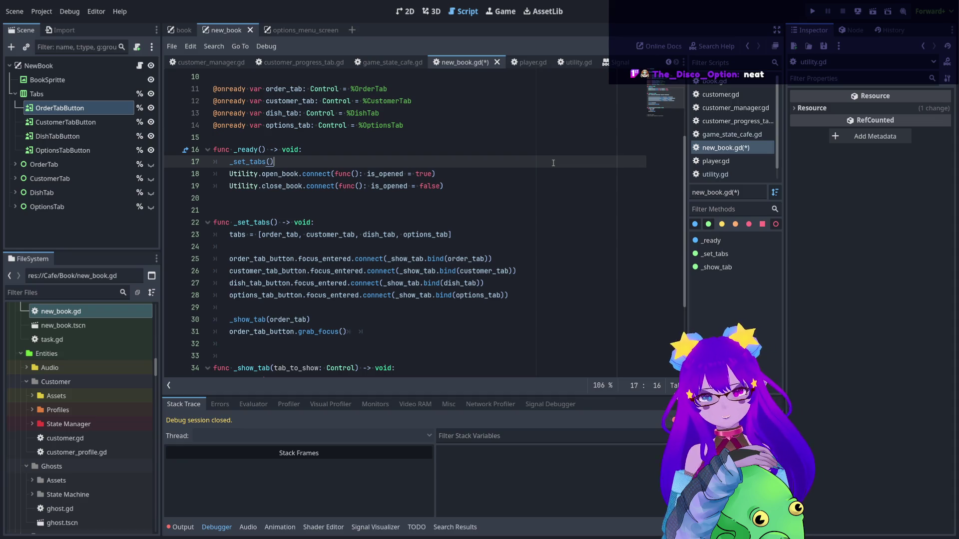
# Undo the lambda edits to restore the _set_book_status() callback
pyautogui.moveTo(441, 169); pyautogui.dragTo(449, 186)
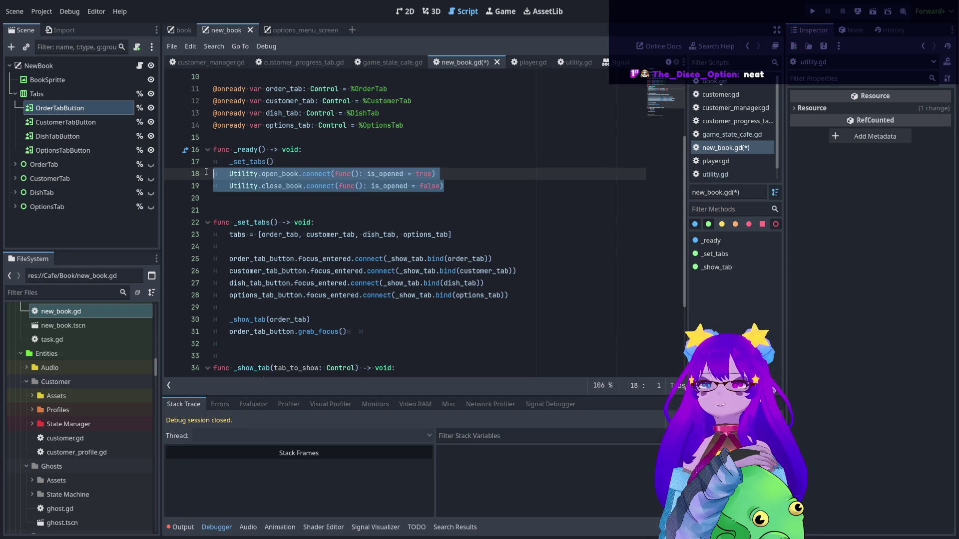
pyautogui.click(463, 168)
pyautogui.hotkey('ctrl', 'z')
pyautogui.hotkey('ctrl', 'z')
pyautogui.hotkey('ctrl', 'z')
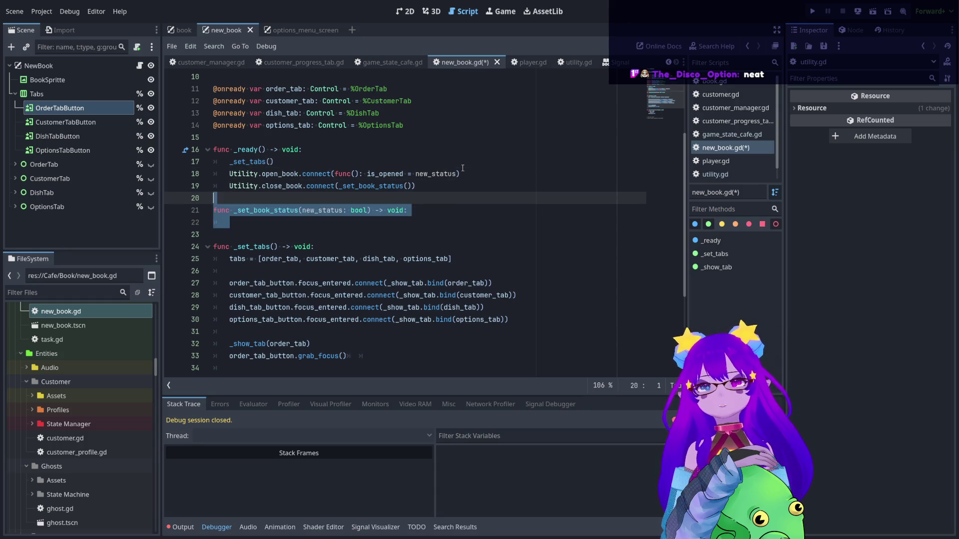
pyautogui.hotkey('ctrl', 'z')
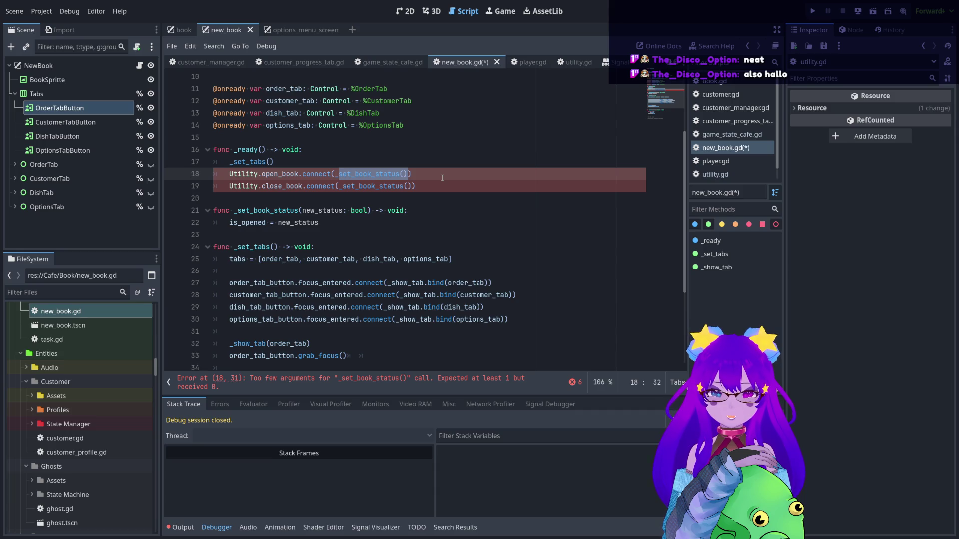
# Drop the call parentheses from _set_book_status on line 18 and view utility.gd's book signals
pyautogui.click(404, 174)
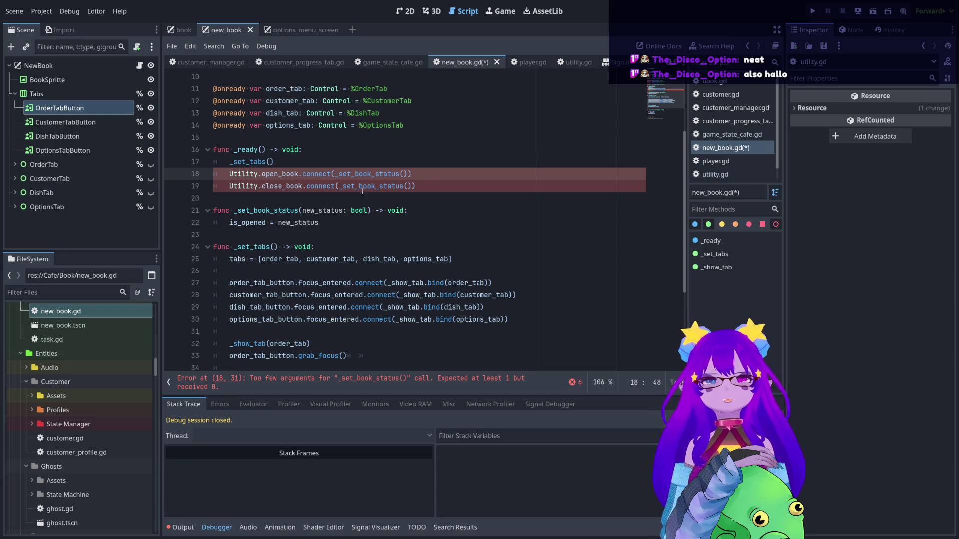
pyautogui.click(355, 224)
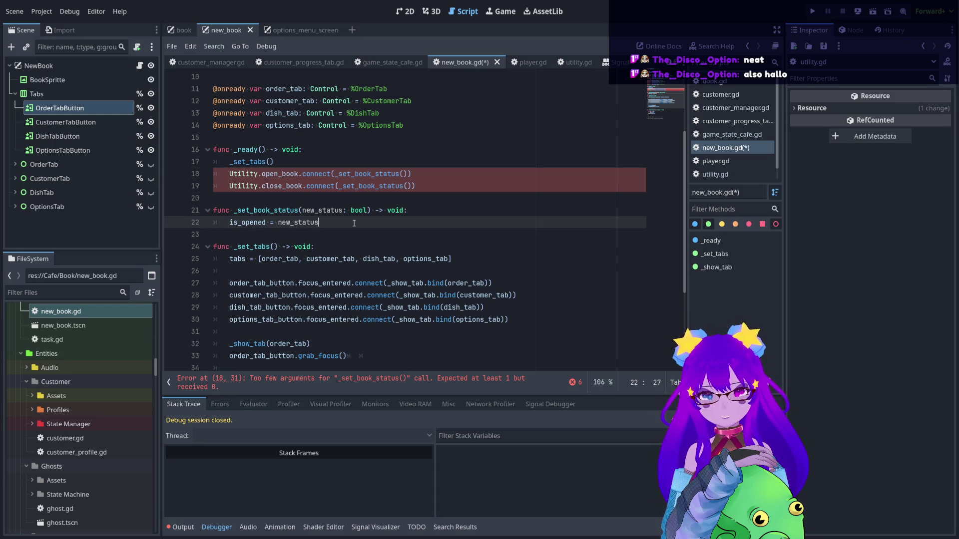
pyautogui.click(428, 175)
pyautogui.press('BackSpace')
pyautogui.press('BackSpace')
pyautogui.press('BackSpace')
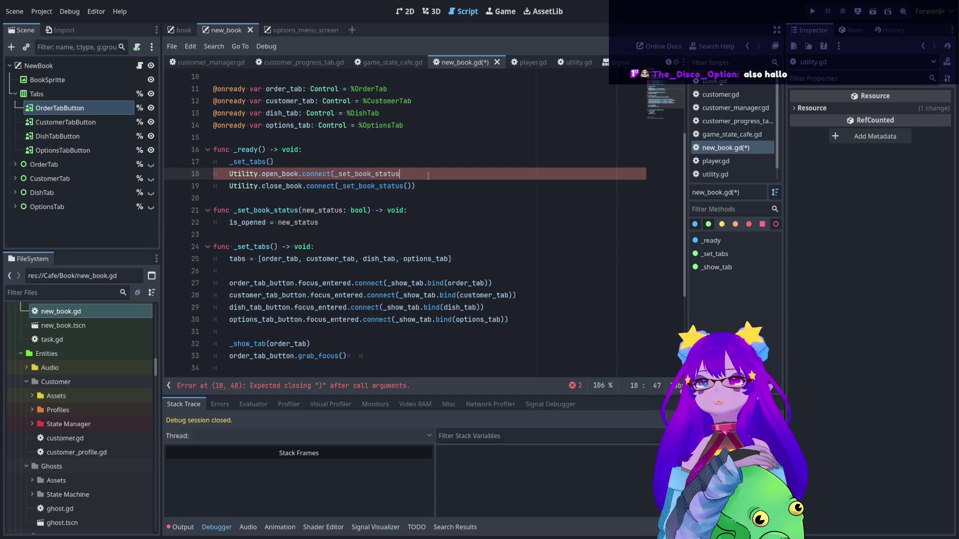
pyautogui.write(')')
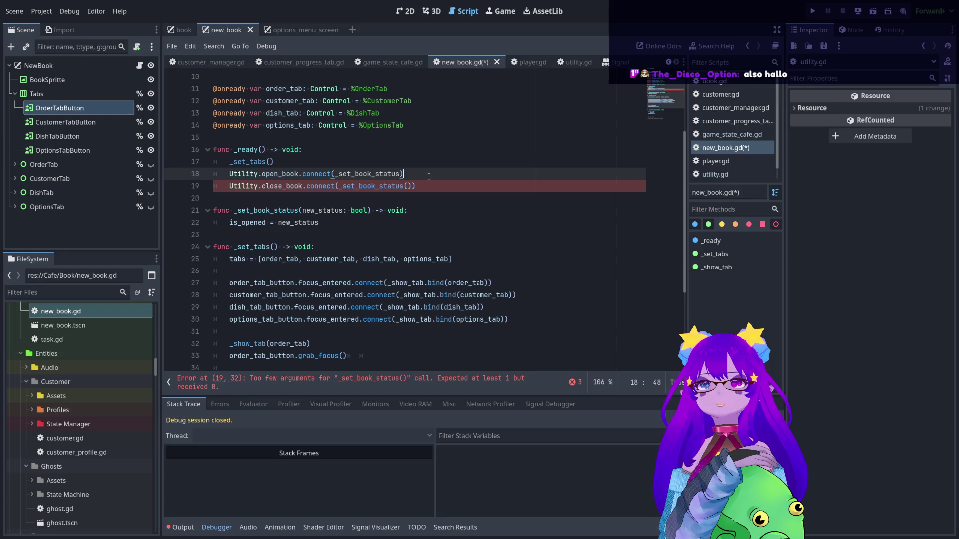
pyautogui.click(573, 62)
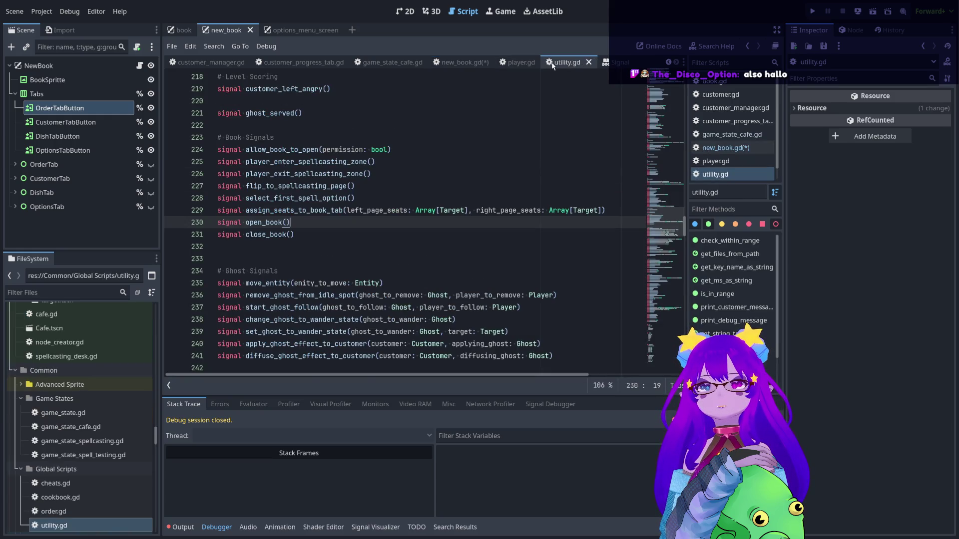
# In player.gd, rename the line 63 callback to _delete_item_player_is_holding
pyautogui.click(521, 62)
pyautogui.moveTo(655, 269)
pyautogui.mouseDown()
pyautogui.moveTo(655, 96)
pyautogui.moveTo(655, 115)
pyautogui.mouseUp()
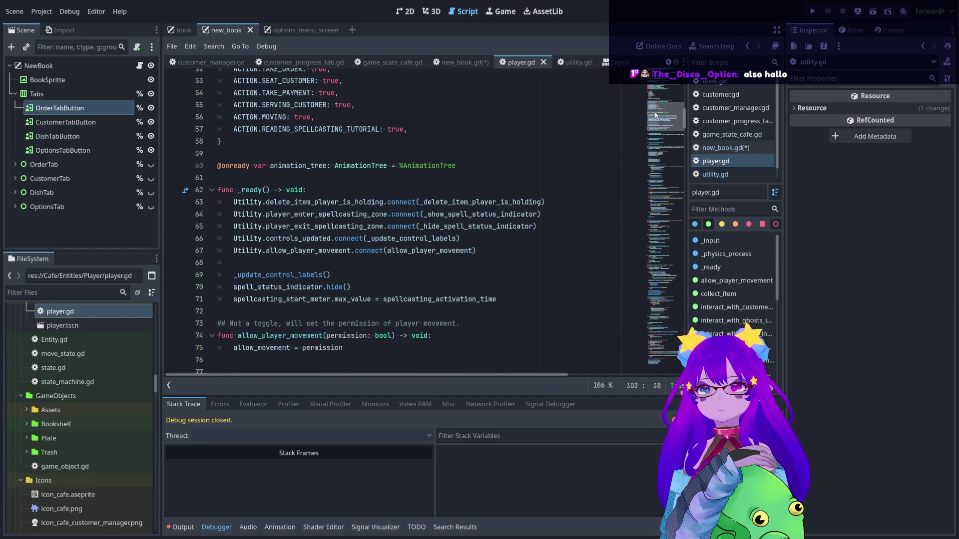
pyautogui.click(422, 202)
pyautogui.write('_')
pyautogui.click(560, 204)
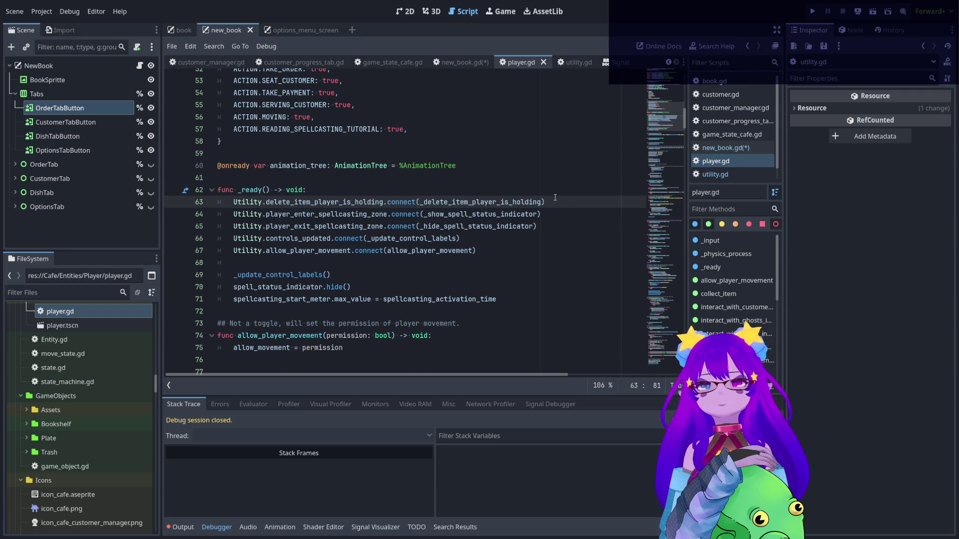
# Back in new_book.gd, restore the inline is_opened lambdas on lines 18–19
pyautogui.click(464, 62)
pyautogui.moveTo(417, 186)
pyautogui.mouseDown()
pyautogui.moveTo(255, 186)
pyautogui.moveTo(228, 176)
pyautogui.mouseUp()
pyautogui.hotkey('ctrl', 'z')
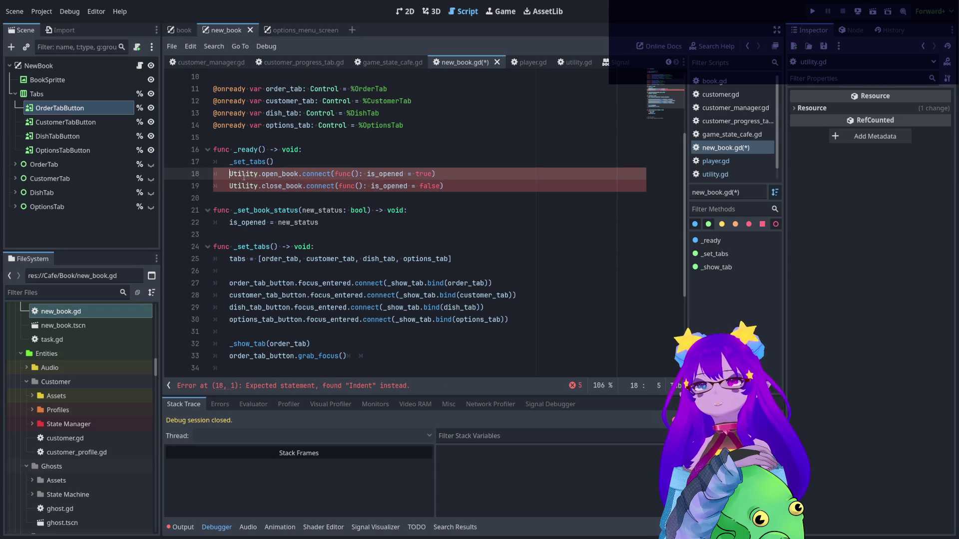
# Delete the _set_book_status function and move the open_book lambda body onto its own line
pyautogui.moveTo(320, 216); pyautogui.dragTo(199, 211)
pyautogui.press('BackSpace')
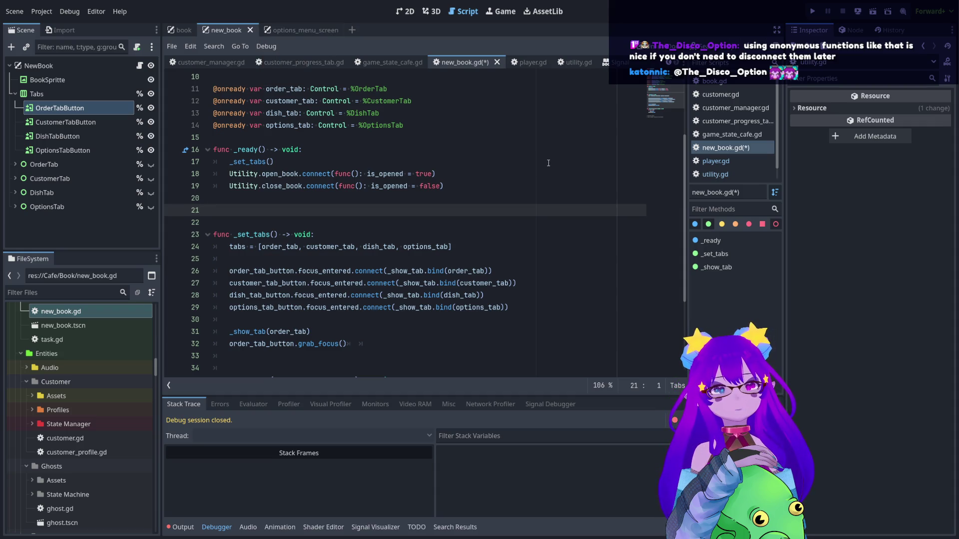
pyautogui.click(370, 174)
pyautogui.press('Return')
pyautogui.press('Return')
pyautogui.press('Return')
# Add a show() call to the open_book lambda body
pyautogui.press('Up')
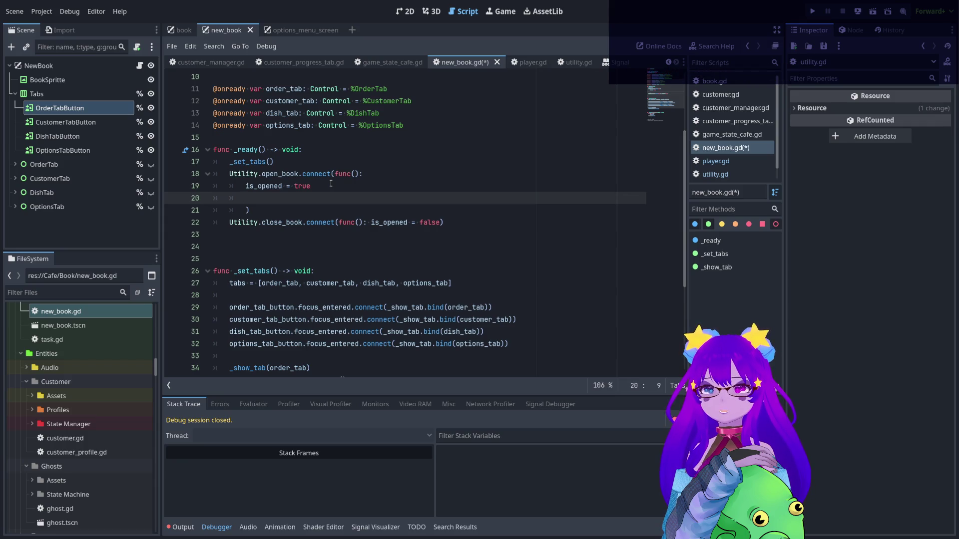
pyautogui.write('show')
pyautogui.press('Return')
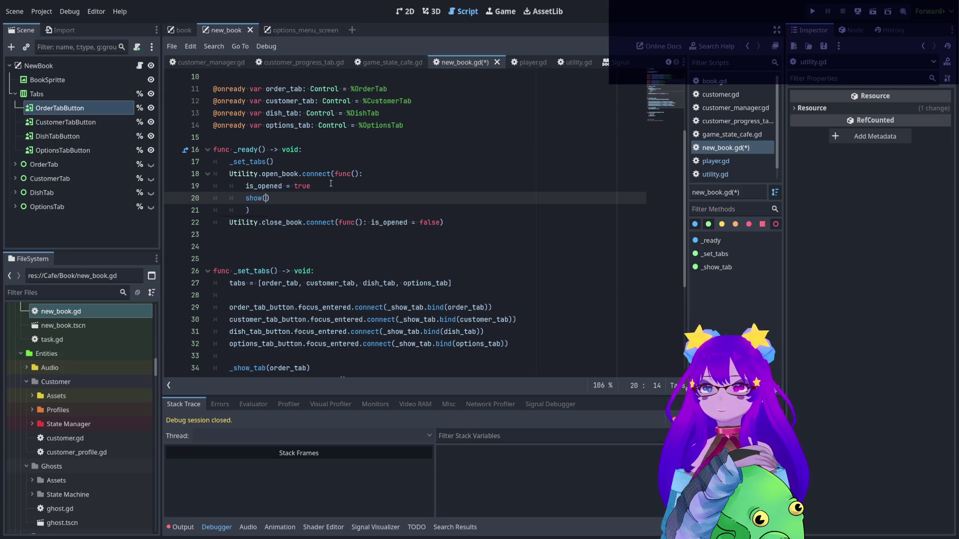
pyautogui.press('End')
pyautogui.hotkey('shift', 'Home')
pyautogui.hotkey('shift', 'Home')
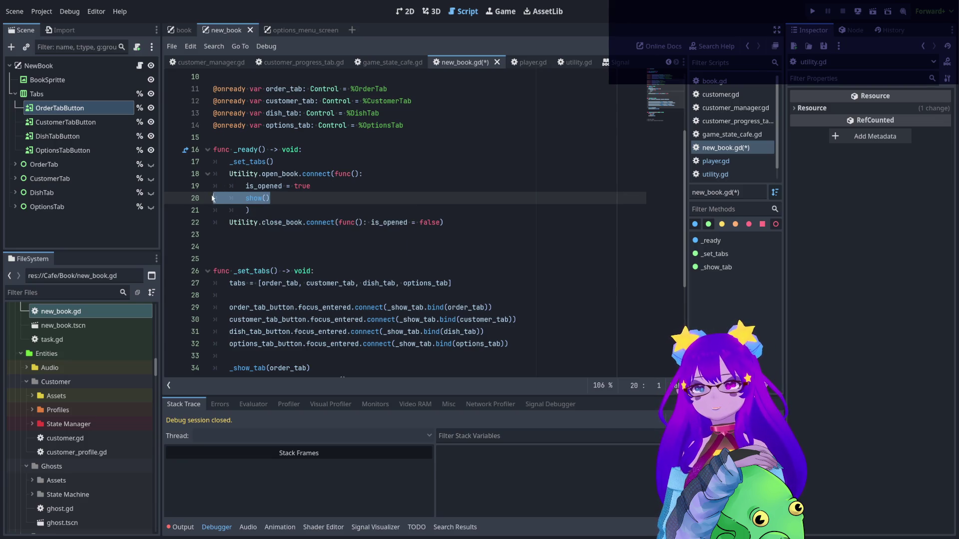
# Expand the close_book lambda to set is_opened = false and call hide(), then save new_book.gd
pyautogui.click(442, 223)
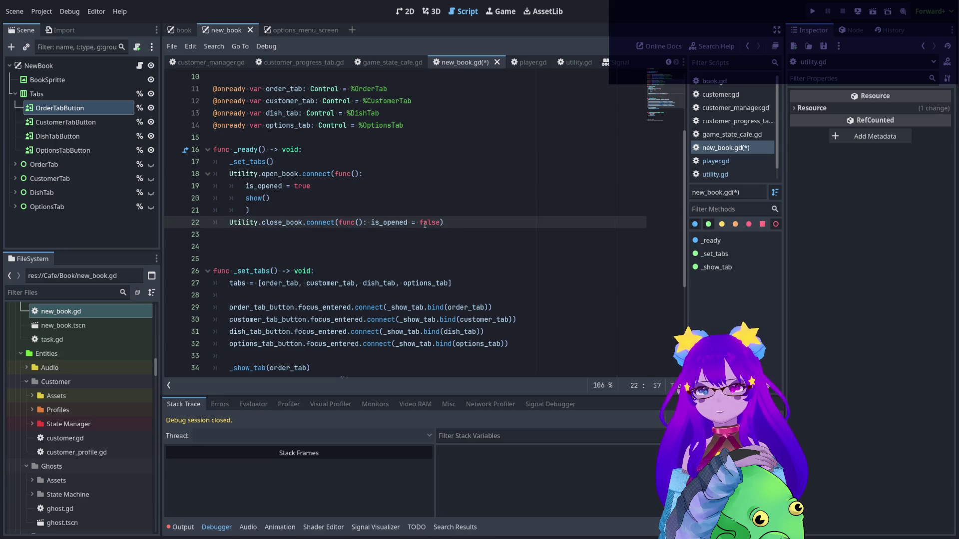
pyautogui.press('Return')
pyautogui.press('Return')
pyautogui.click(295, 234)
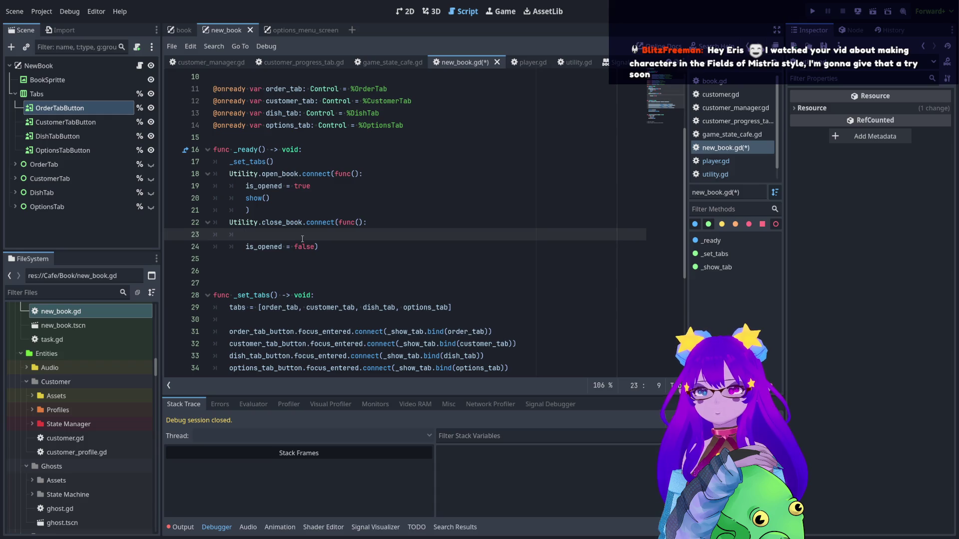
pyautogui.press('BackSpace')
pyautogui.press('BackSpace')
pyautogui.click(314, 234)
pyautogui.press('Return')
pyautogui.press('Return')
pyautogui.click(313, 239)
pyautogui.click(318, 250)
pyautogui.write('hide(')
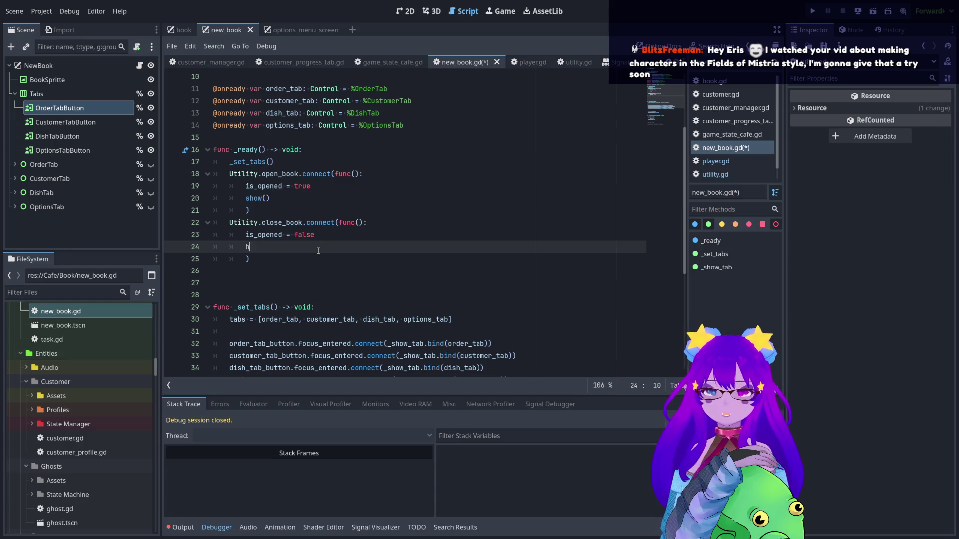
pyautogui.click(341, 276)
pyautogui.hotkey('ctrl', 's')
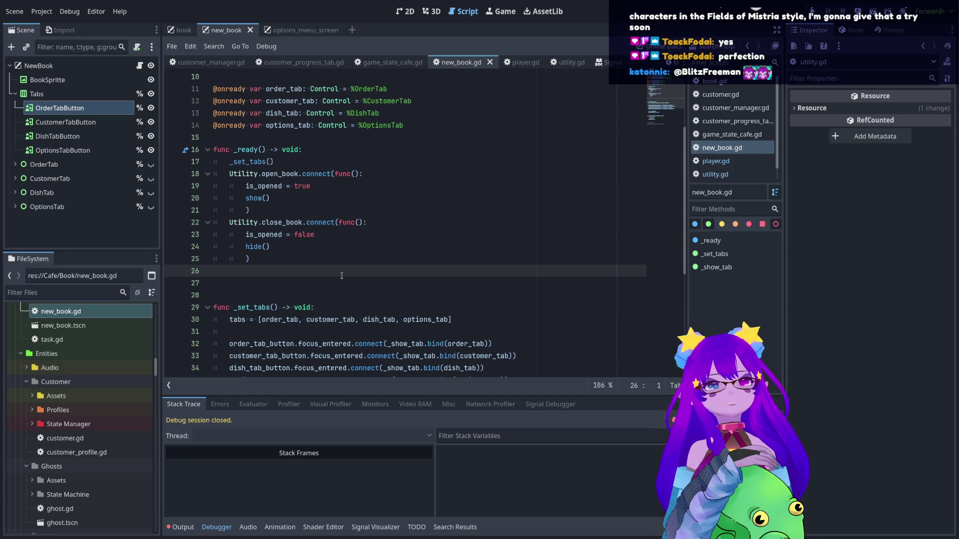
pyautogui.click(246, 234)
pyautogui.hotkey('shift', 'Home')
pyautogui.press('BackSpace')
pyautogui.press('BackSpace')
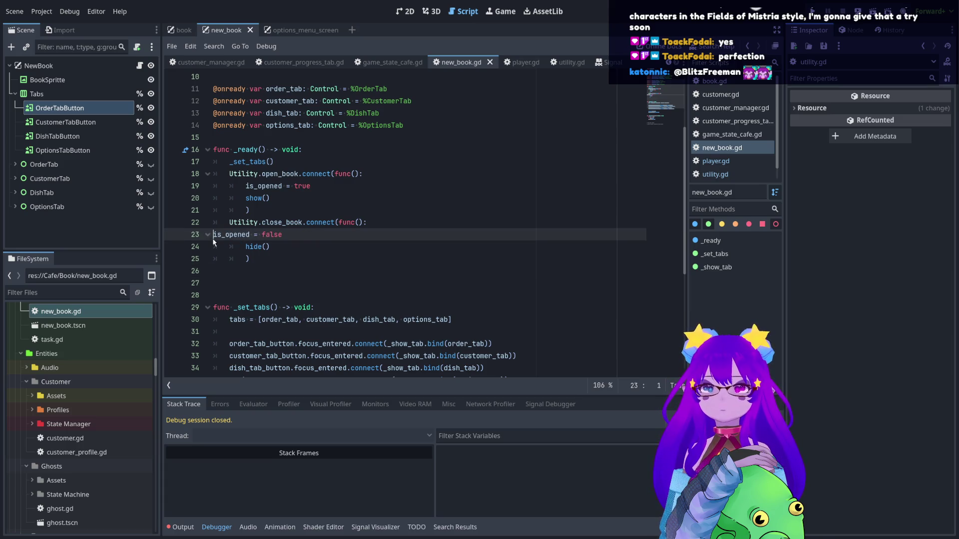
pyautogui.click(246, 234)
pyautogui.hotkey('shift', 'Home')
pyautogui.press('BackSpace')
pyautogui.press('BackSpace')
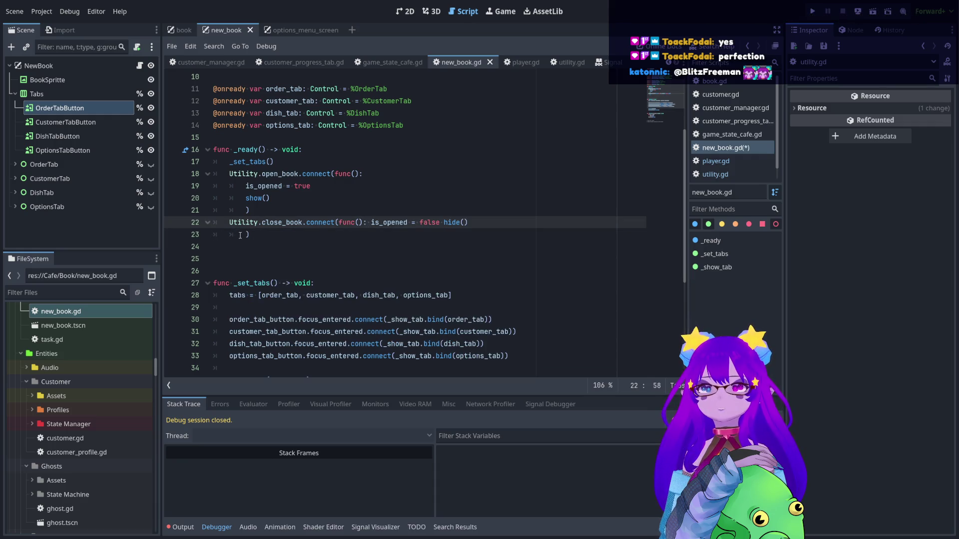
pyautogui.click(228, 234)
pyautogui.press('BackSpace')
pyautogui.press('BackSpace')
pyautogui.press('BackSpace')
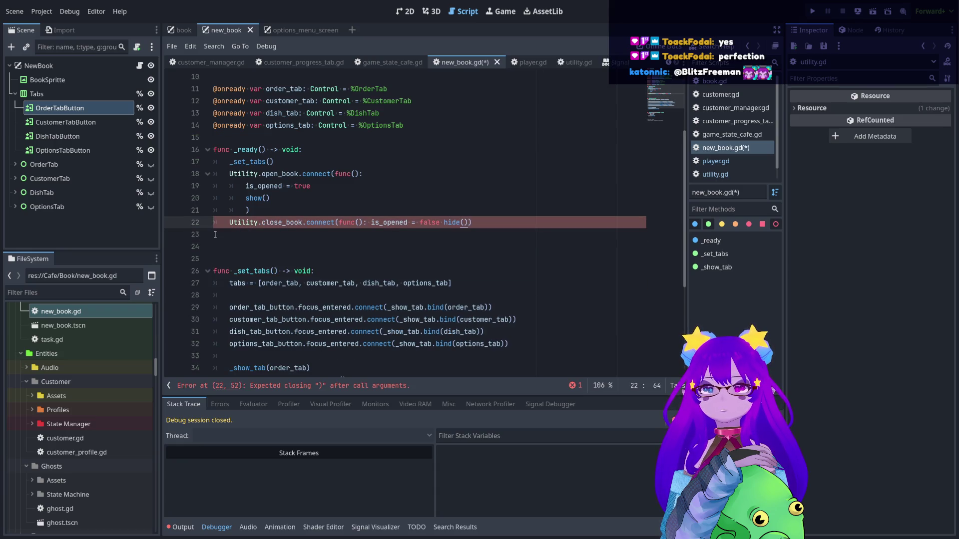
pyautogui.press('Left')
pyautogui.press('Left')
pyautogui.press('Left')
pyautogui.press('Return')
pyautogui.press('End')
pyautogui.press('Left')
pyautogui.press('Return')
pyautogui.click(280, 261)
pyautogui.press('Up')
pyautogui.press('Up')
pyautogui.press('Up')
pyautogui.press('End')
pyautogui.hotkey('ctrl', 'Left')
pyautogui.hotkey('ctrl', 'Left')
pyautogui.hotkey('ctrl', 'Left')
pyautogui.press('BackSpace')
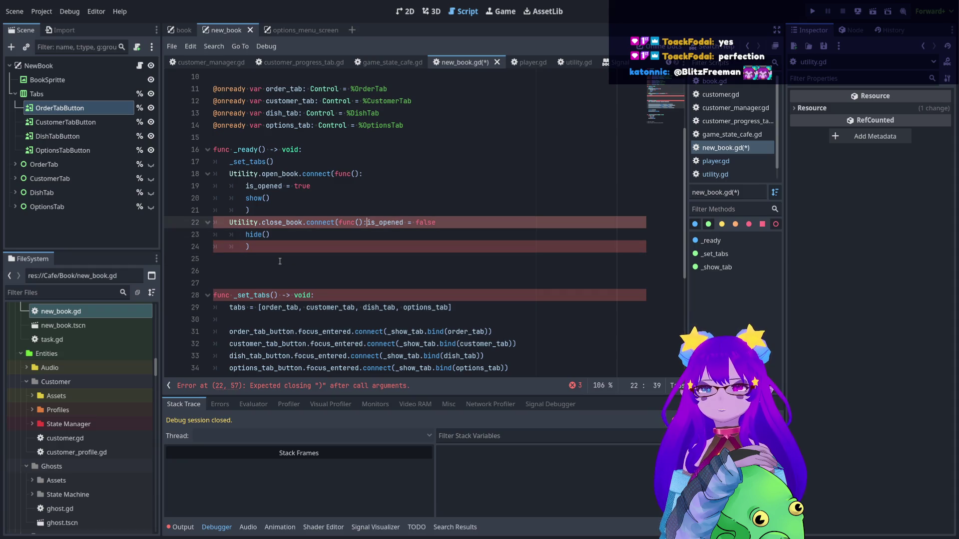
pyautogui.press('Return')
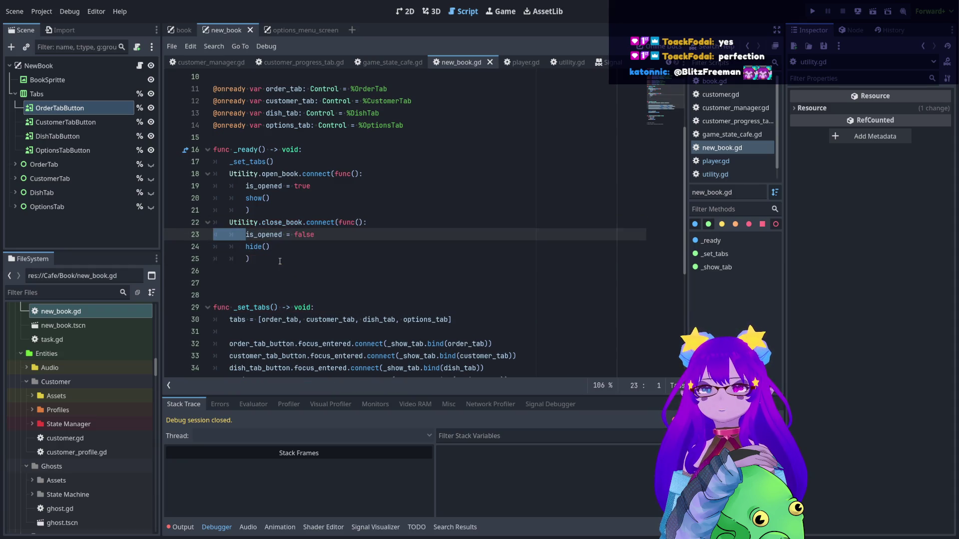
pyautogui.click(276, 261)
pyautogui.hotkey('ctrl', 's')
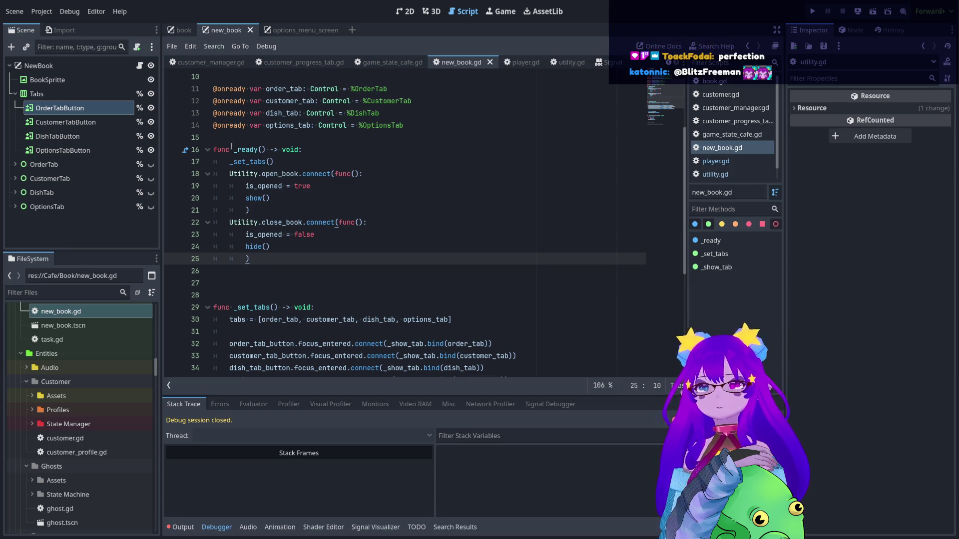
# Join the close_book lambda onto line 22 as is_opened = false ; hide()
pyautogui.keyDown('ctrl'); pyautogui.scroll(5, 378, 195); pyautogui.keyUp('ctrl')
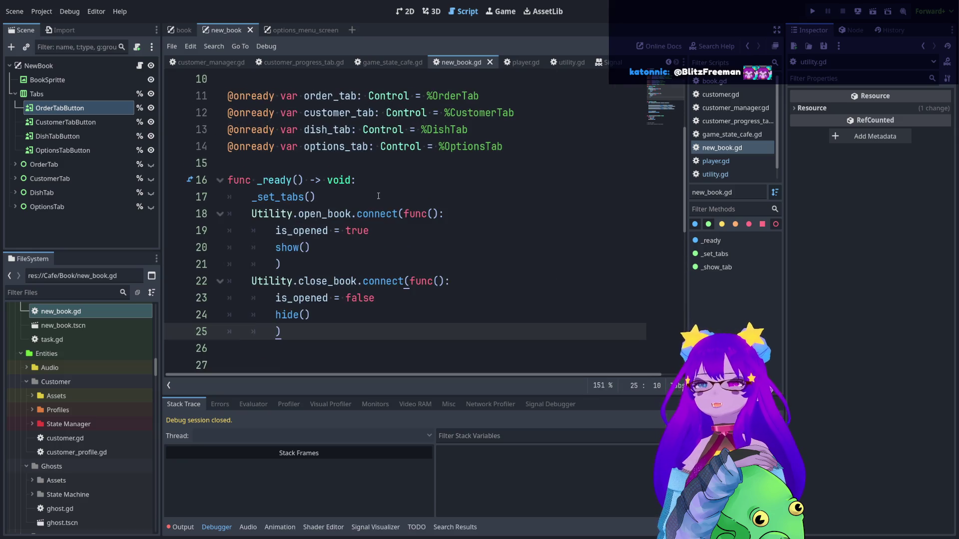
pyautogui.keyDown('ctrl'); pyautogui.scroll(-8, 378, 196); pyautogui.keyUp('ctrl')
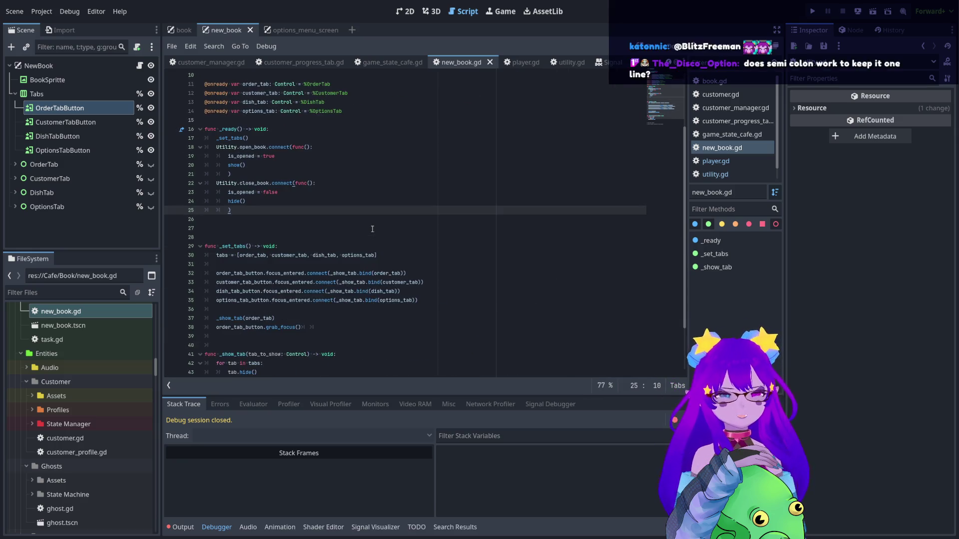
pyautogui.keyDown('ctrl'); pyautogui.scroll(2, 372, 229); pyautogui.keyUp('ctrl')
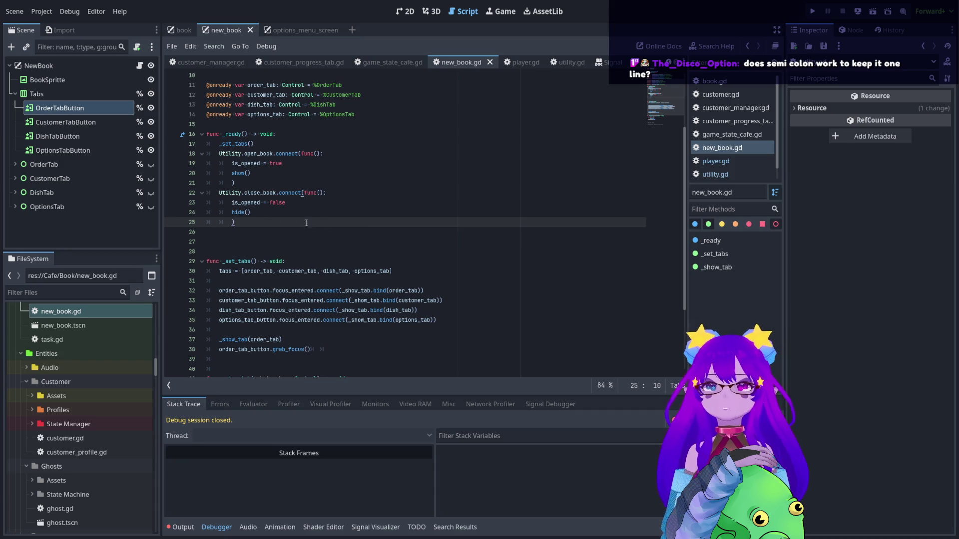
pyautogui.keyDown('ctrl'); pyautogui.scroll(3, 254, 215); pyautogui.keyUp('ctrl')
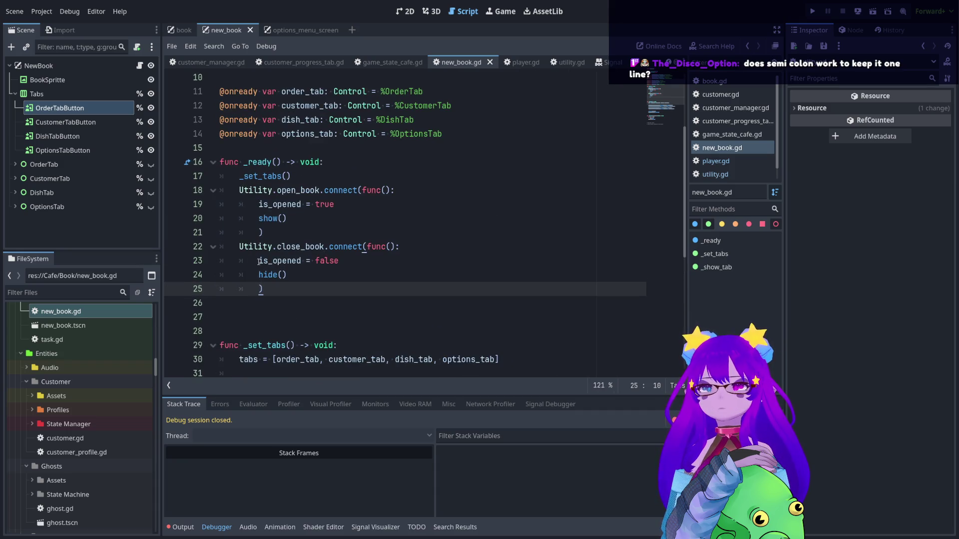
pyautogui.moveTo(258, 261); pyautogui.dragTo(211, 264)
pyautogui.press('BackSpace')
pyautogui.press('BackSpace')
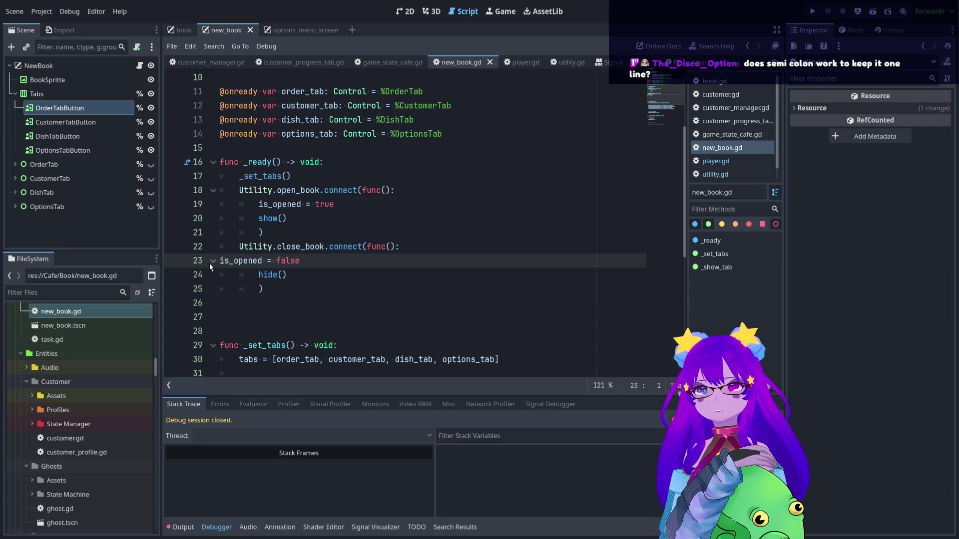
pyautogui.press('End')
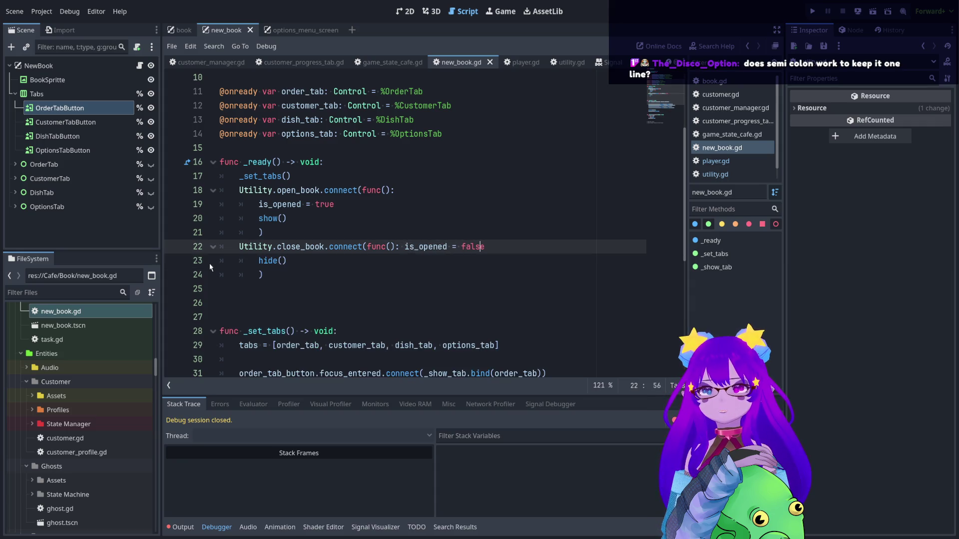
pyautogui.write(' ;')
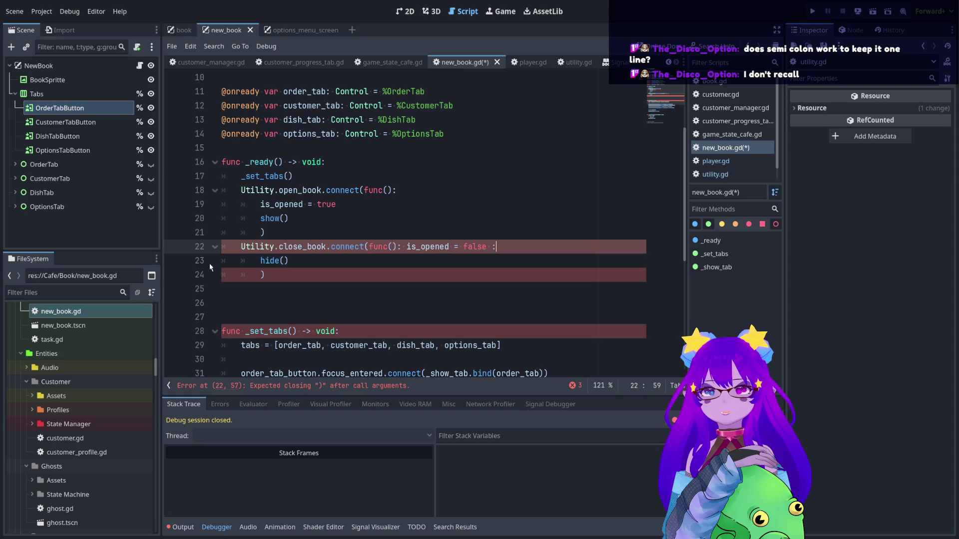
pyautogui.moveTo(261, 262); pyautogui.dragTo(194, 263)
pyautogui.press('BackSpace')
pyautogui.press('BackSpace')
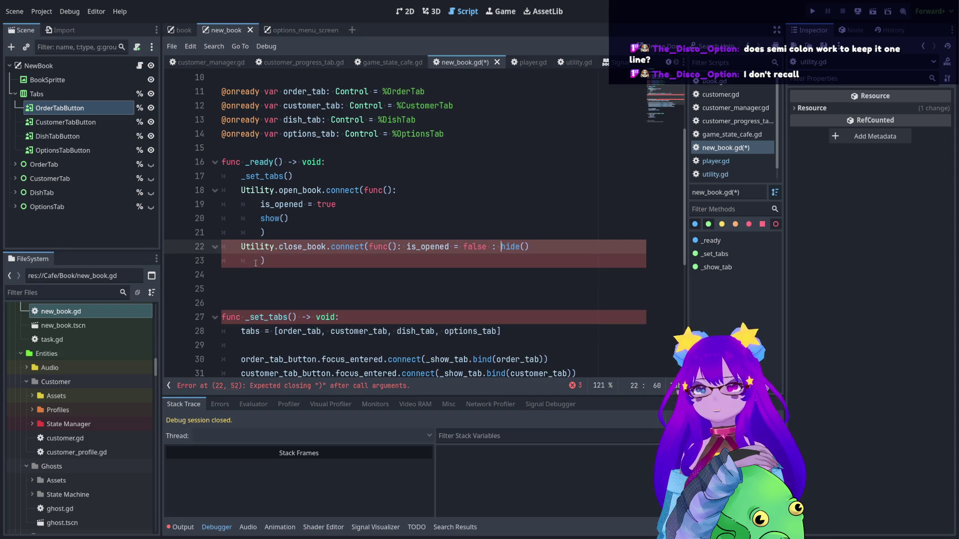
pyautogui.click(254, 263)
pyautogui.press('BackSpace')
pyautogui.press('BackSpace')
pyautogui.press('BackSpace')
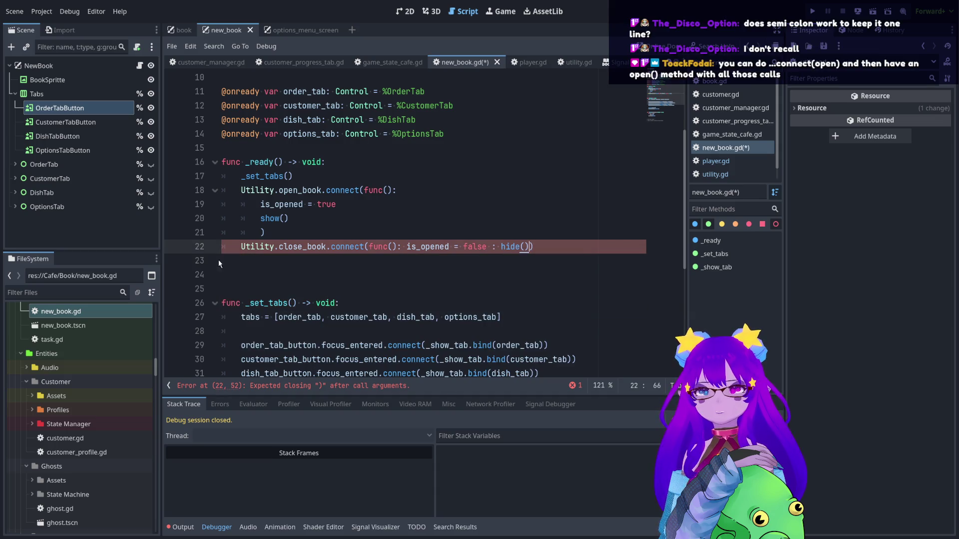
pyautogui.press('Left')
pyautogui.press('Left')
pyautogui.press('Left')
pyautogui.press('BackSpace')
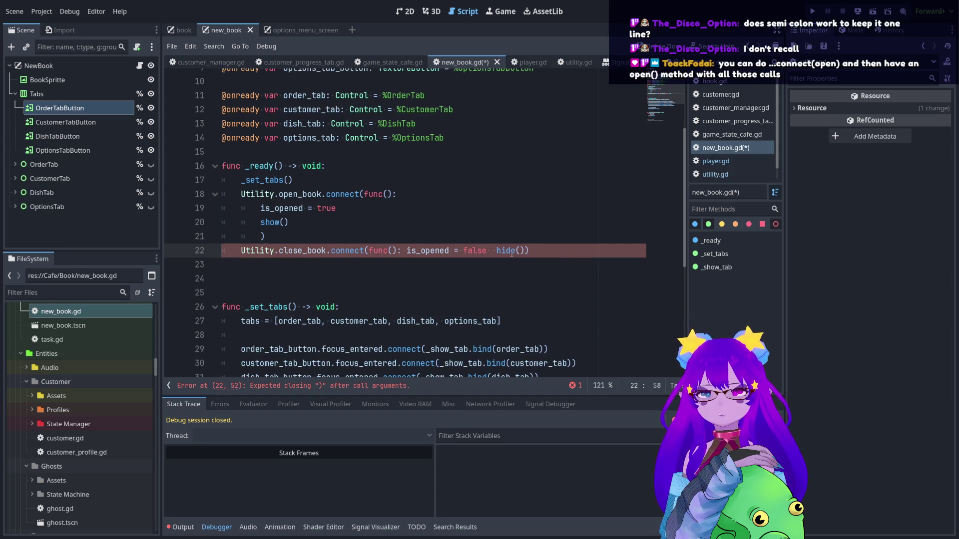
pyautogui.write(';')
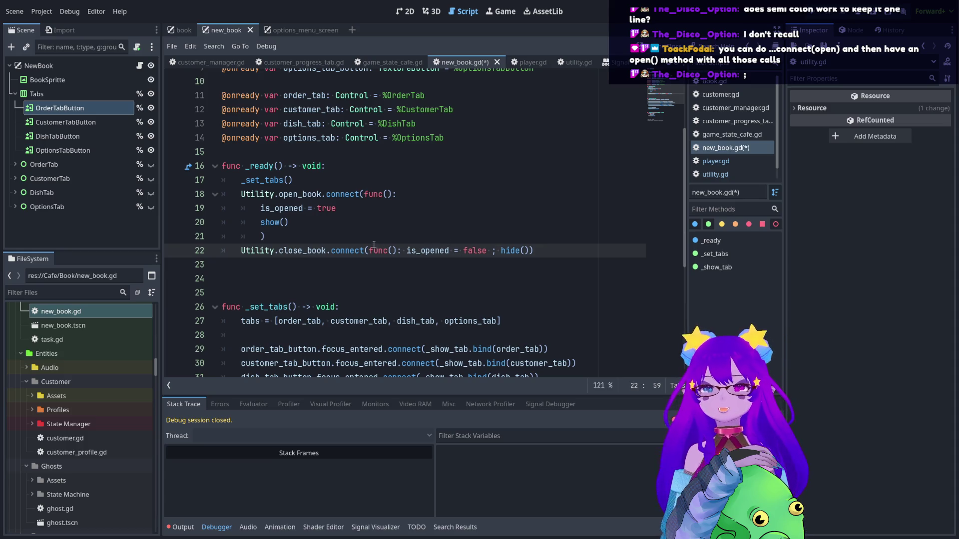
# Join the open_book lambda onto line 18 as is_opened = true ; show()
pyautogui.click(261, 209)
pyautogui.press('BackSpace')
pyautogui.press('BackSpace')
pyautogui.press('BackSpace')
pyautogui.doubleClick(247, 214)
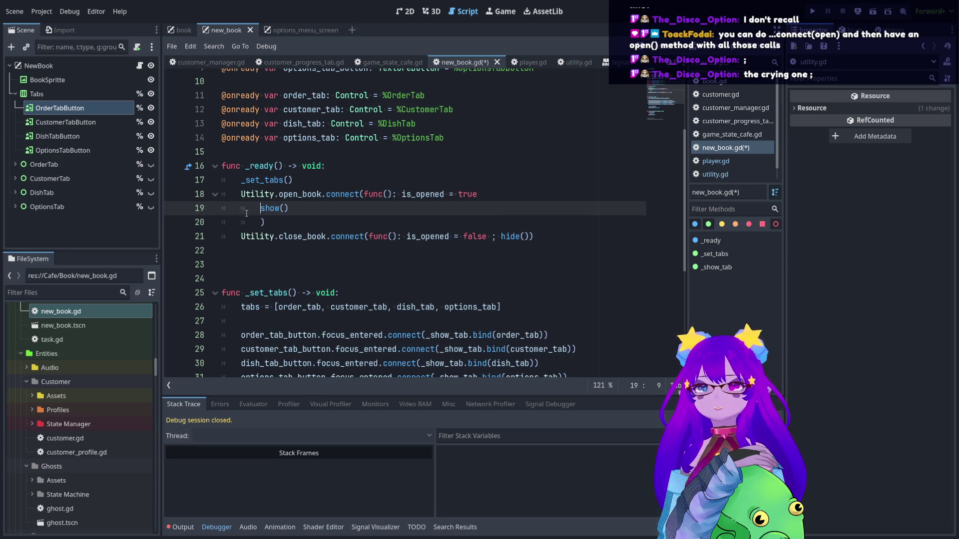
pyautogui.press('BackSpace')
pyautogui.press('BackSpace')
pyautogui.write(';')
pyautogui.doubleClick(252, 209)
pyautogui.press('BackSpace')
pyautogui.press('BackSpace')
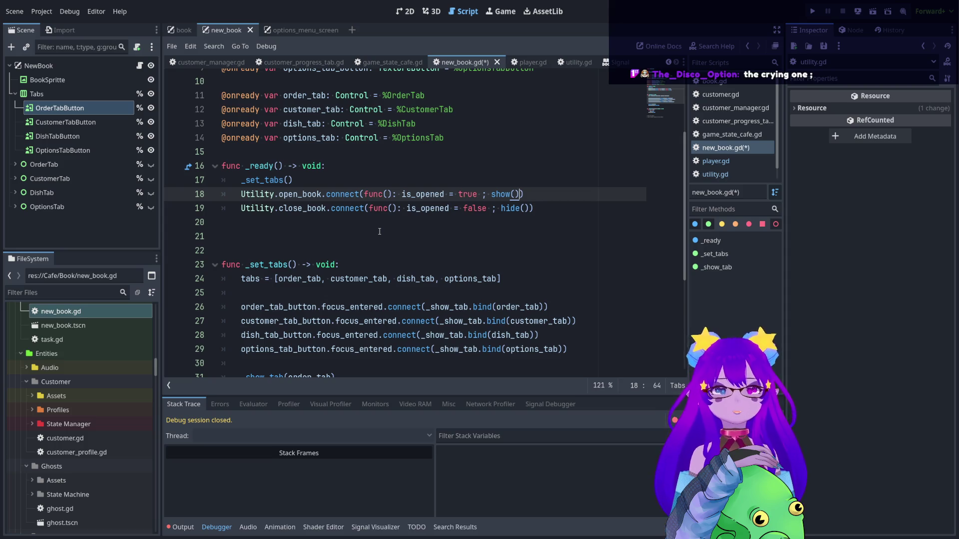
pyautogui.click(239, 236)
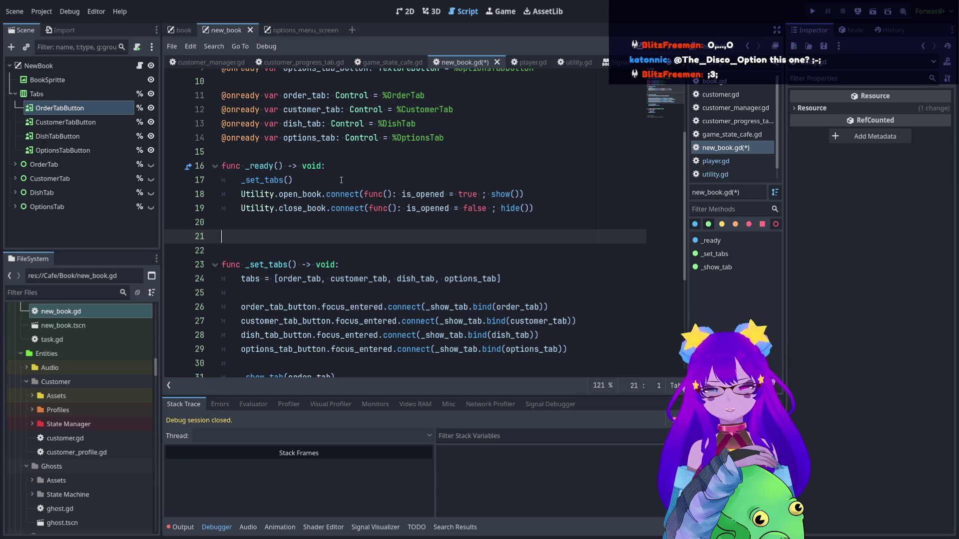
# Save new_book.gd, review the handler lines 18–19, and return to empty line 21
pyautogui.hotkey('ctrl', 's')
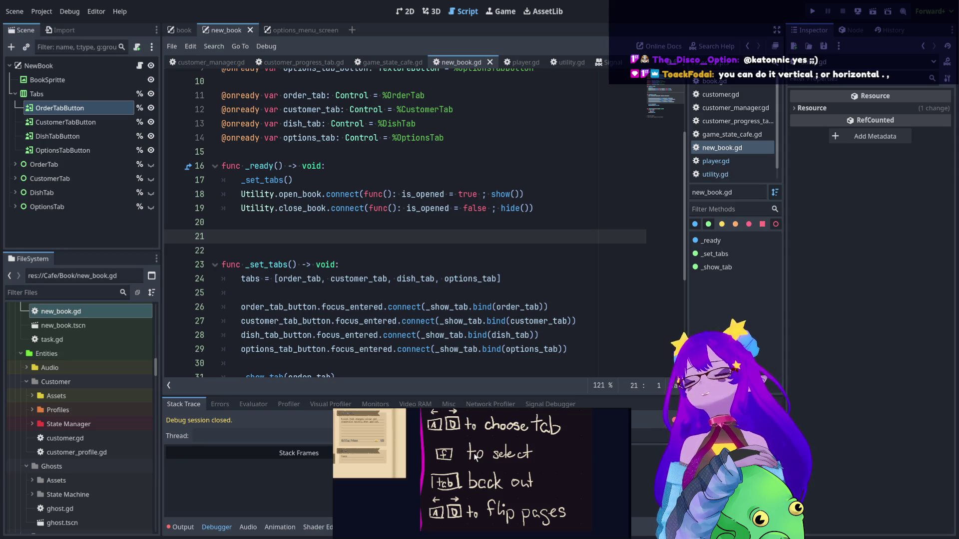
pyautogui.click(476, 456)
pyautogui.moveTo(533, 208); pyautogui.dragTo(204, 191)
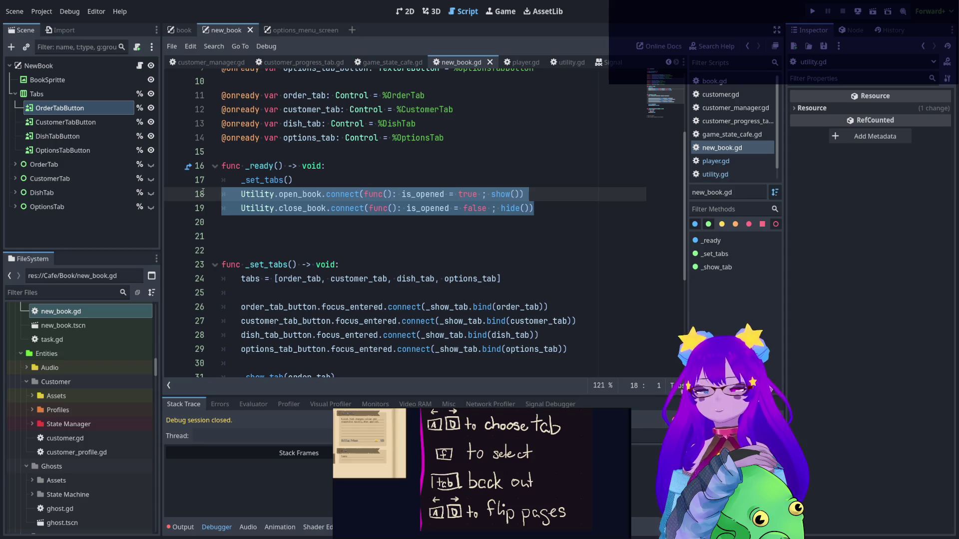
pyautogui.click(229, 243)
# Declare func _on_book_opened() -> void: below _ready and place the caret in its empty body
pyautogui.press('Return')
pyautogui.press('Return')
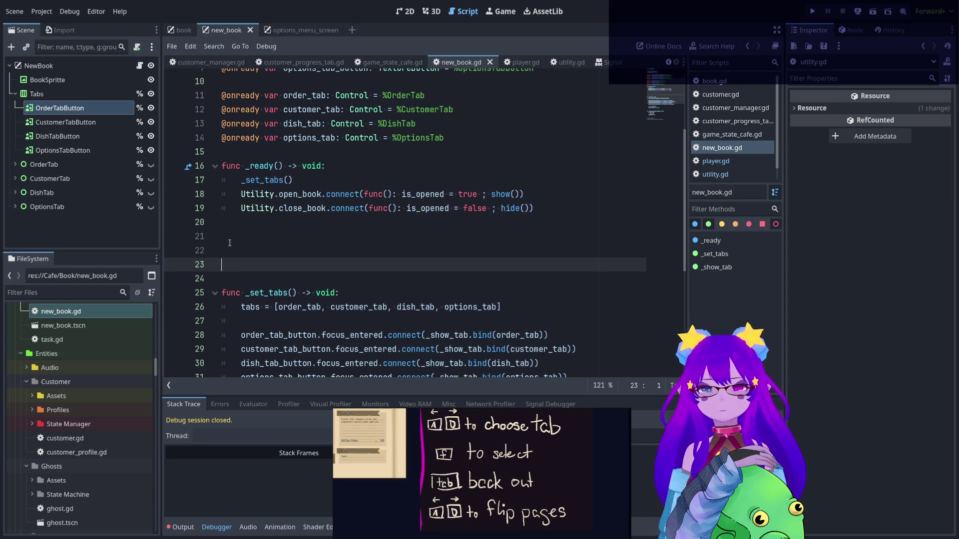
pyautogui.press('Up')
pyautogui.write('func')
pyautogui.press('Escape')
pyautogui.write('_')
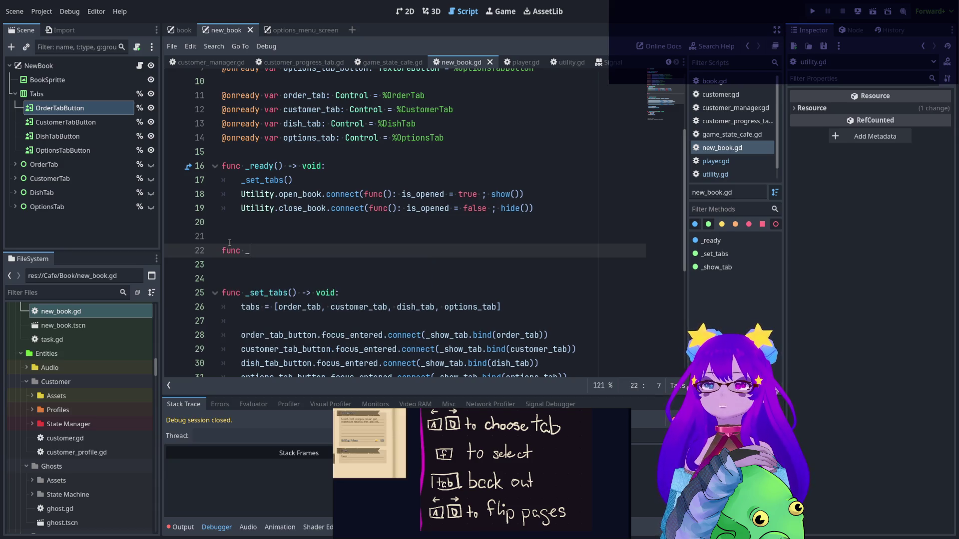
pyautogui.write('on_book_opened(')
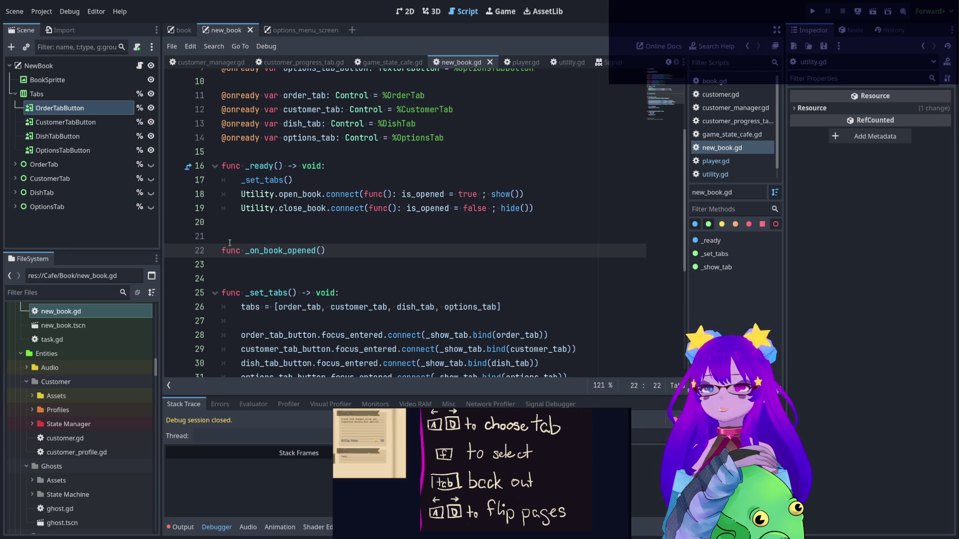
pyautogui.write(') -> vo')
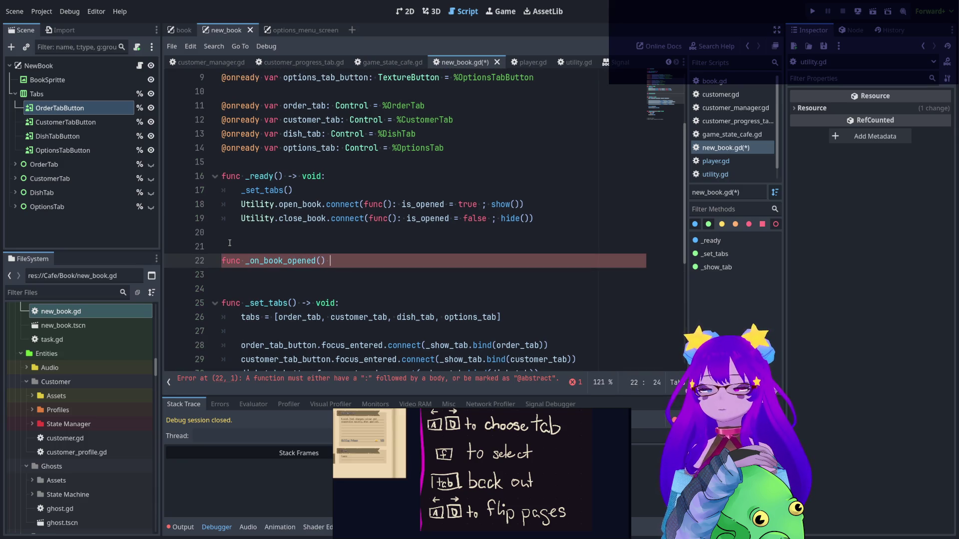
pyautogui.write('id:')
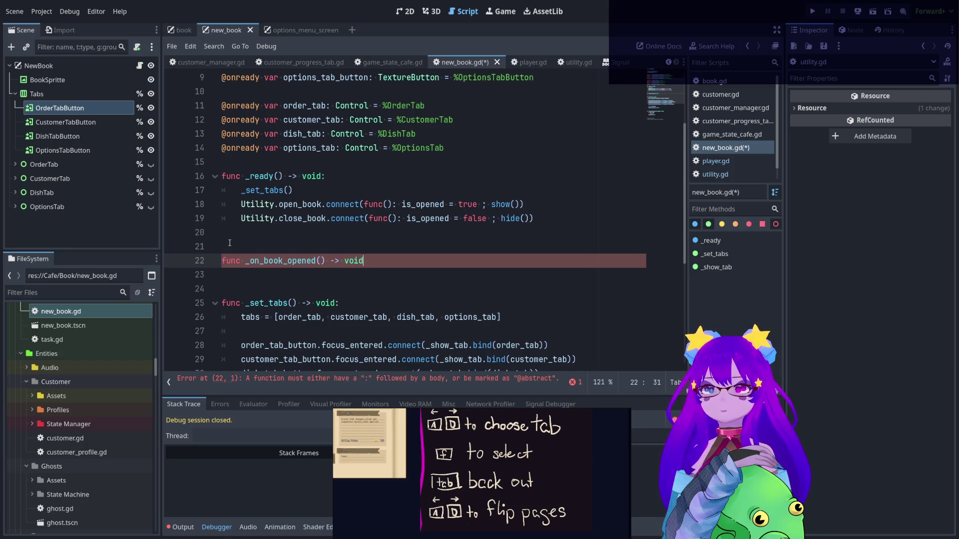
pyautogui.press('Return')
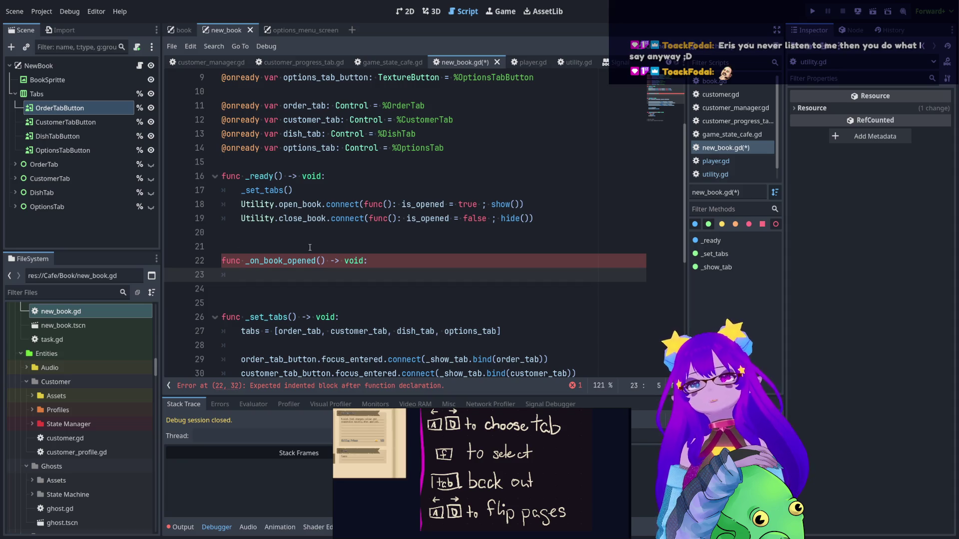
pyautogui.moveTo(534, 218)
pyautogui.mouseDown()
pyautogui.moveTo(225, 218)
pyautogui.moveTo(510, 203)
pyautogui.mouseUp()
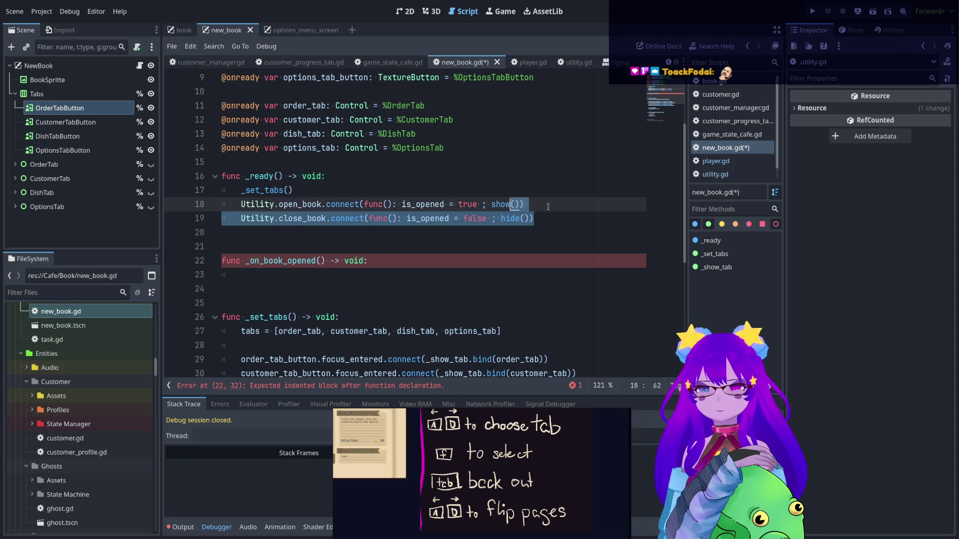
pyautogui.click(542, 224)
pyautogui.press('Down')
pyautogui.press('Down')
pyautogui.press('Down')
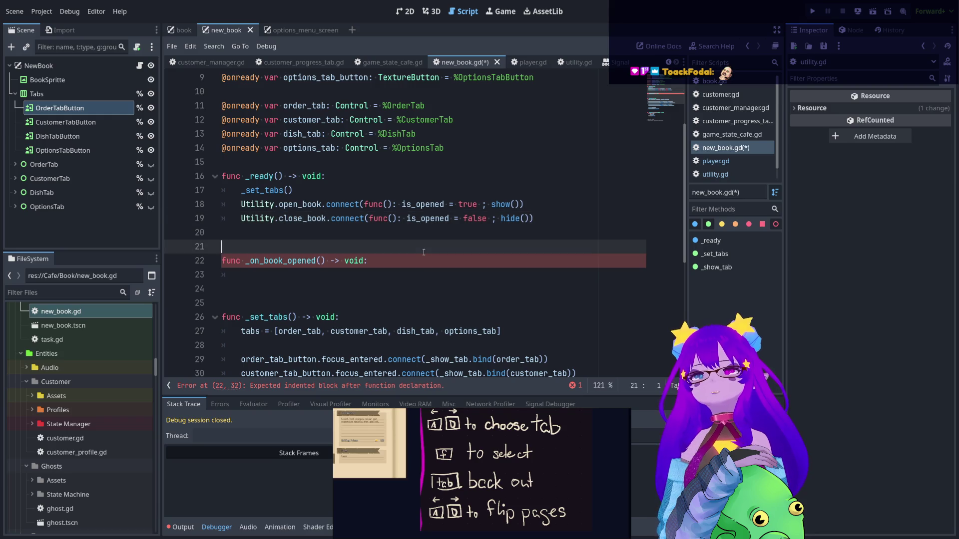
pyautogui.click(321, 273)
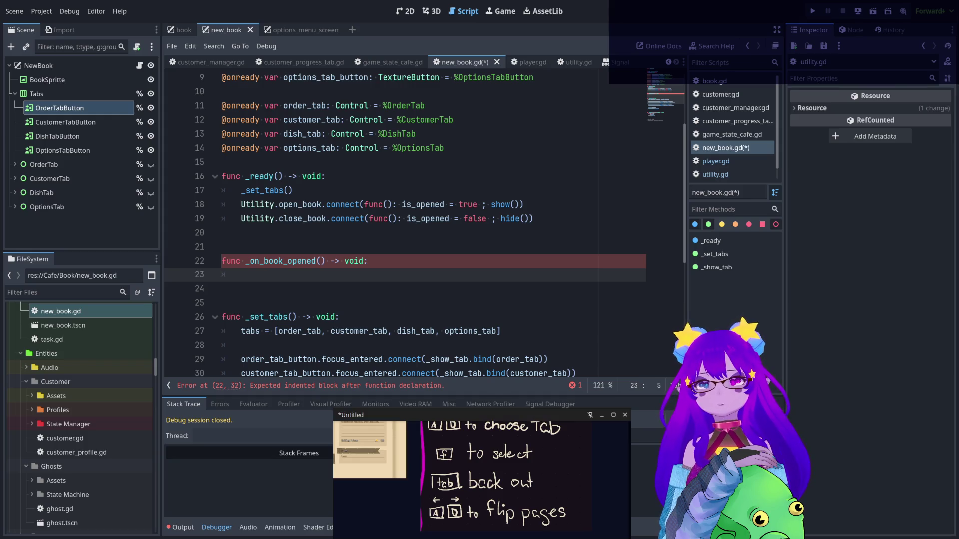
# Begin an InputMap.remove call inside _on_book_opened and dismiss the autocomplete suggestions
pyautogui.write('I')
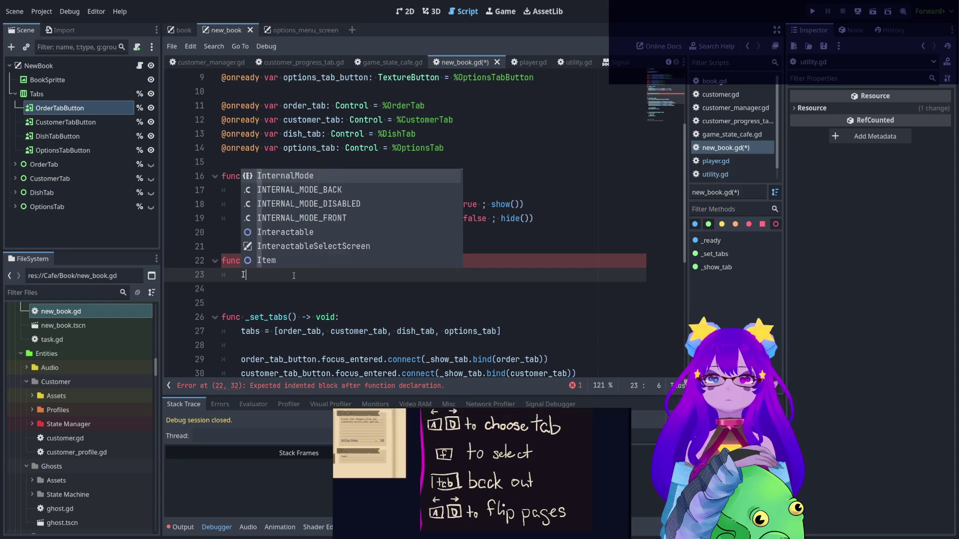
pyautogui.write('nput')
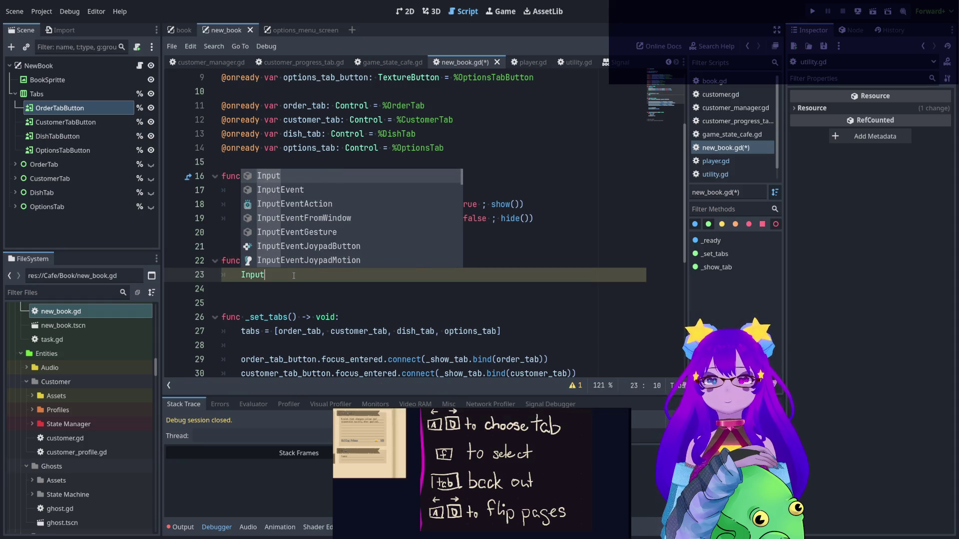
pyautogui.write('Map')
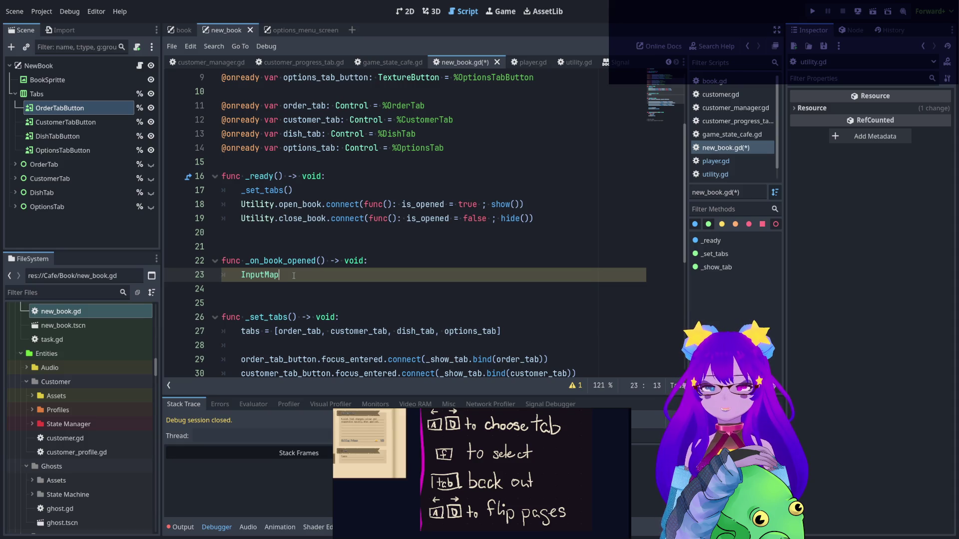
pyautogui.write('.ad')
pyautogui.press('BackSpace')
pyautogui.press('BackSpace')
pyautogui.write('remove')
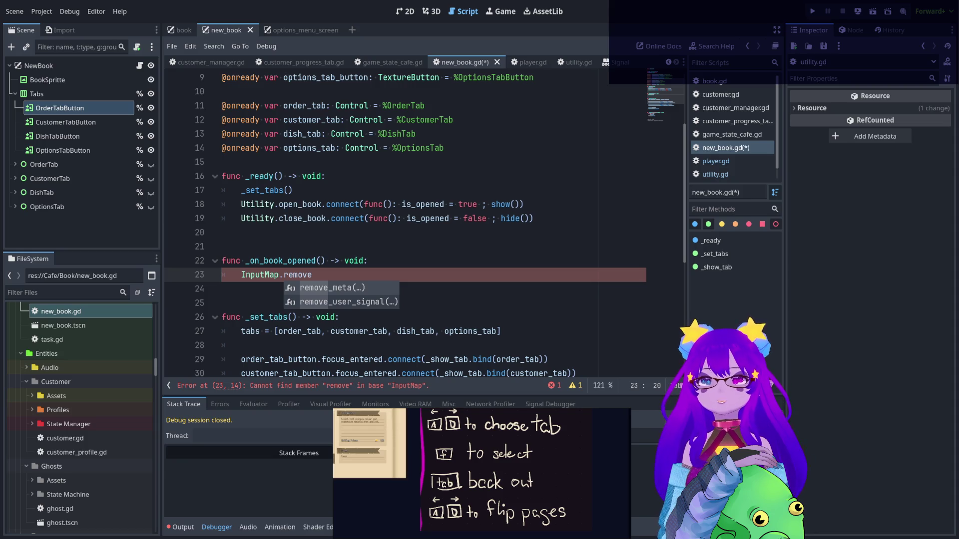
pyautogui.press('Escape')
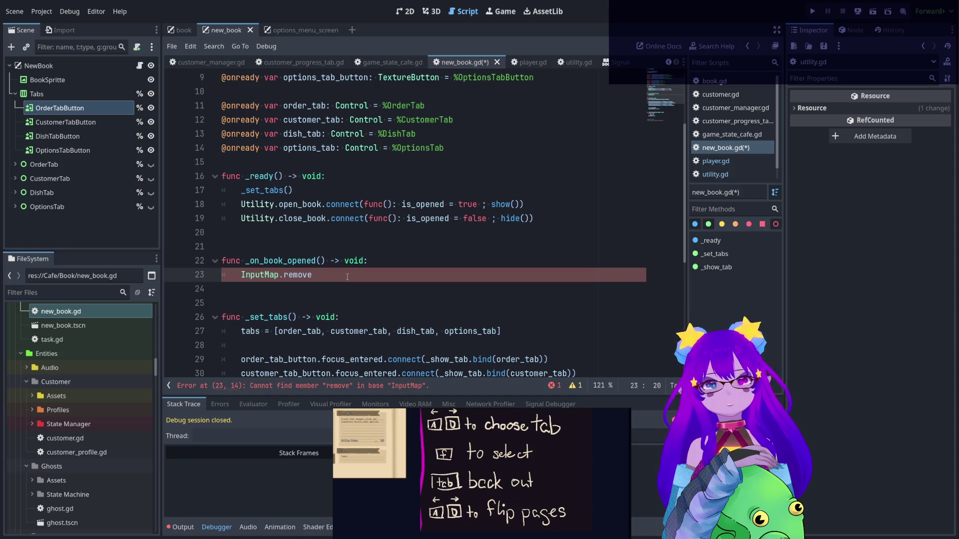
pyautogui.moveTo(319, 276); pyautogui.dragTo(240, 279)
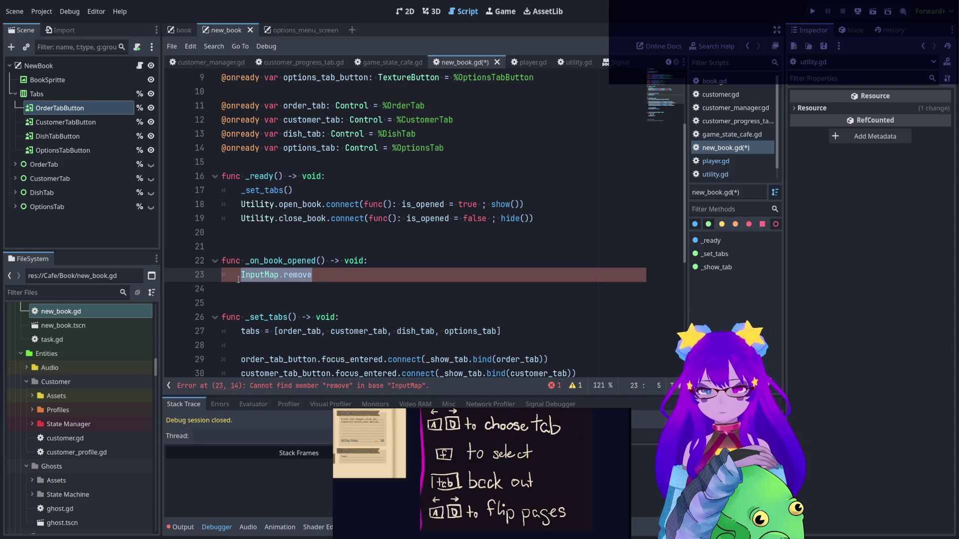
pyautogui.click(258, 290)
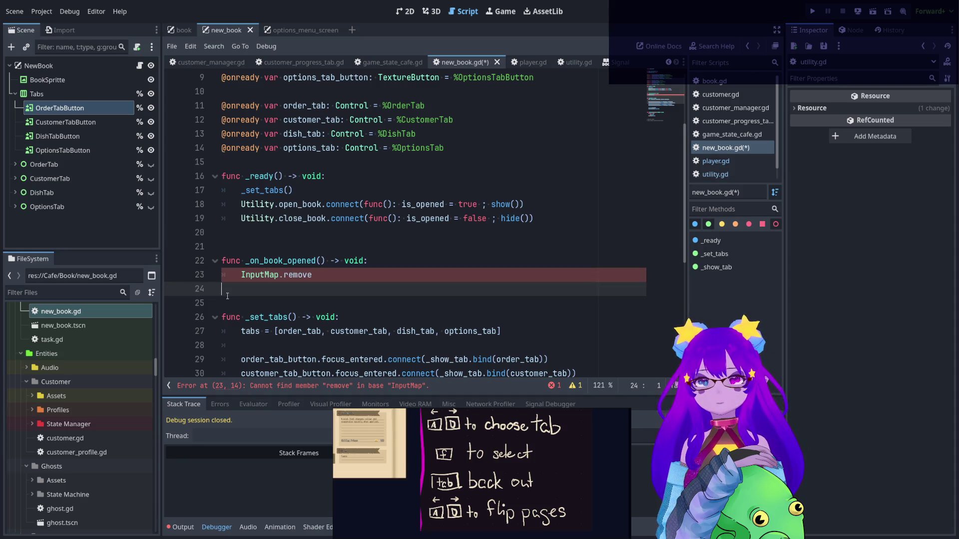
# Add a new func _remove_action() -> void with a pass body below
pyautogui.press('Return')
pyautogui.press('Return')
pyautogui.scroll(-1, 280, 288)
pyautogui.write('f')
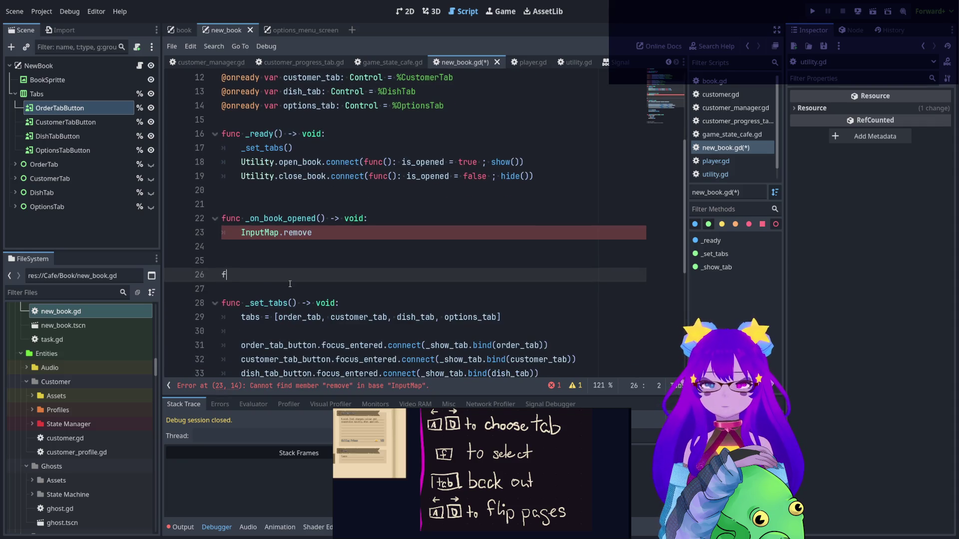
pyautogui.write('unc _remove_action(')
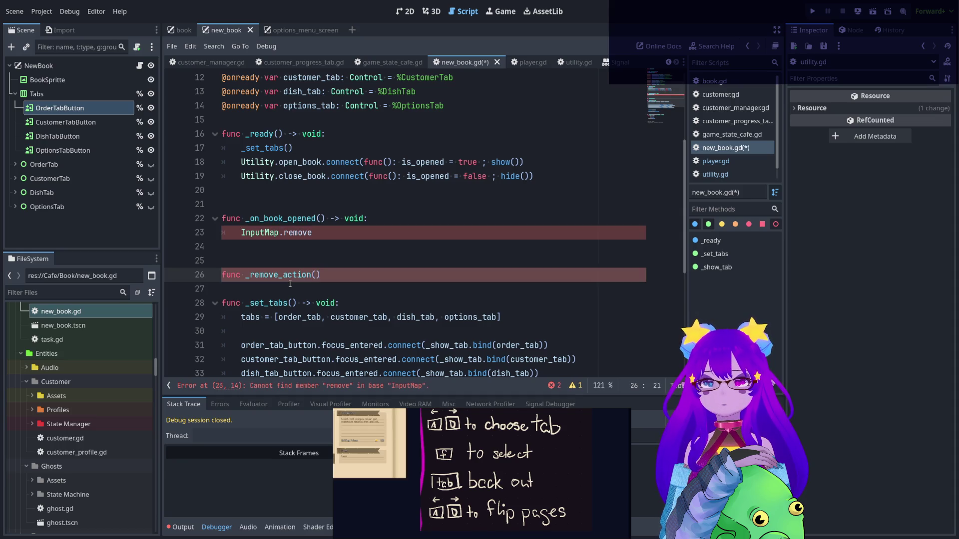
pyautogui.write(') -> void:')
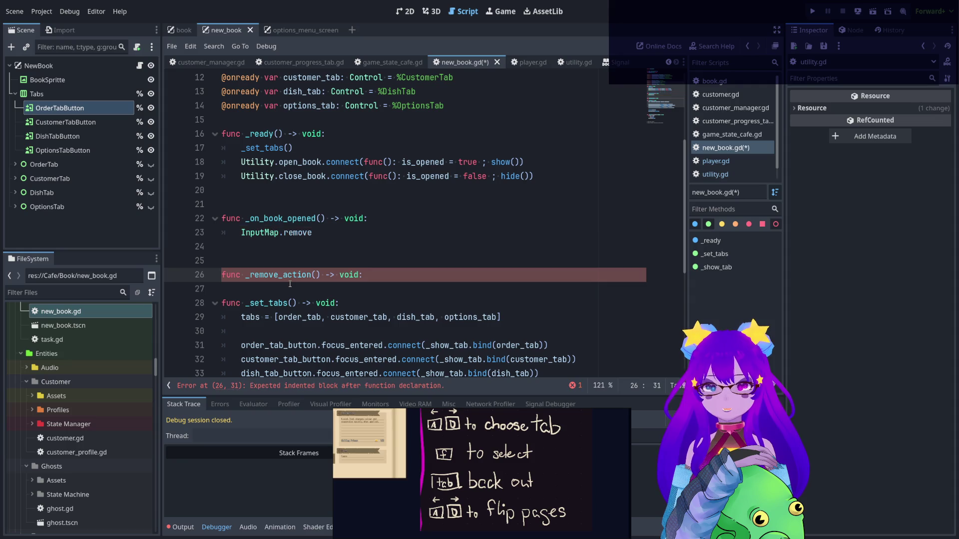
pyautogui.press('Return')
pyautogui.write('pass')
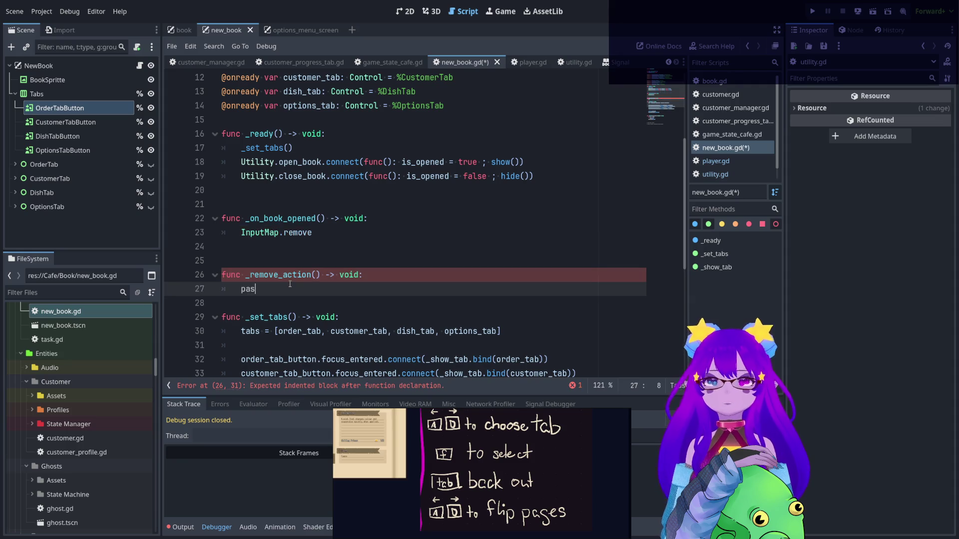
# Replace the unfinished InputMap.remove line in _on_book_opened with pass, then select _remove_action
pyautogui.click(280, 247)
pyautogui.press('Tab')
pyautogui.write('p')
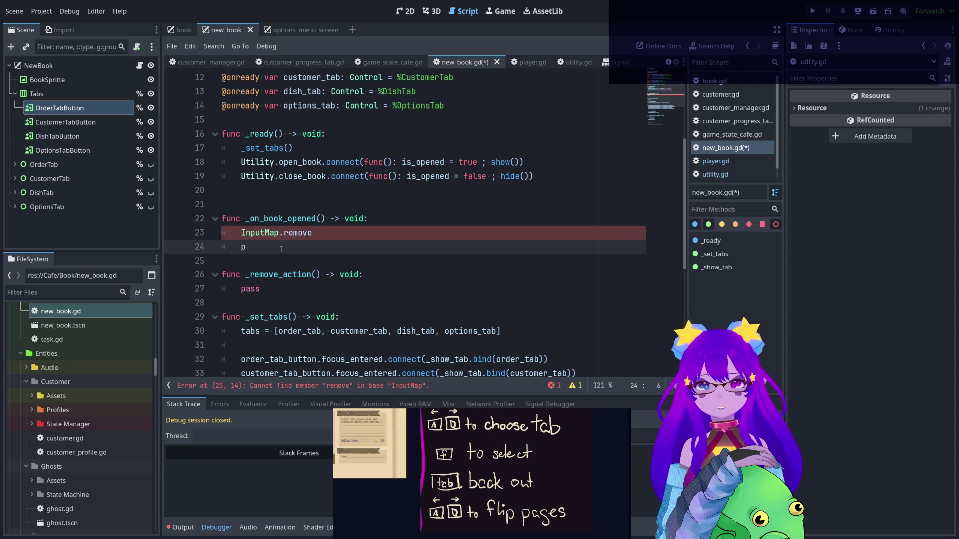
pyautogui.press('BackSpace')
pyautogui.press('BackSpace')
pyautogui.press('BackSpace')
pyautogui.hotkey('shift', 'Home')
pyautogui.press('BackSpace')
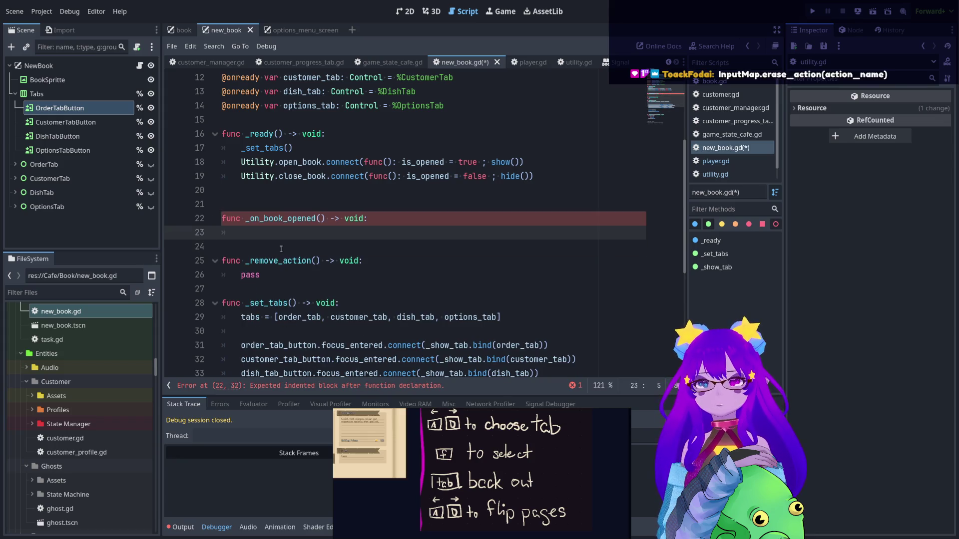
pyautogui.write('pass')
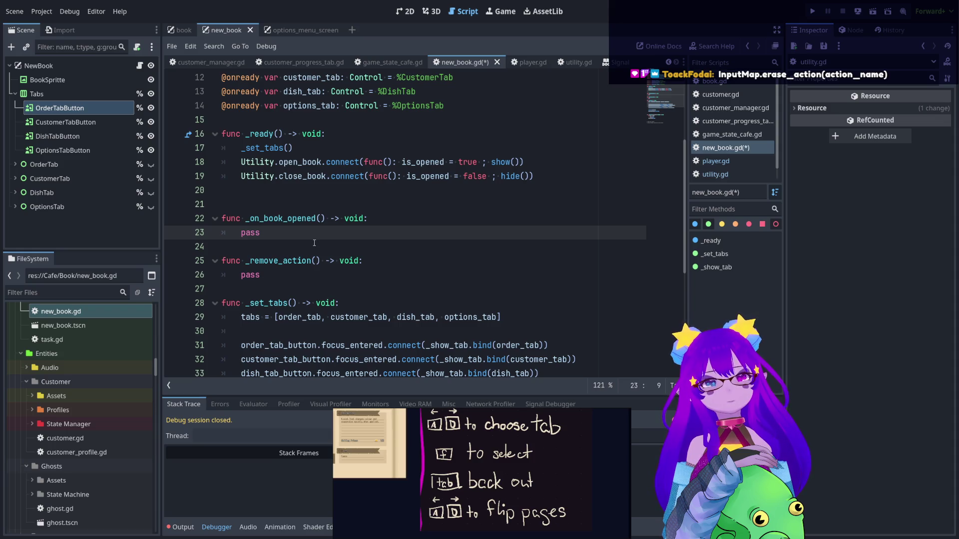
pyautogui.moveTo(260, 275); pyautogui.dragTo(210, 264)
pyautogui.hotkey('ctrl', 'c')
# Paste a copy of _remove_action below it and rename the copy to _add_action
pyautogui.click(235, 295)
pyautogui.scroll(-1, 239, 275)
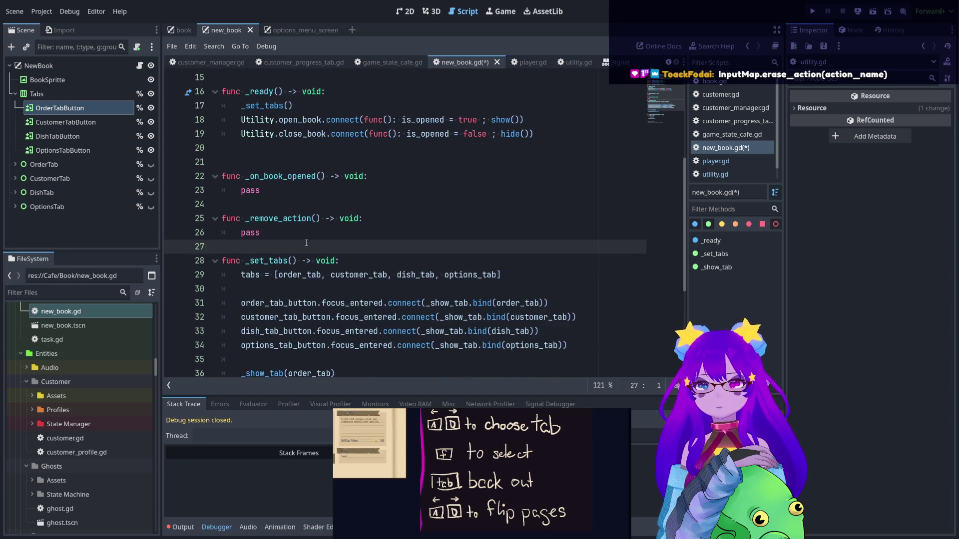
pyautogui.press('Return')
pyautogui.press('Return')
pyautogui.click(245, 258)
pyautogui.hotkey('ctrl', 'v')
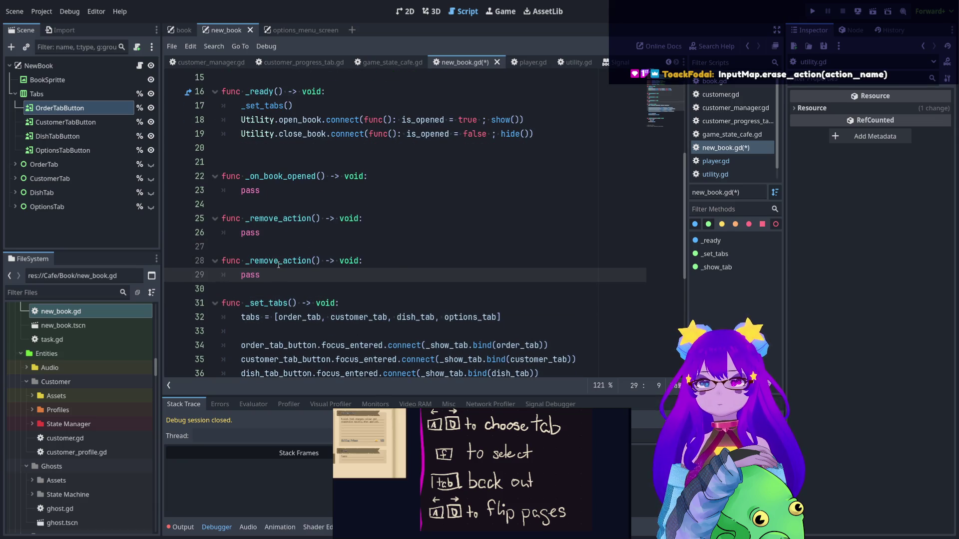
pyautogui.moveTo(282, 260); pyautogui.dragTo(252, 260)
pyautogui.write('ma')
pyautogui.press('BackSpace')
pyautogui.press('BackSpace')
pyautogui.write('add')
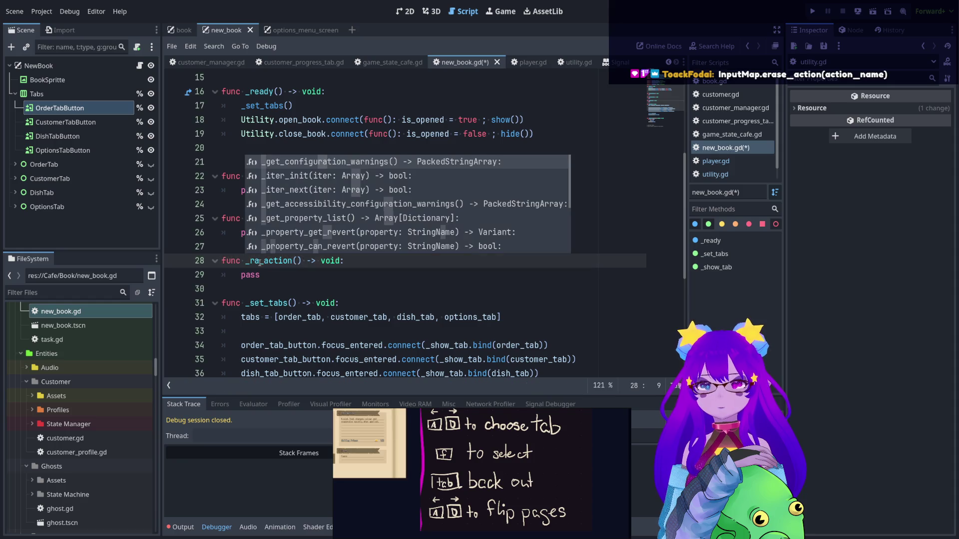
pyautogui.click(296, 235)
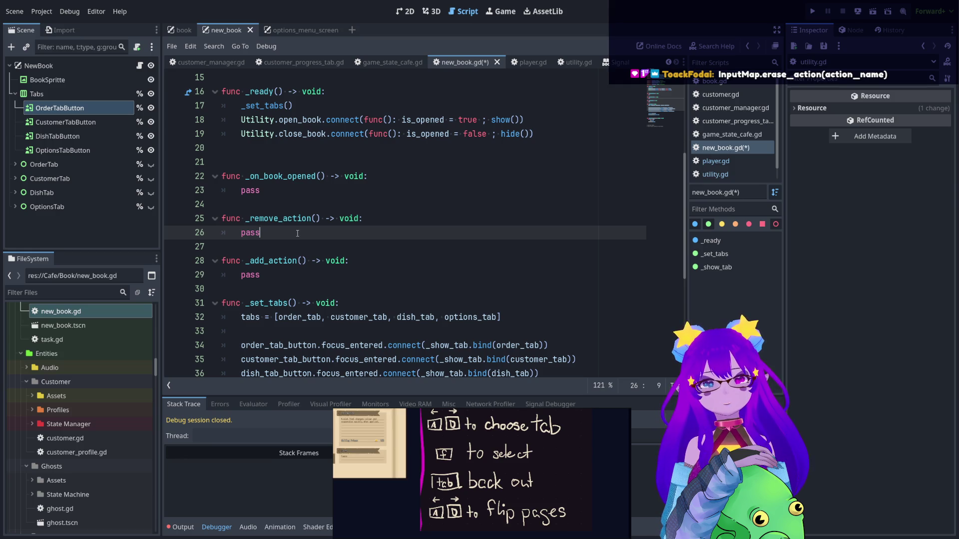
pyautogui.scroll(1, 318, 239)
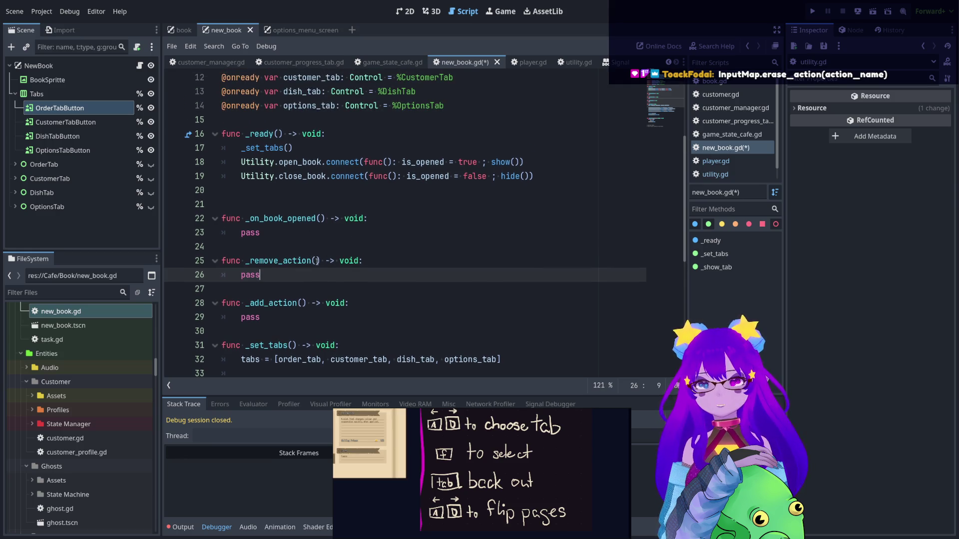
pyautogui.click(315, 260)
# Give _remove_action and _add_action the parameters key_name: String, action_name: String
pyautogui.write('"key')
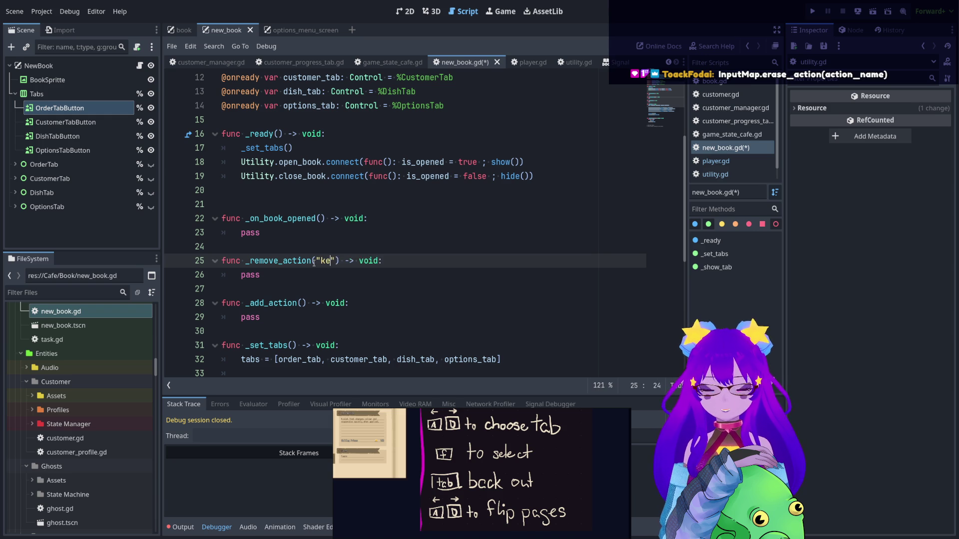
pyautogui.press('BackSpace')
pyautogui.press('BackSpace')
pyautogui.press('BackSpace')
pyautogui.press('BackSpace')
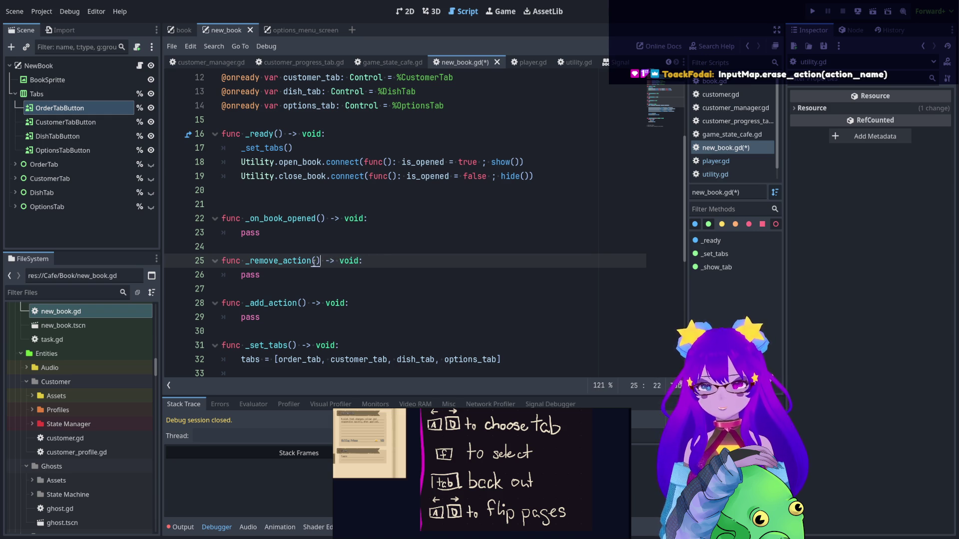
pyautogui.write('key_name: S')
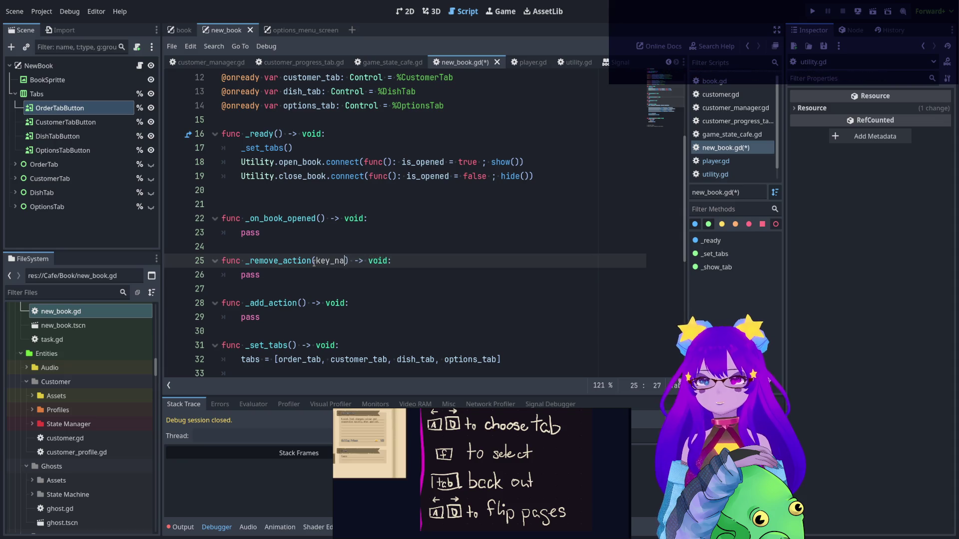
pyautogui.write('tring, ')
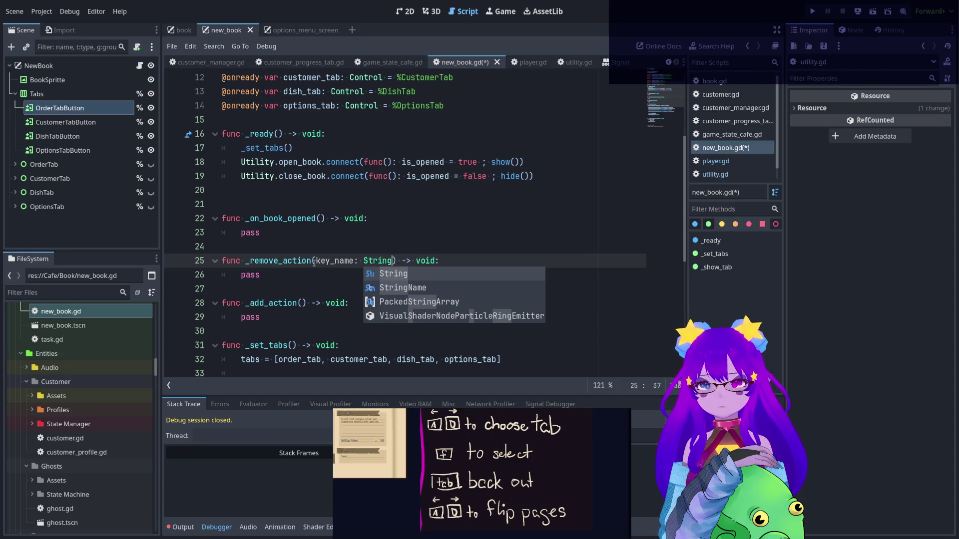
pyautogui.write('action_name: Stri')
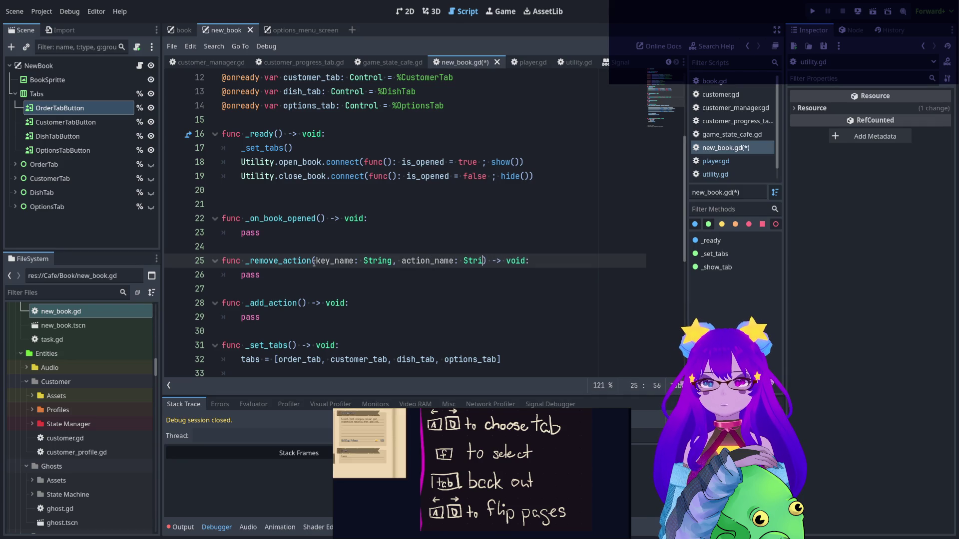
pyautogui.write('ng')
pyautogui.moveTo(315, 260); pyautogui.dragTo(494, 260)
pyautogui.hotkey('ctrl', 'c')
pyautogui.click(299, 303)
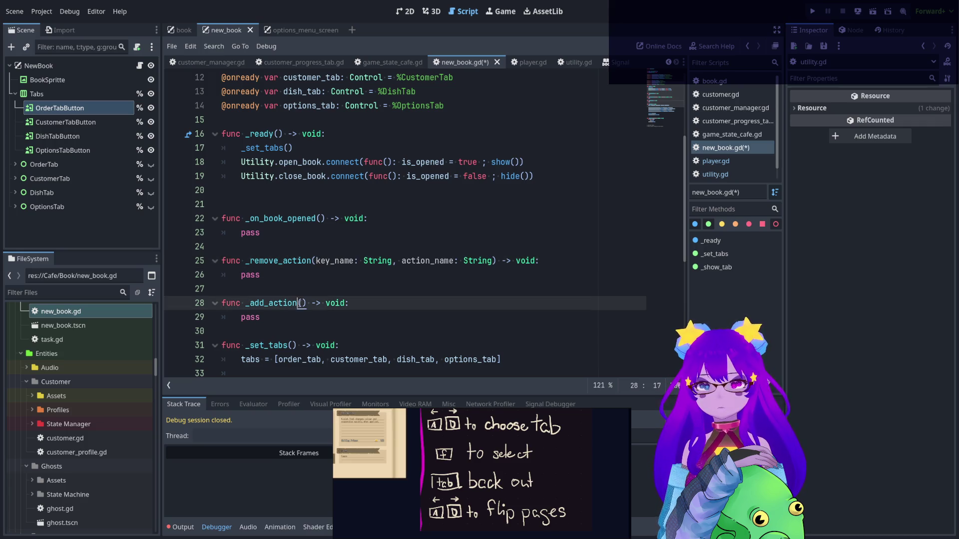
pyautogui.hotkey('ctrl', 'v')
pyautogui.click(255, 278)
pyautogui.doubleClick(251, 278)
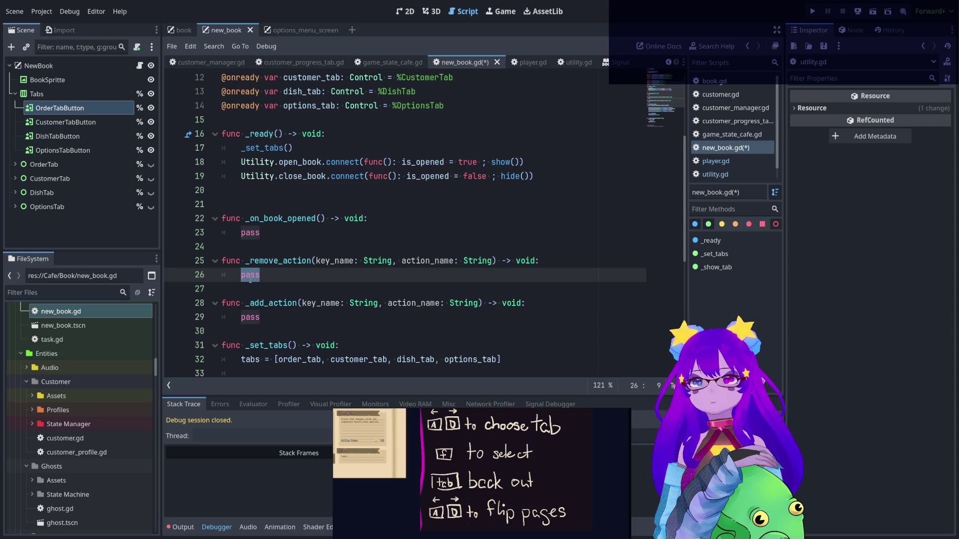
# Replace pass in _remove_action with InputMap.erase_action() and view erase_action's documentation
pyautogui.write('In')
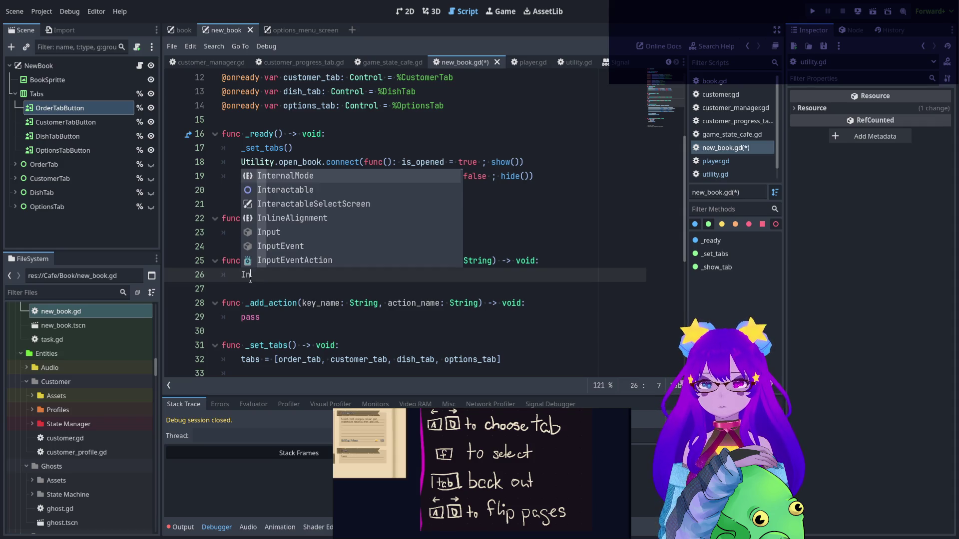
pyautogui.write('putMa')
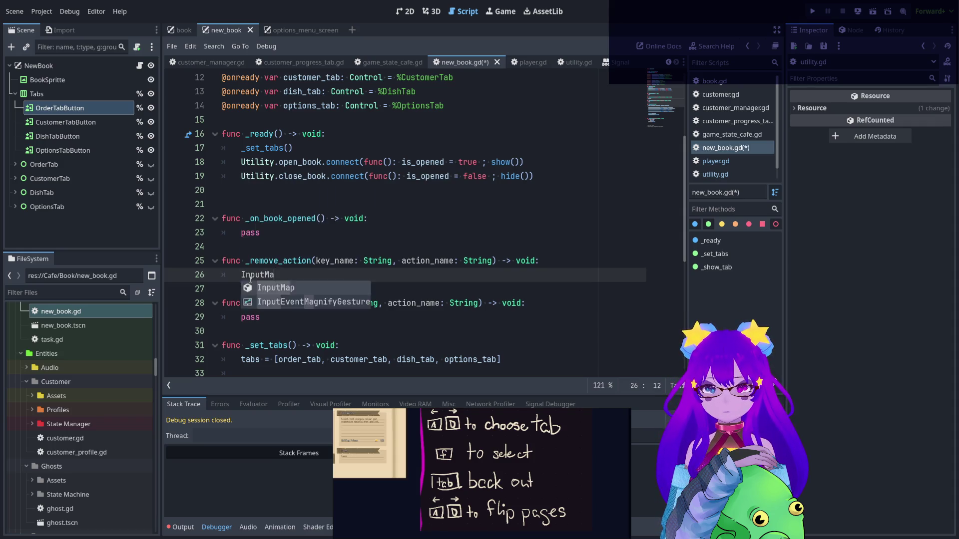
pyautogui.write('p.erase')
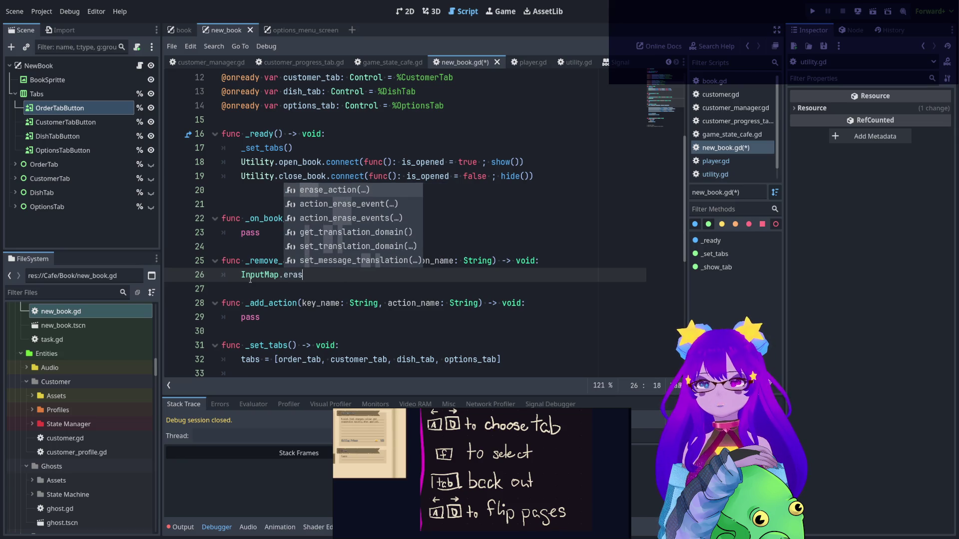
pyautogui.press('Return')
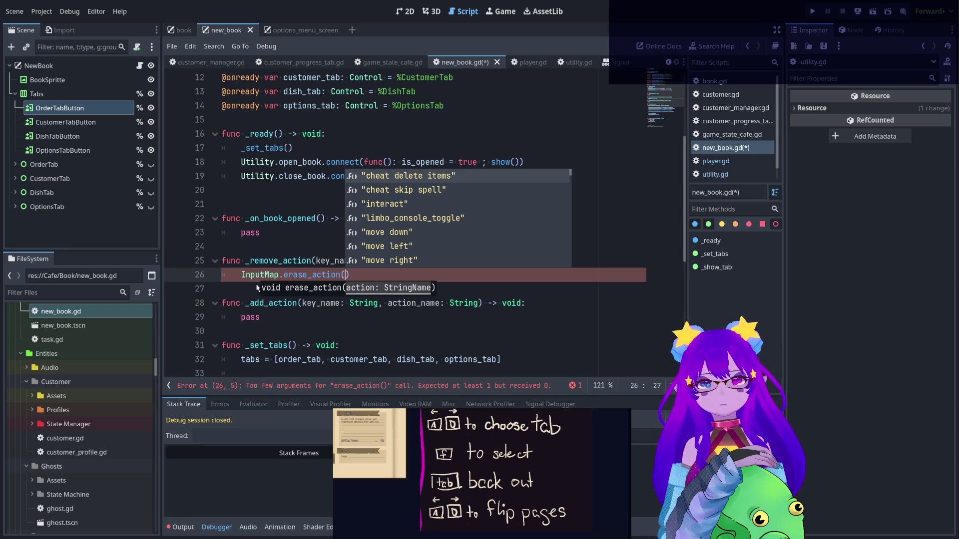
pyautogui.click(322, 275)
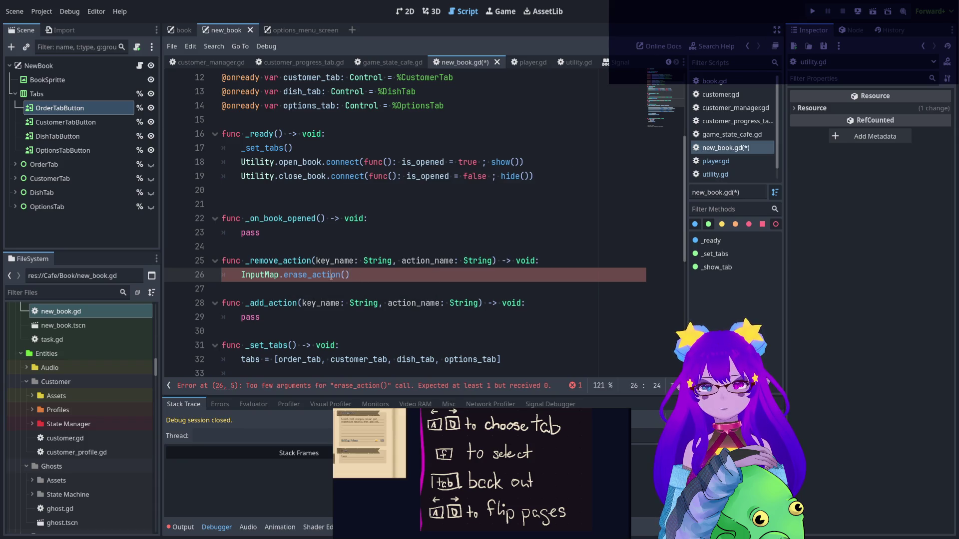
pyautogui.keyDown('ctrl'); pyautogui.click(310, 274); pyautogui.keyUp('ctrl')
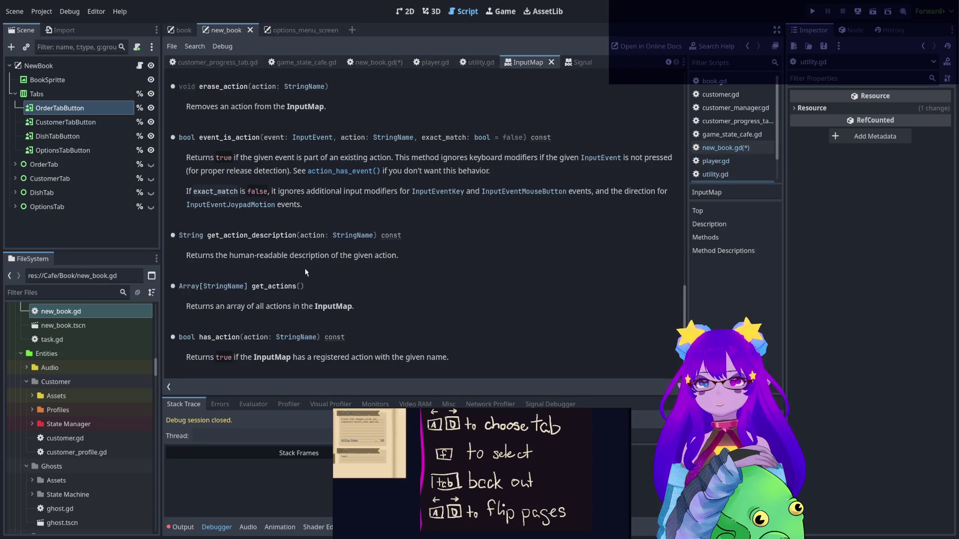
# Read the InputMap docs, highlighting erase_action's description and the action_erase_event method
pyautogui.moveTo(248, 106); pyautogui.dragTo(322, 106)
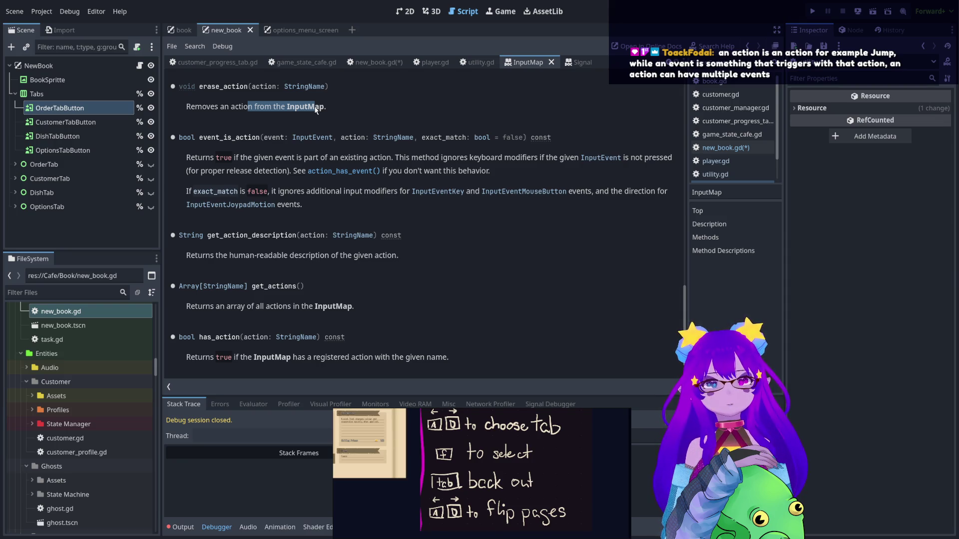
pyautogui.scroll(5, 270, 209)
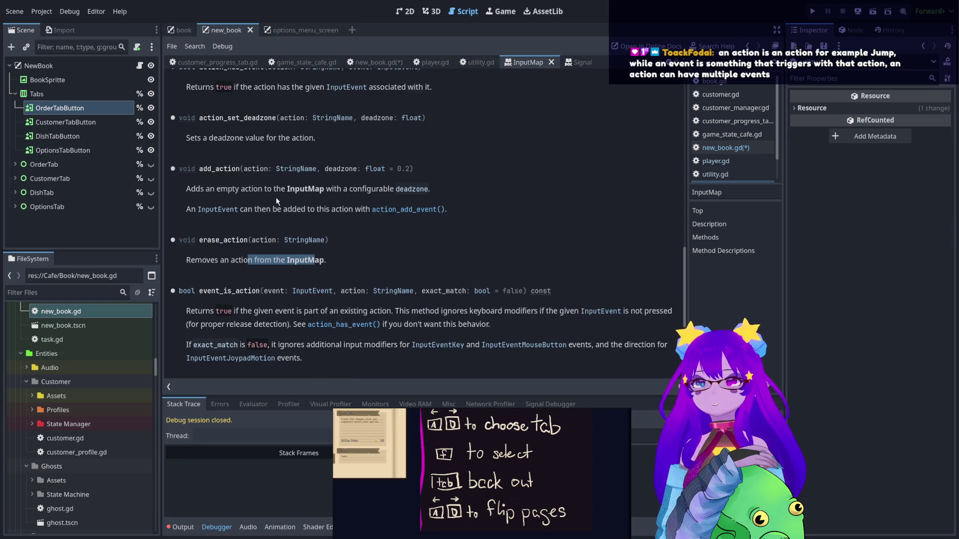
pyautogui.scroll(6, 276, 197)
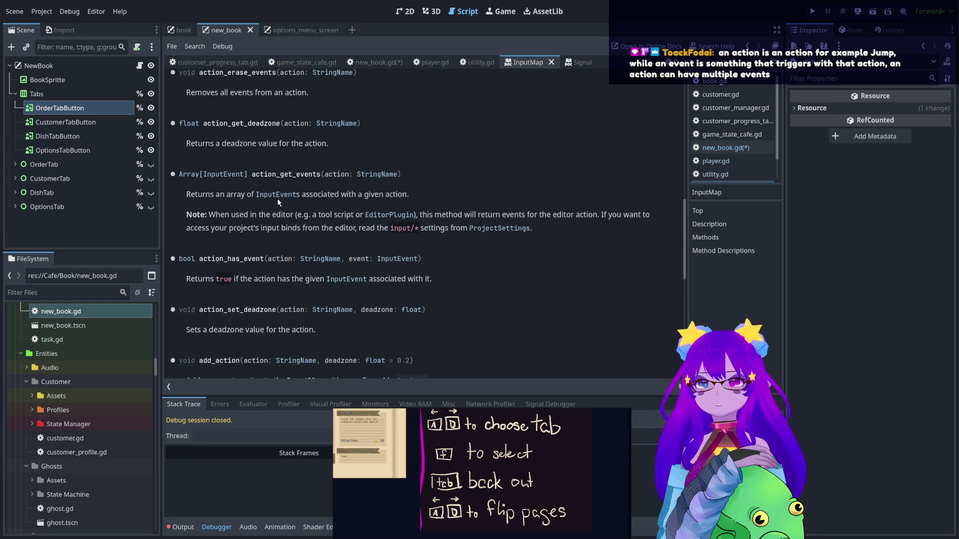
pyautogui.scroll(1, 278, 202)
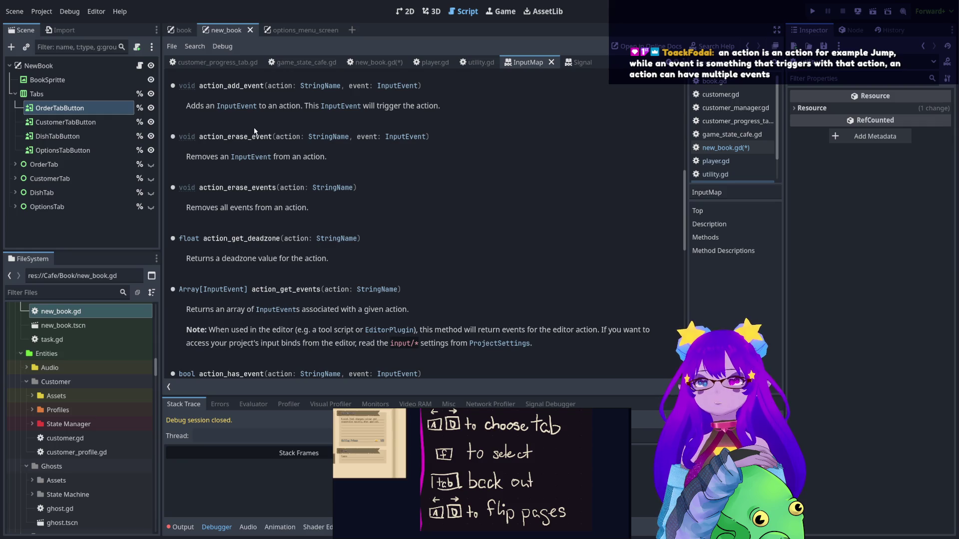
pyautogui.moveTo(236, 138); pyautogui.dragTo(258, 141)
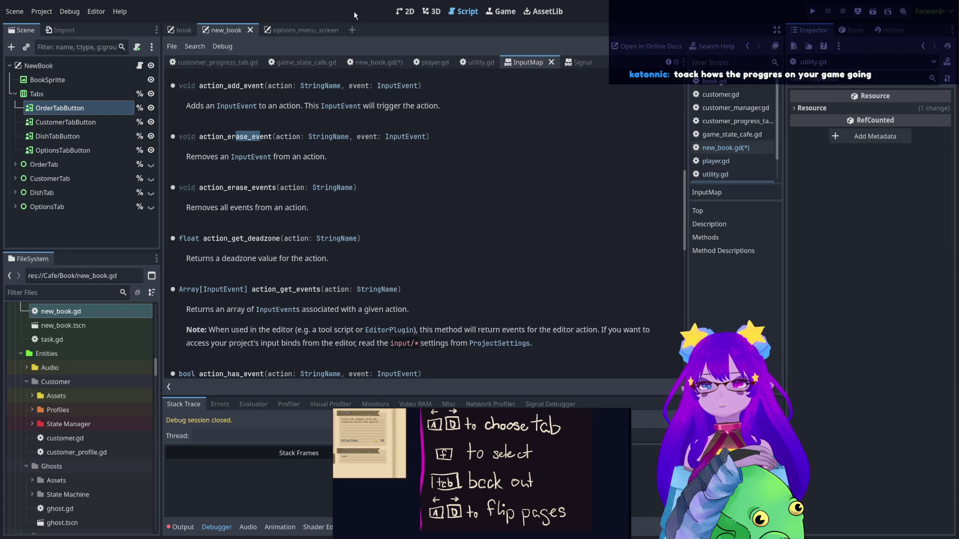
# Cycle through the Game, Script, 3D and 2D workspaces, ending on the book scene
pyautogui.click(501, 11)
pyautogui.click(464, 11)
pyautogui.click(431, 11)
pyautogui.click(405, 11)
pyautogui.click(39, 10)
pyautogui.click(67, 29)
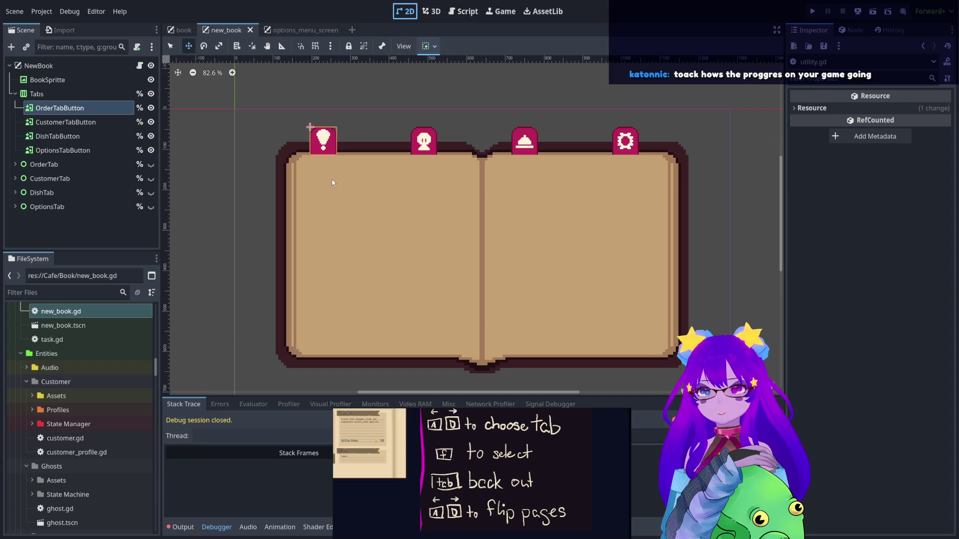
# Return to the script workspace via Game and bring new_book.gd back into view
pyautogui.click(497, 12)
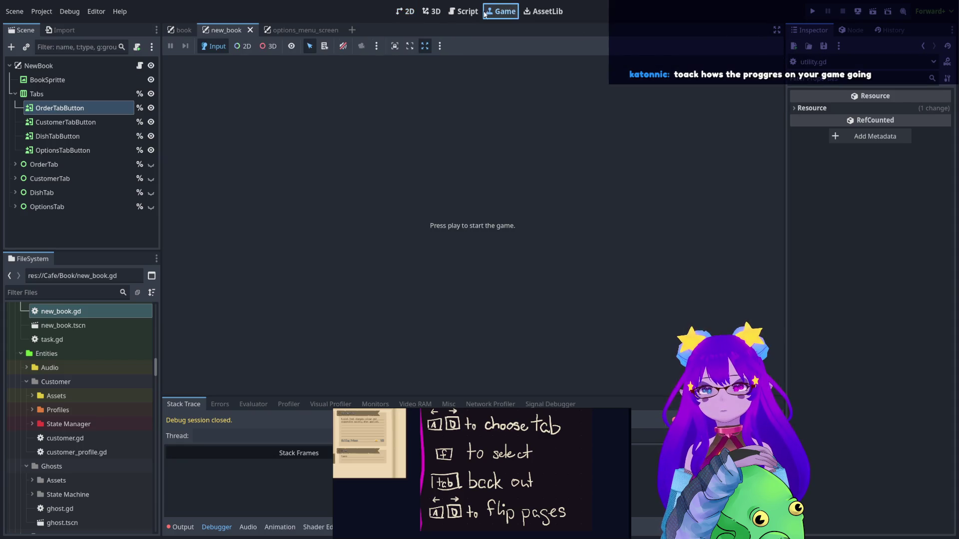
pyautogui.click(463, 11)
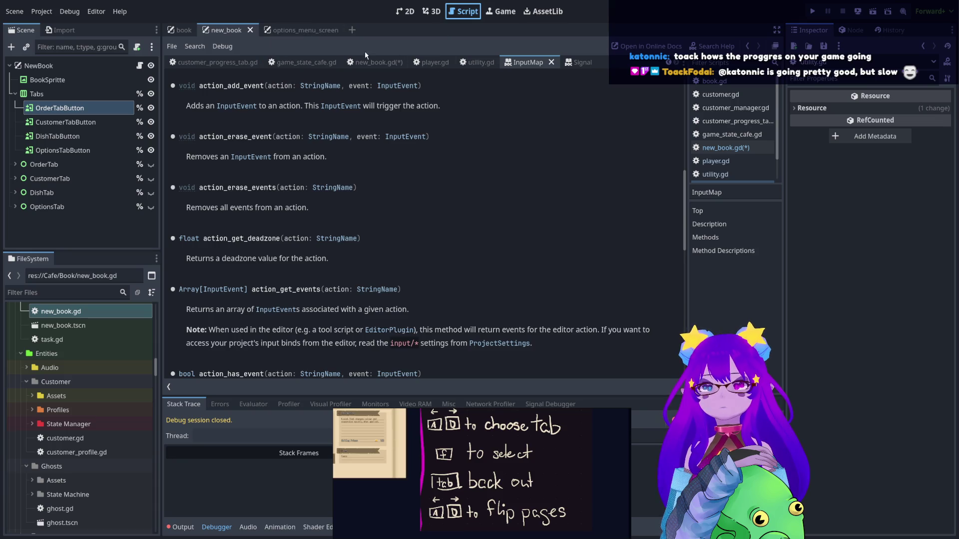
pyautogui.click(376, 62)
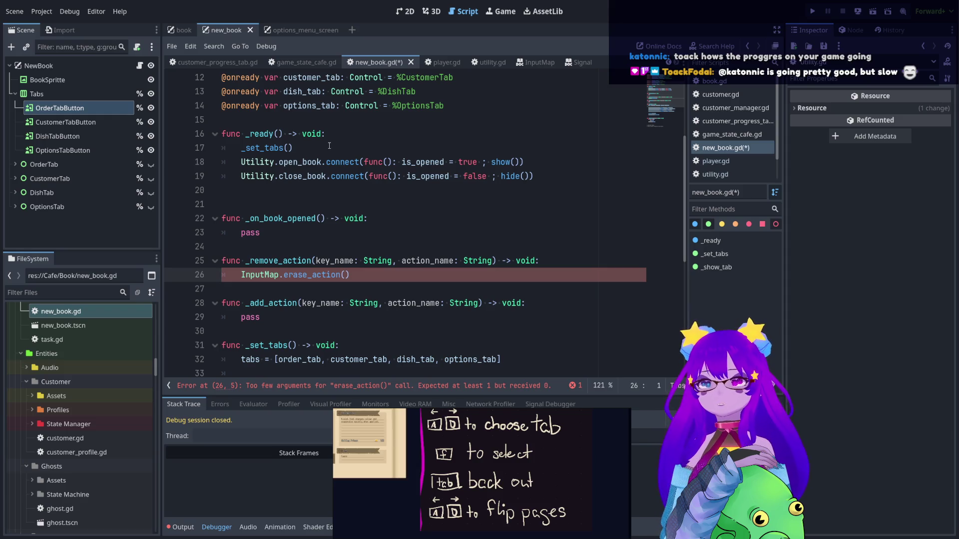
# Add const UI_UP: String = "ui_up" after the onready variables and duplicate it three times
pyautogui.scroll(1, 332, 146)
pyautogui.scroll(3, 330, 146)
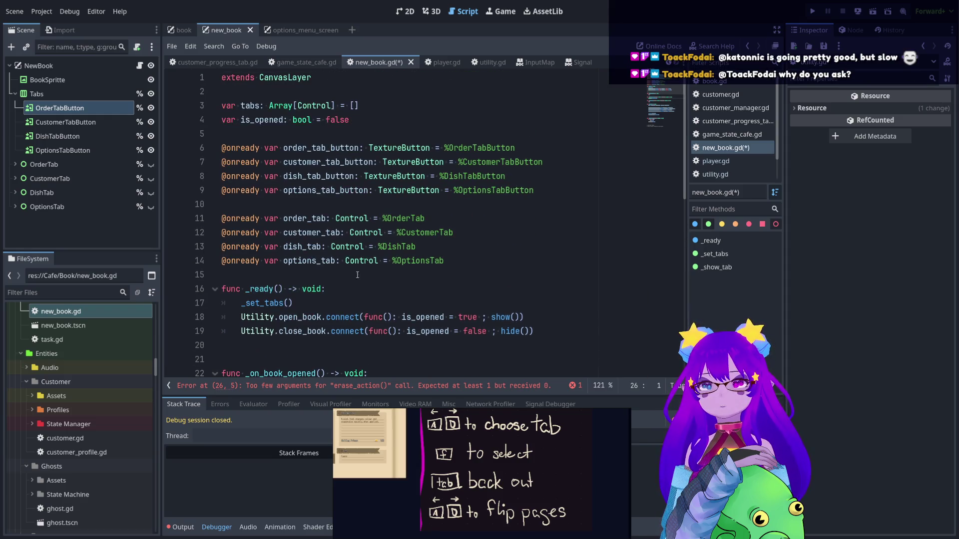
pyautogui.click(292, 273)
pyautogui.press('Return')
pyautogui.press('Return')
pyautogui.press('Up')
pyautogui.write('const ')
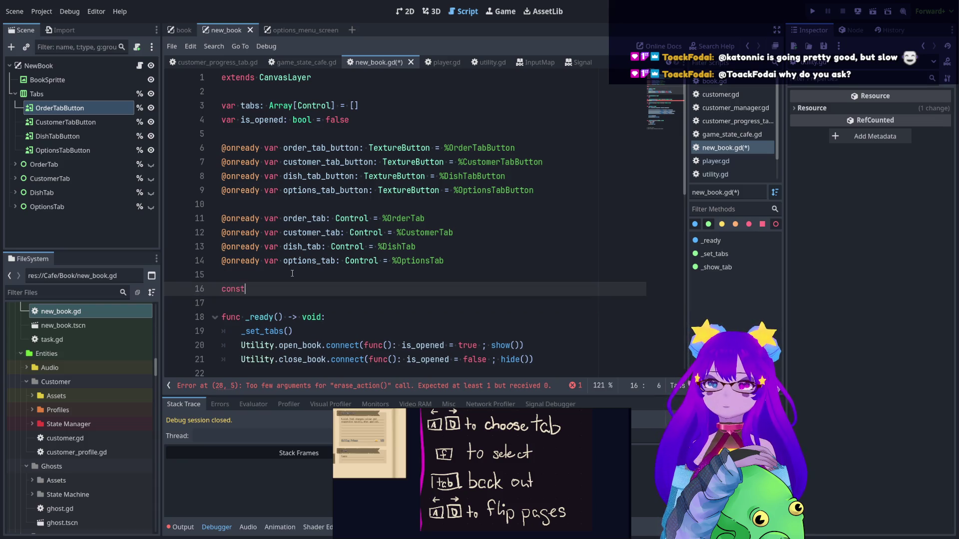
pyautogui.write('UI')
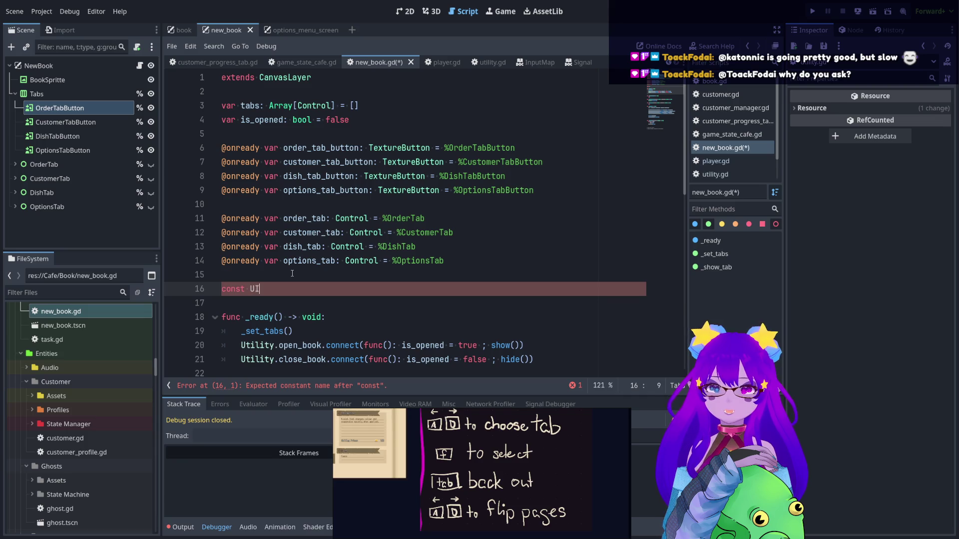
pyautogui.write('_UP: strong')
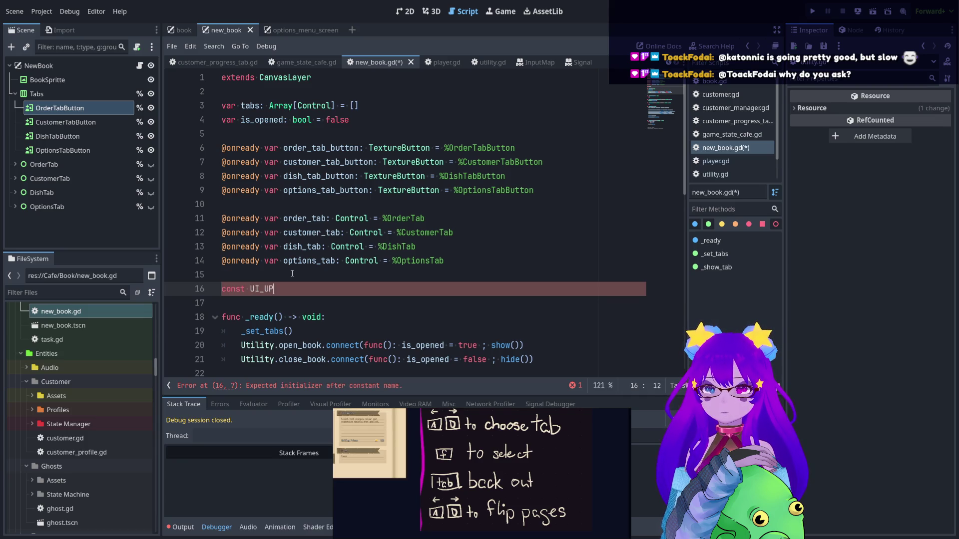
pyautogui.press('BackSpace')
pyautogui.press('BackSpace')
pyautogui.press('BackSpace')
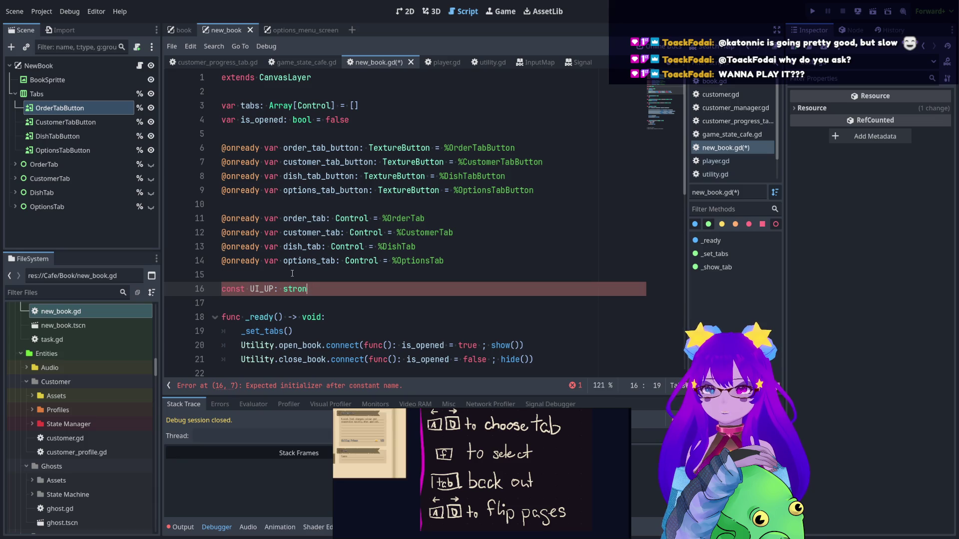
pyautogui.write('Strin')
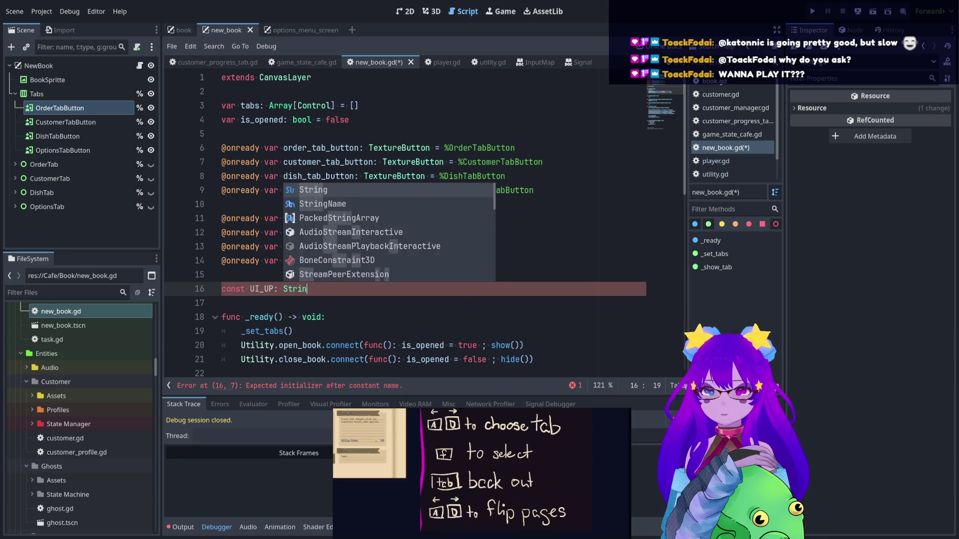
pyautogui.write('g = "')
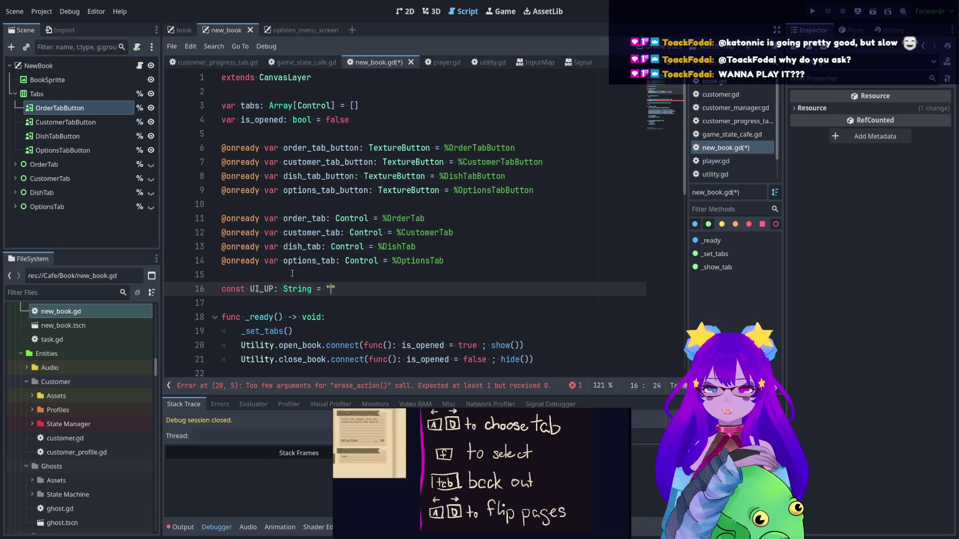
pyautogui.write('ui_')
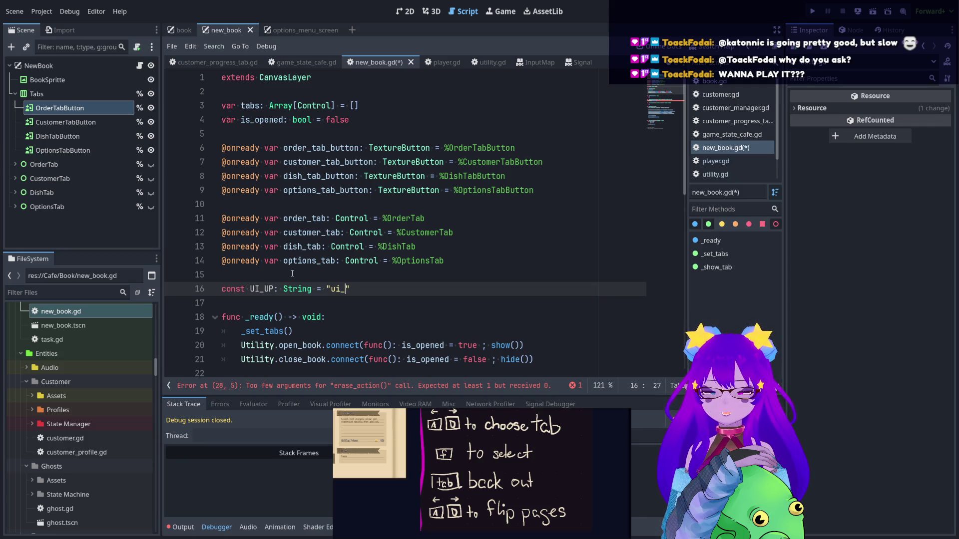
pyautogui.write('up')
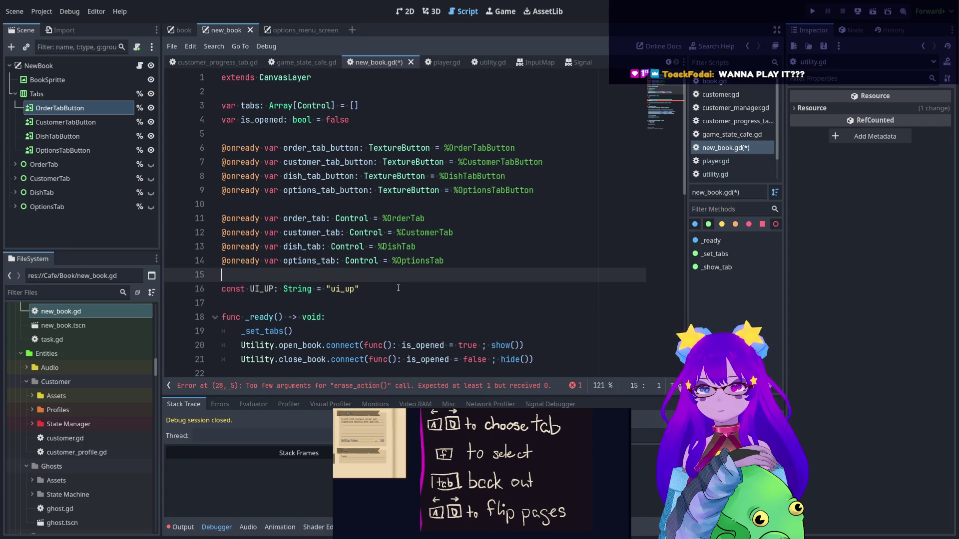
pyautogui.hotkey('ctrl', 'shift', 'd')
pyautogui.hotkey('ctrl', 'shift', 'd')
pyautogui.hotkey('ctrl', 'shift', 'd')
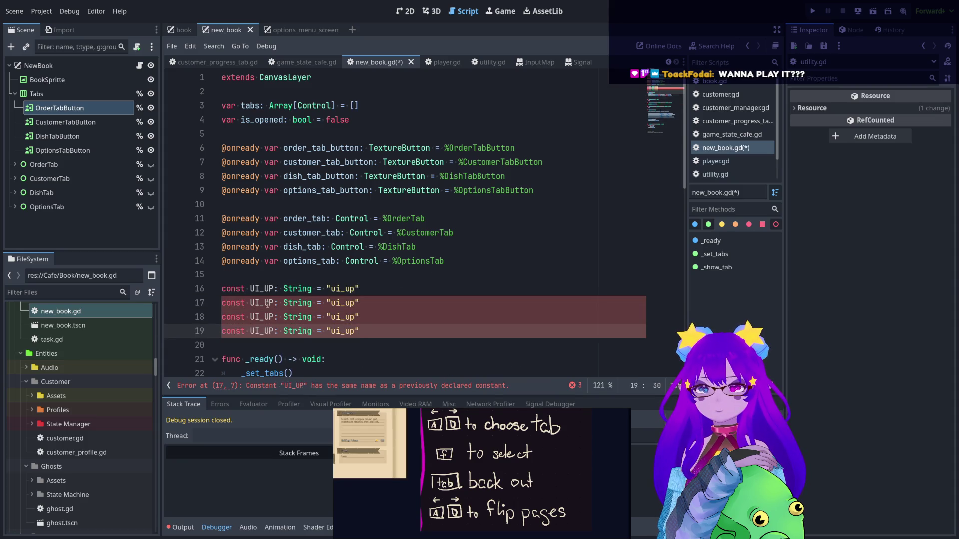
# Rename the duplicated constants to UI_DOWN, UI_LEFT and UI_RIGHT
pyautogui.click(285, 304)
pyautogui.press('BackSpace')
pyautogui.press('BackSpace')
pyautogui.write('Do')
pyautogui.press('BackSpace')
pyautogui.write('OWN')
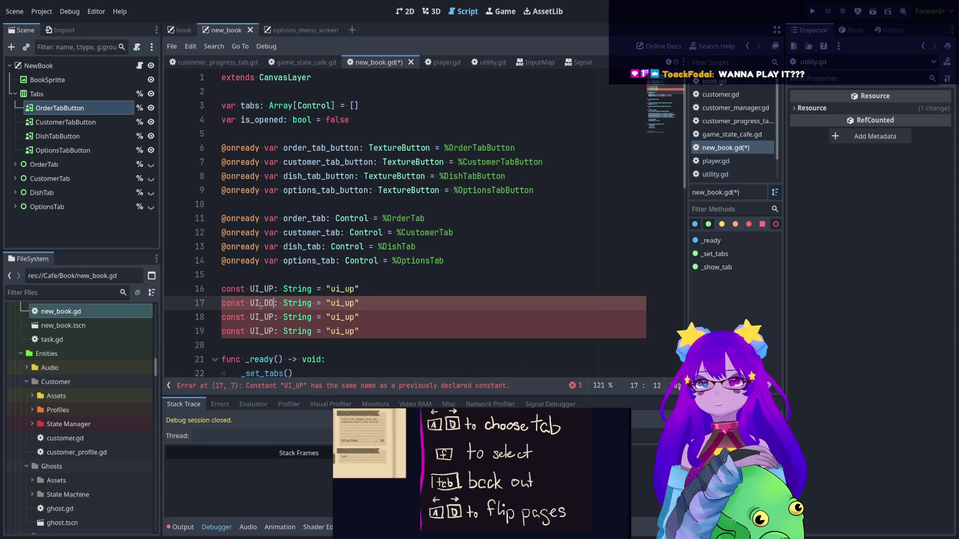
pyautogui.click(268, 318)
pyautogui.moveTo(268, 318); pyautogui.dragTo(275, 331)
pyautogui.write('LEFTRIGHT')
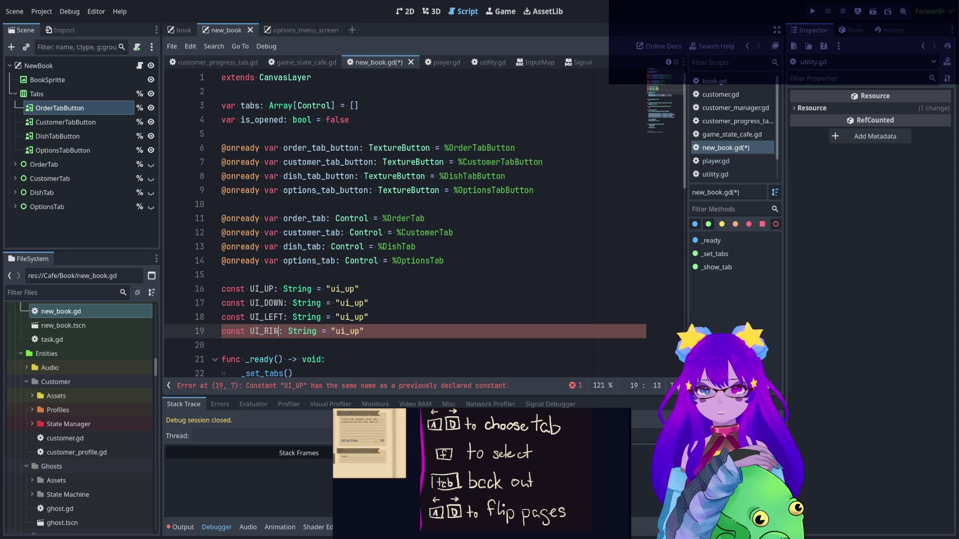
# Set their strings to "ui_down", "ui_left" and "ui_right", keeping UI_UP as "ui_up"
pyautogui.click(348, 289)
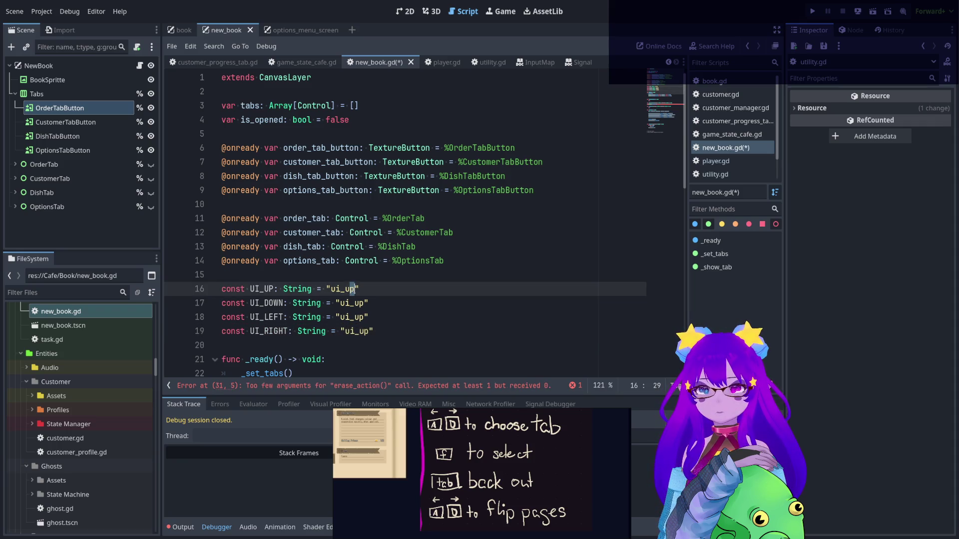
pyautogui.moveTo(354, 289); pyautogui.dragTo(345, 289)
pyautogui.write('down')
pyautogui.moveTo(354, 303)
pyautogui.mouseDown()
pyautogui.moveTo(364, 303)
pyautogui.moveTo(365, 318)
pyautogui.mouseUp()
pyautogui.write('leftr')
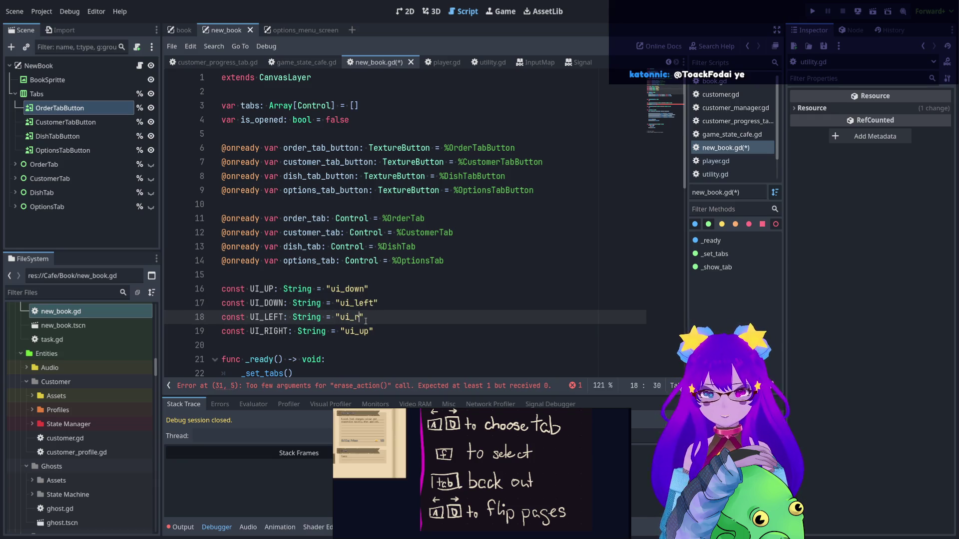
pyautogui.write('ig')
pyautogui.press('BackSpace')
pyautogui.press('BackSpace')
pyautogui.press('BackSpace')
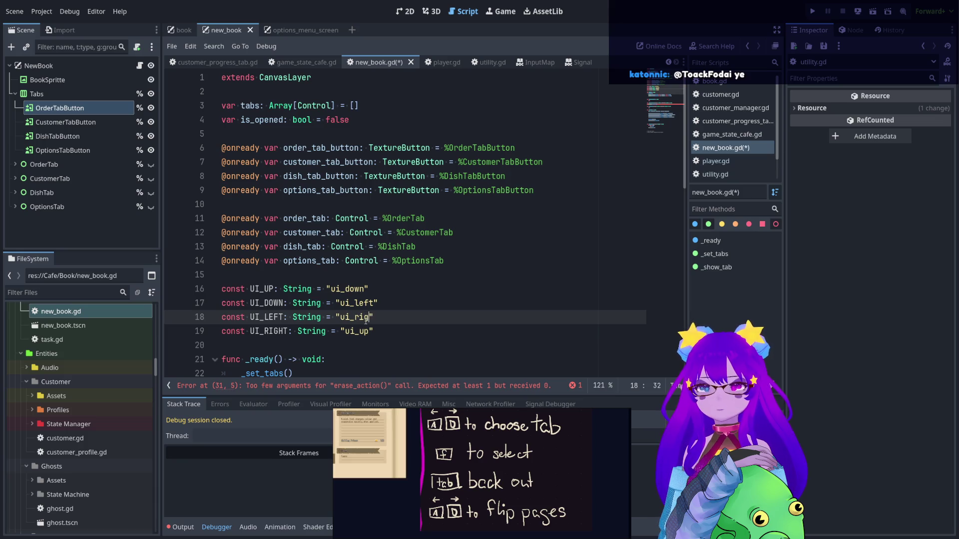
pyautogui.write('left')
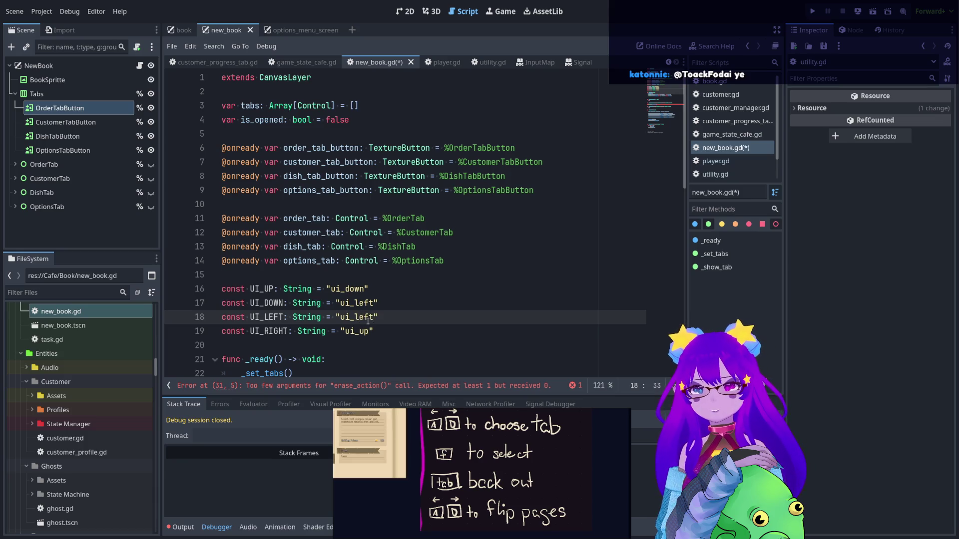
pyautogui.moveTo(355, 304); pyautogui.dragTo(372, 306)
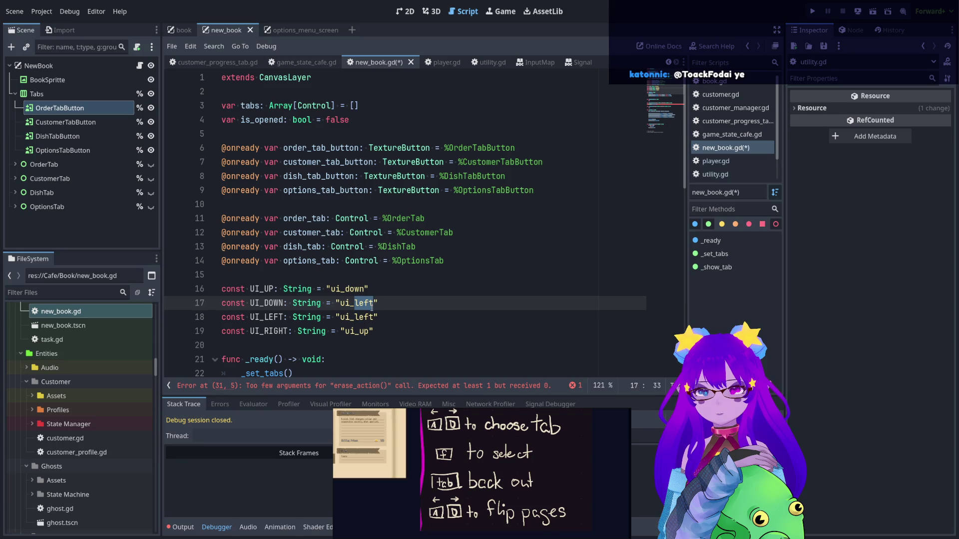
pyautogui.write('down')
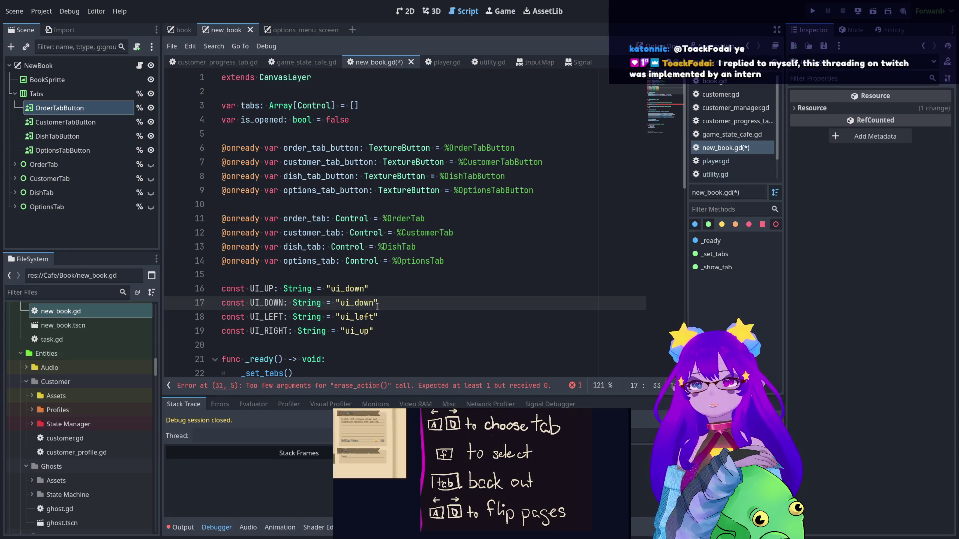
pyautogui.moveTo(345, 294); pyautogui.dragTo(356, 294)
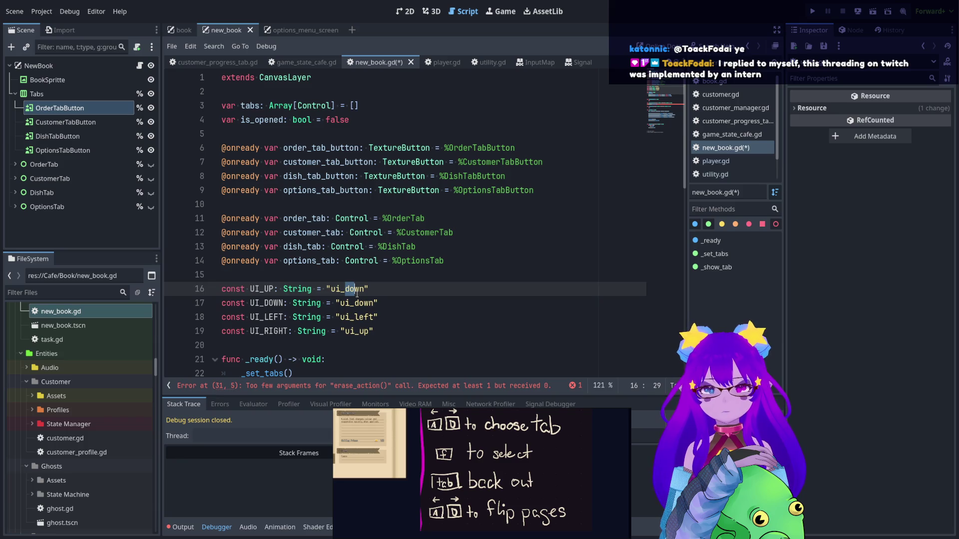
pyautogui.moveTo(356, 294); pyautogui.dragTo(363, 292)
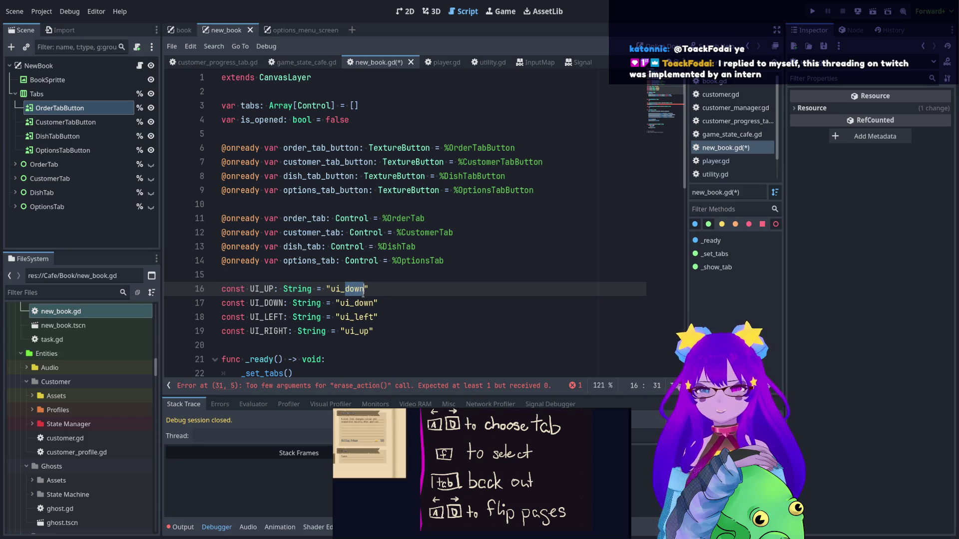
pyautogui.press('BackSpace')
pyautogui.write('up')
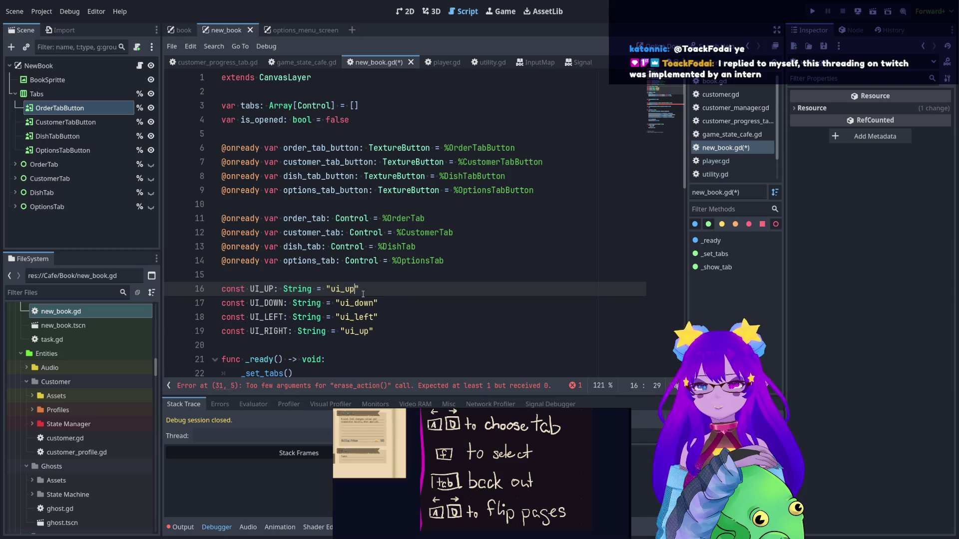
pyautogui.moveTo(359, 332); pyautogui.dragTo(370, 332)
pyautogui.write('right')
# Save the script and add blank lines after the four constants
pyautogui.click(425, 309)
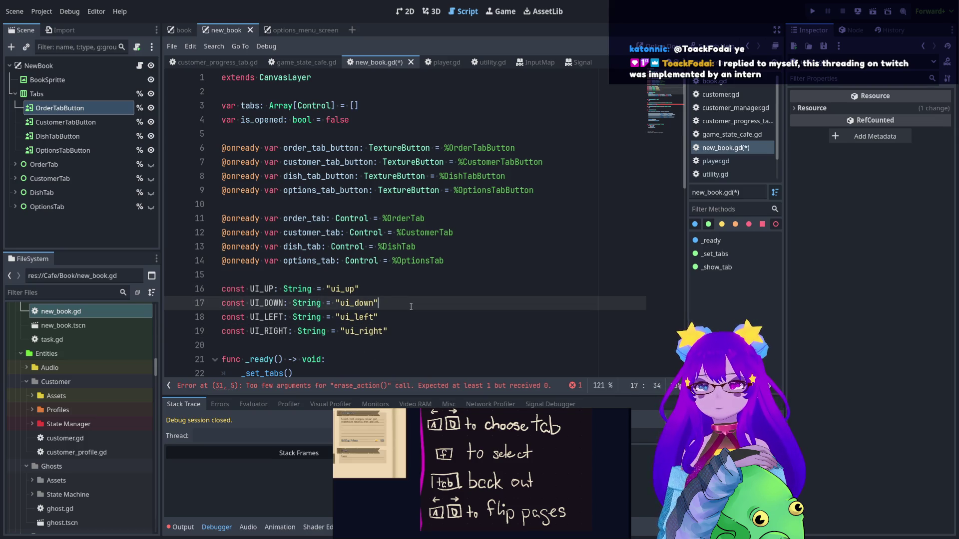
pyautogui.hotkey('ctrl', 's')
pyautogui.scroll(-2, 377, 245)
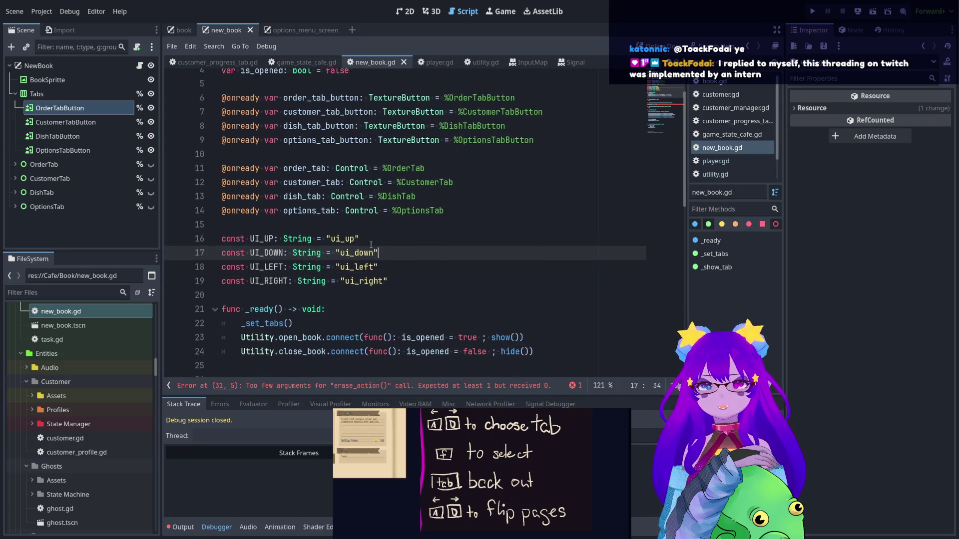
pyautogui.click(402, 250)
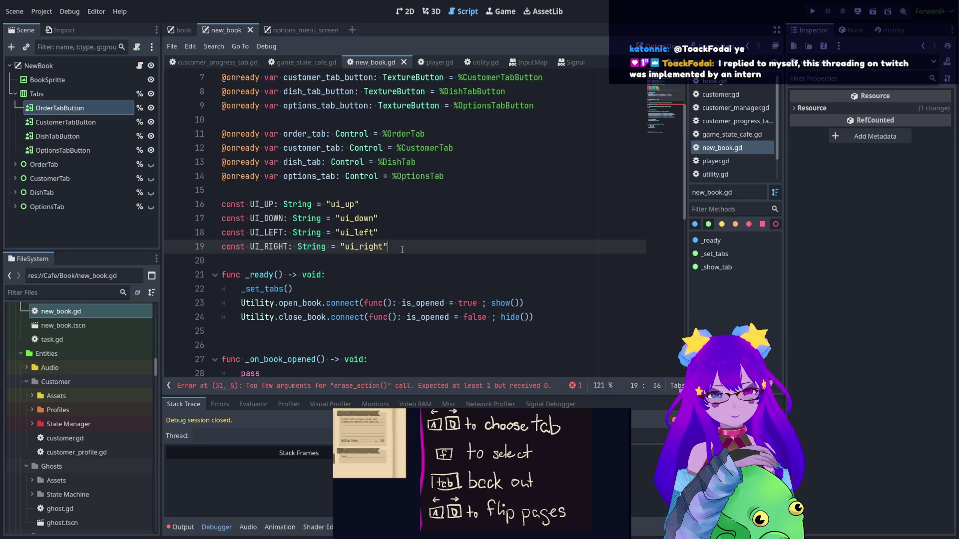
pyautogui.press('Return')
pyautogui.press('Return')
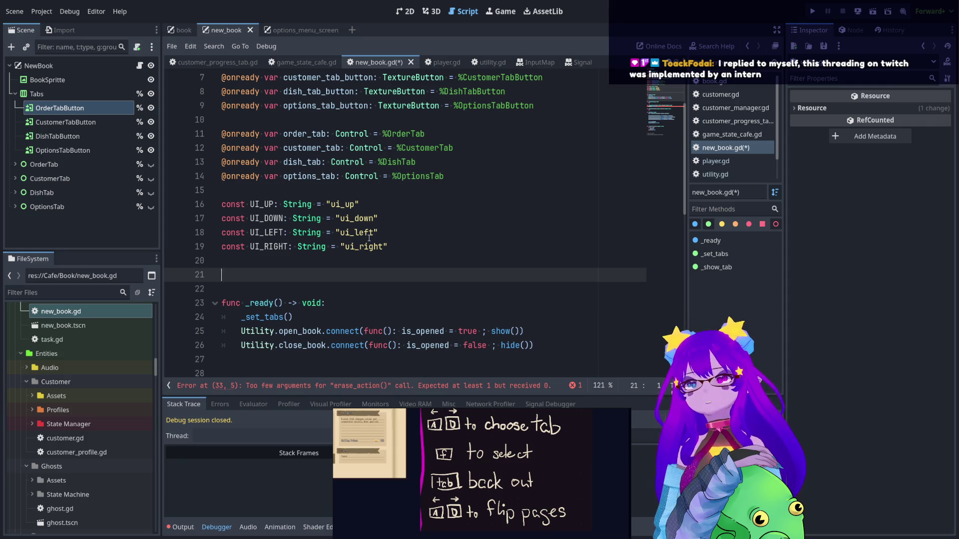
pyautogui.click(275, 205)
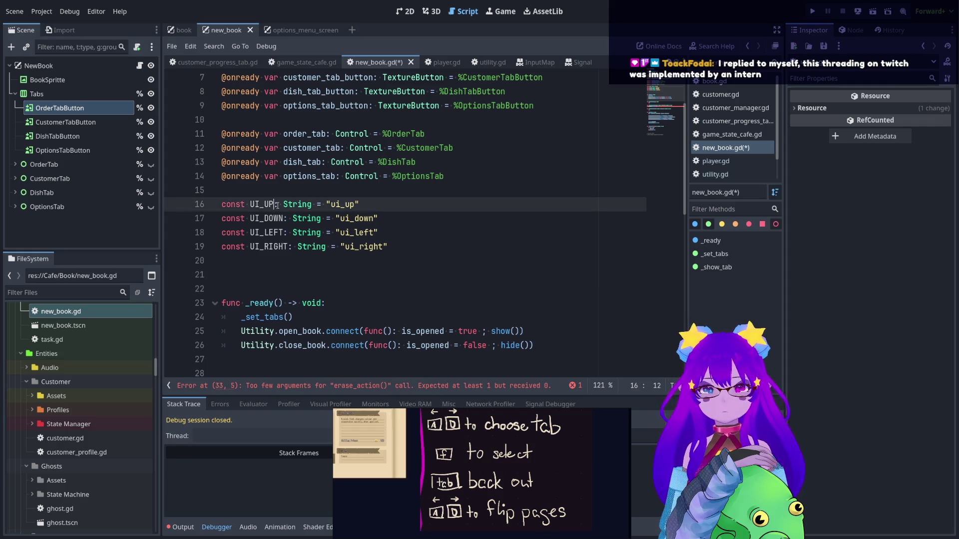
# Rename UI_UP to UI_ACTION_UP
pyautogui.write('_')
pyautogui.press('BackSpace')
pyautogui.press('Left')
pyautogui.write('ACTION_')
# Insert ACTION_ into the DOWN, LEFT and RIGHT constant names and save the script
pyautogui.click(268, 206)
pyautogui.moveTo(269, 205); pyautogui.dragTo(294, 206)
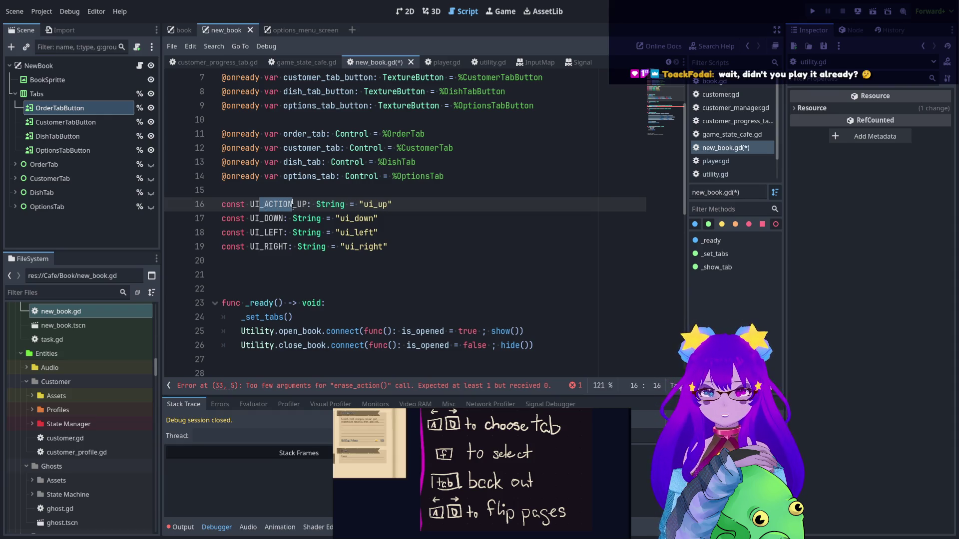
pyautogui.hotkey('ctrl', 'c')
pyautogui.click(265, 218)
pyautogui.hotkey('ctrl', 'v')
pyautogui.click(264, 232)
pyautogui.hotkey('ctrl', 'v')
pyautogui.click(262, 247)
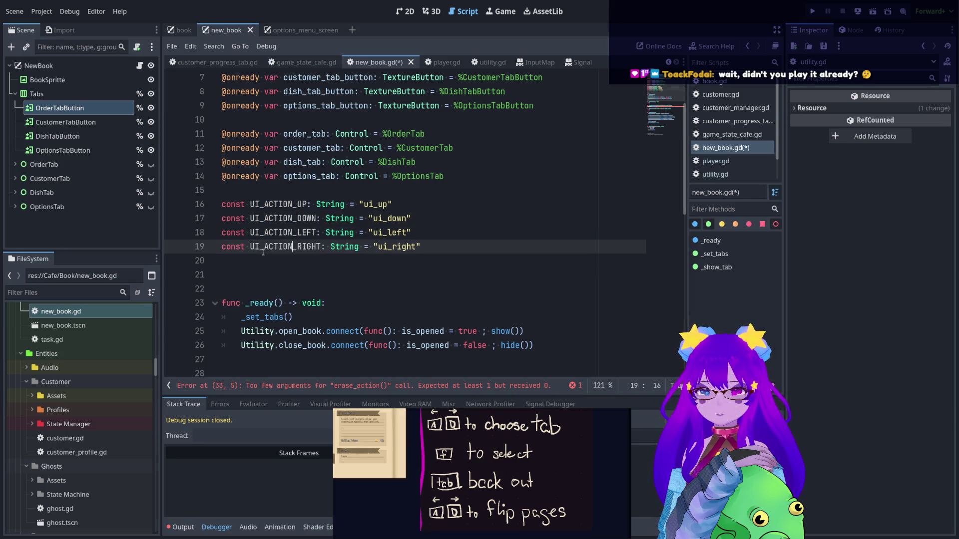
pyautogui.hotkey('ctrl', 'v')
pyautogui.click(263, 280)
pyautogui.hotkey('ctrl', 's')
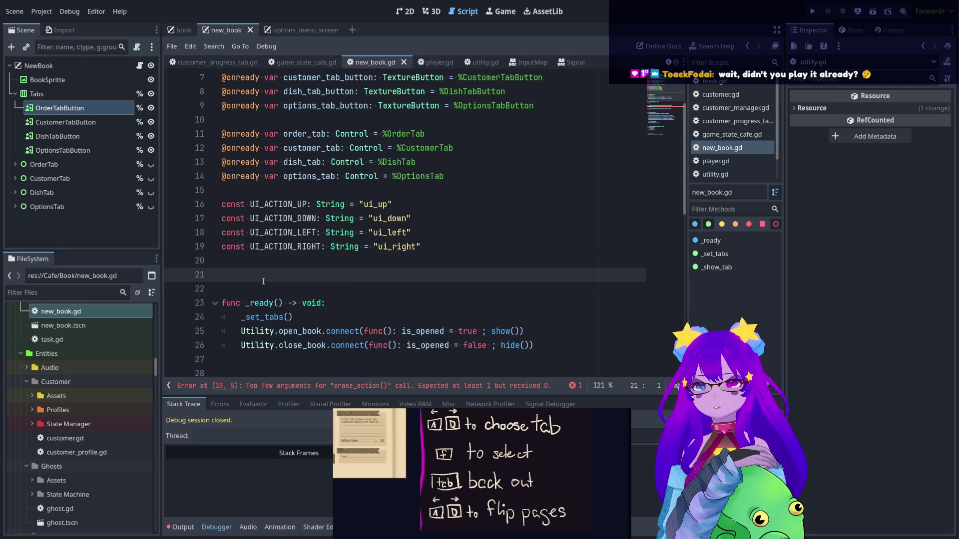
pyautogui.write('c')
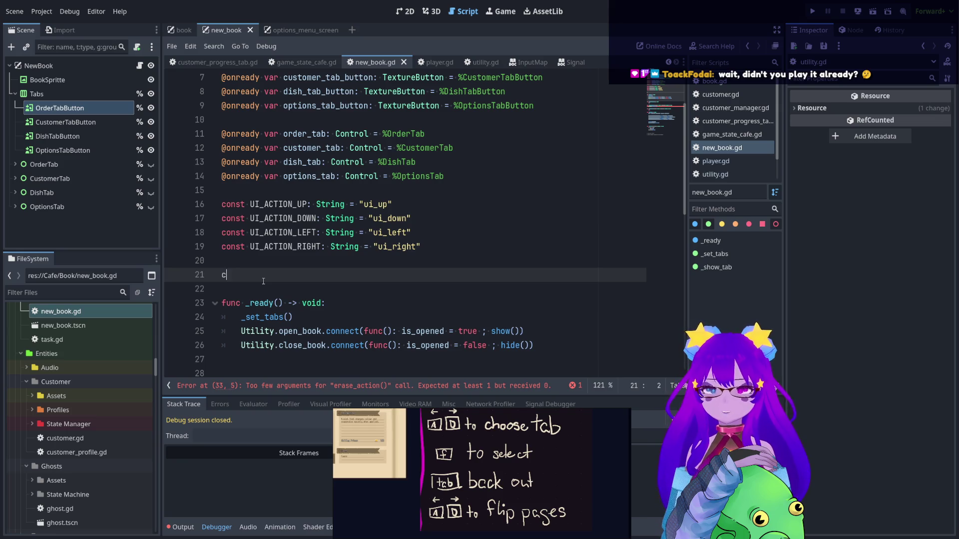
pyautogui.write('onst UI_DE')
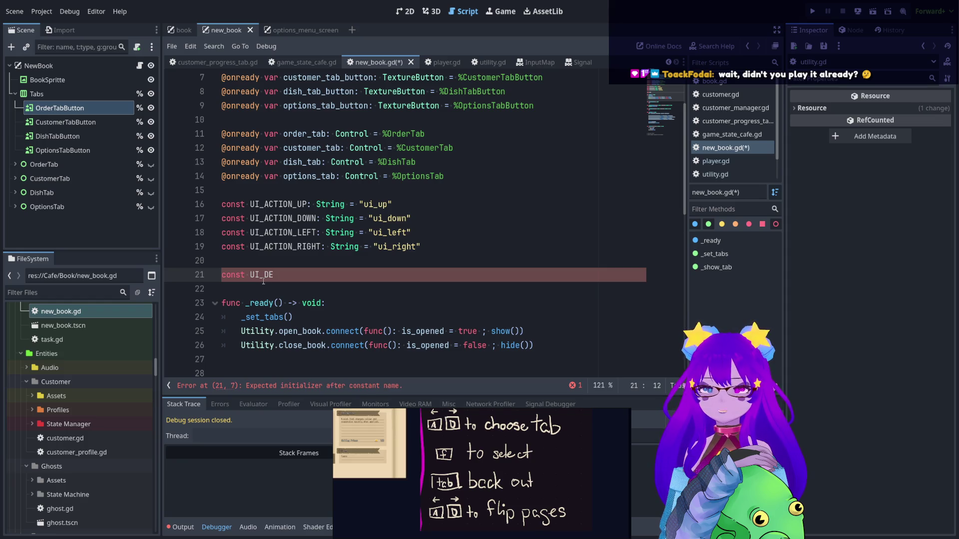
pyautogui.write('FAULT_')
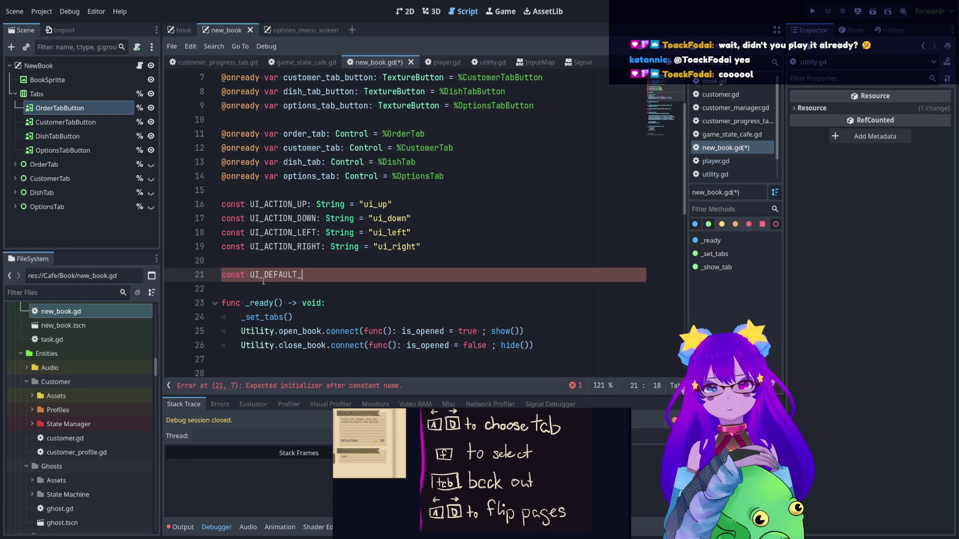
pyautogui.write('ACTION_')
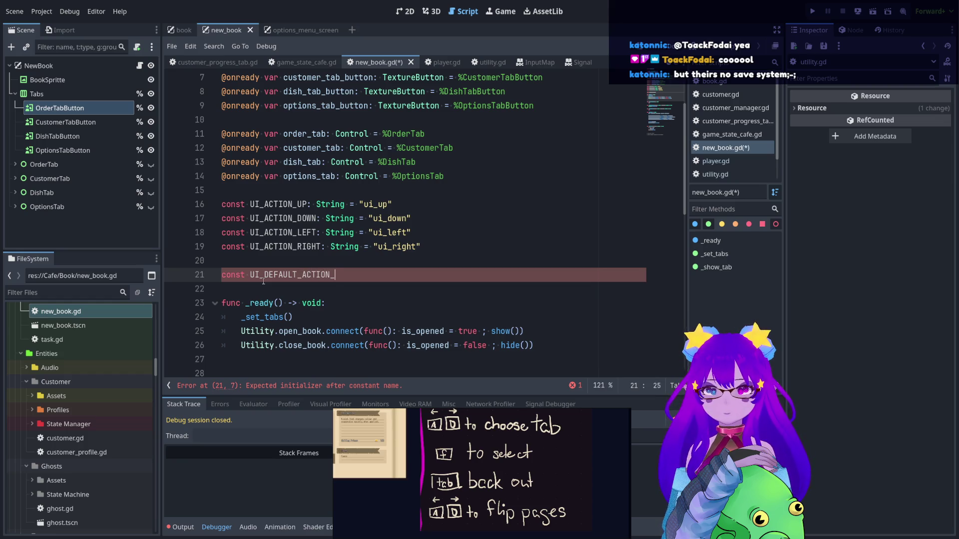
pyautogui.write('EVENT')
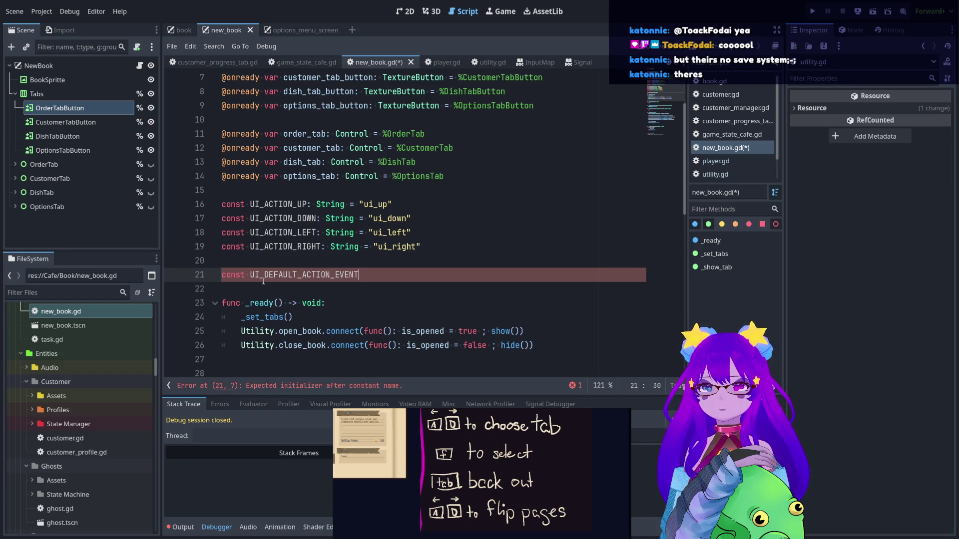
pyautogui.write(' UP')
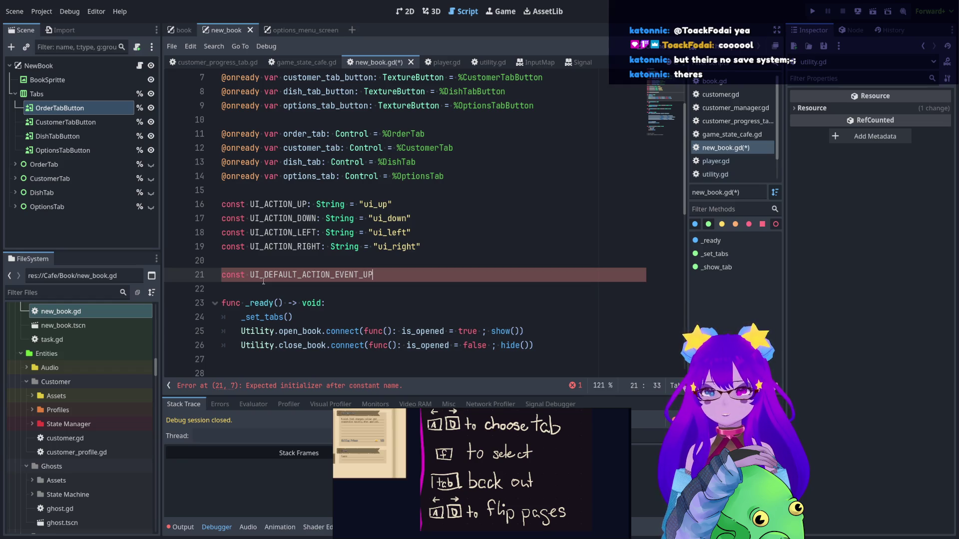
pyautogui.write(':')
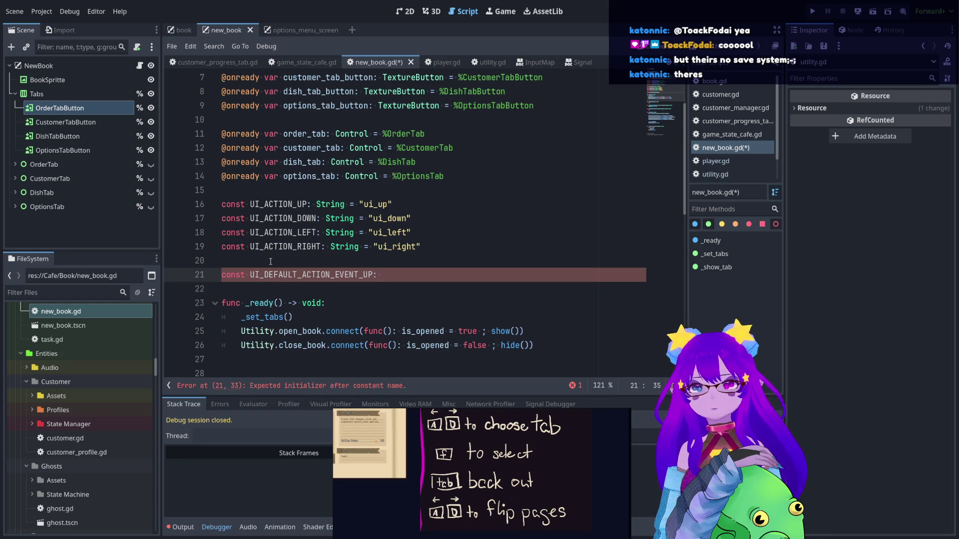
pyautogui.moveTo(311, 204); pyautogui.dragTo(404, 209)
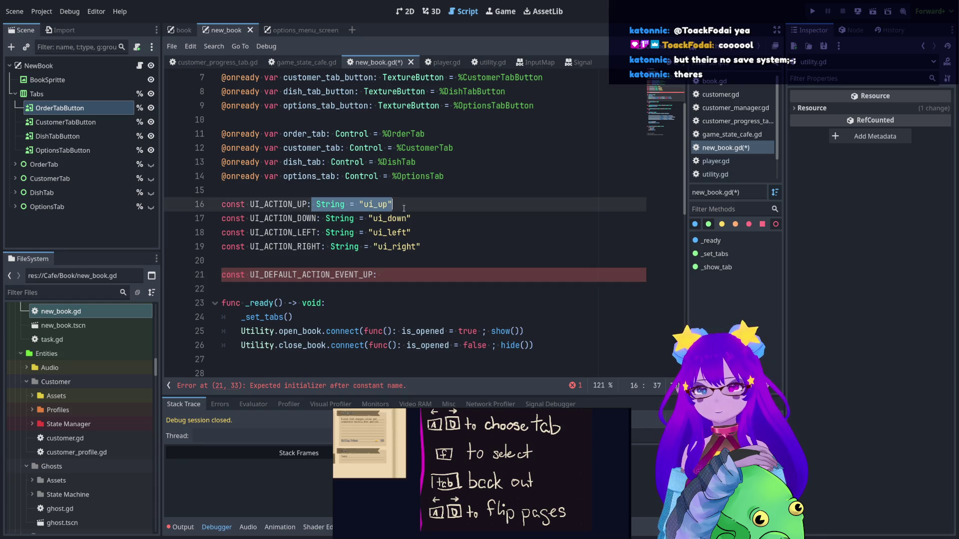
pyautogui.doubleClick(376, 277)
pyautogui.hotkey('ctrl', 'v')
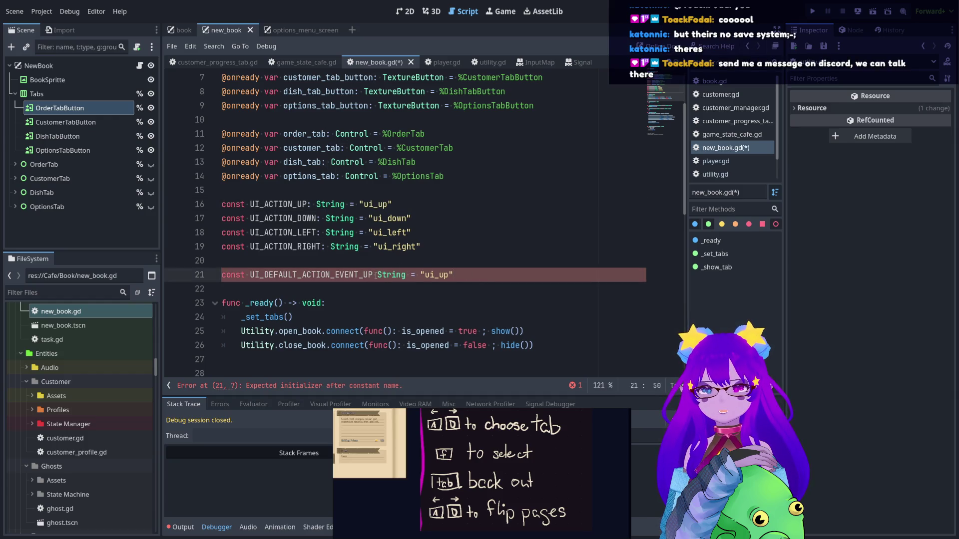
pyautogui.moveTo(427, 277); pyautogui.dragTo(449, 276)
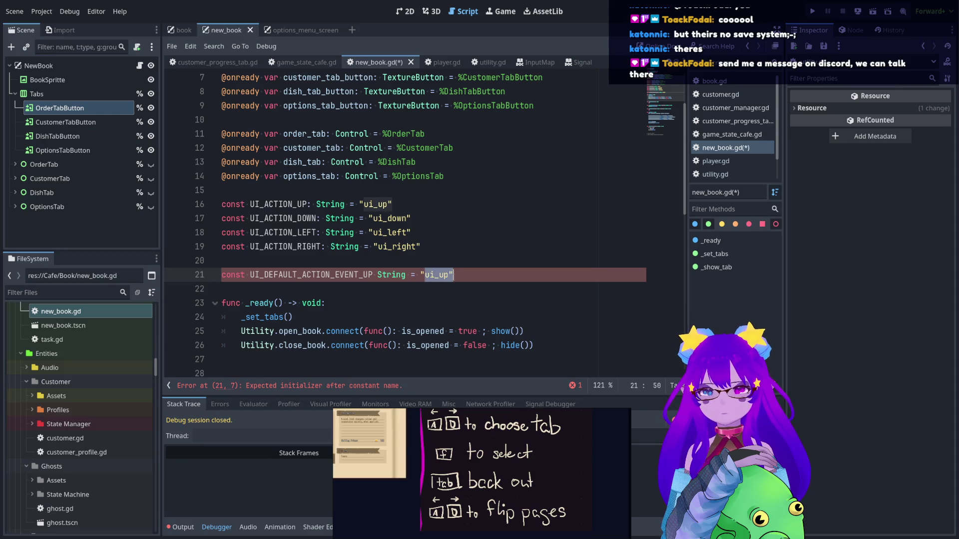
pyautogui.press('BackSpace')
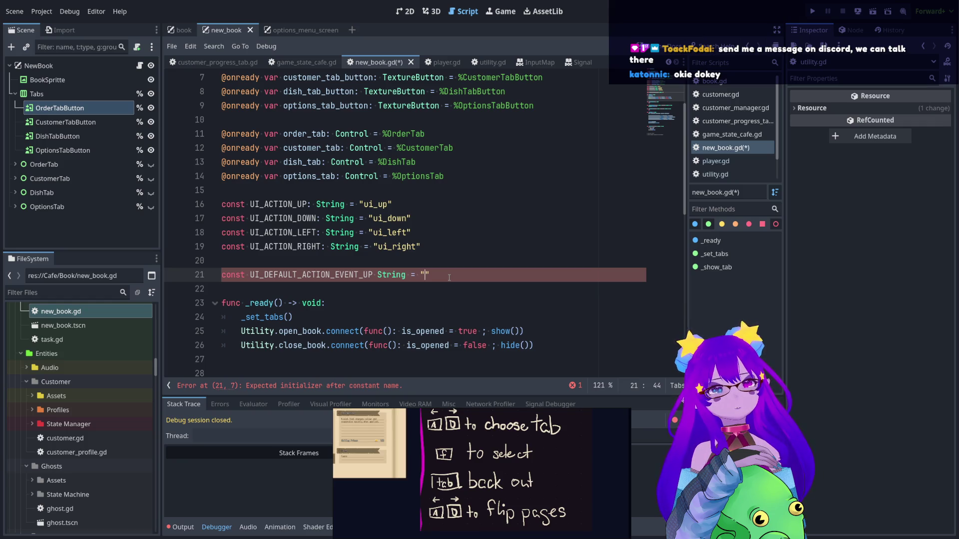
pyautogui.press('Return')
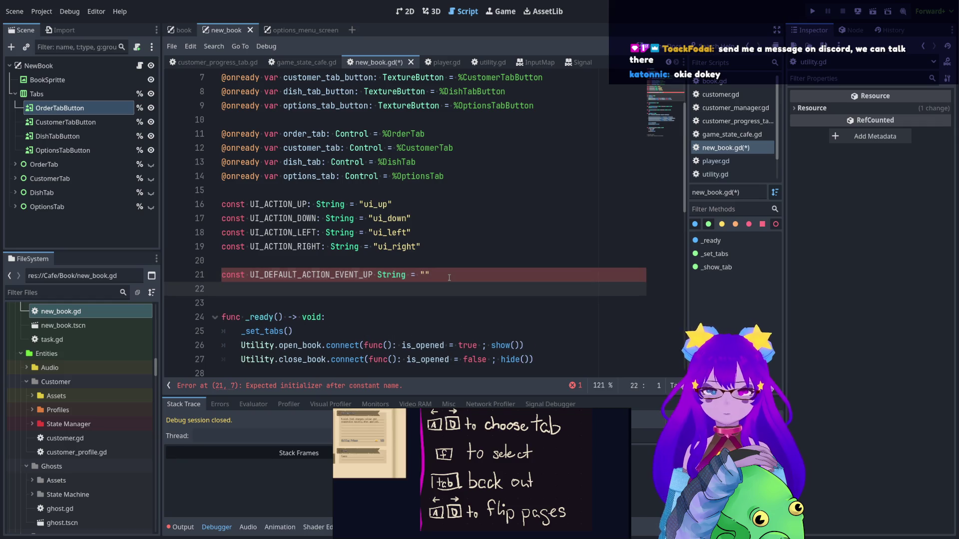
pyautogui.write('Key_W')
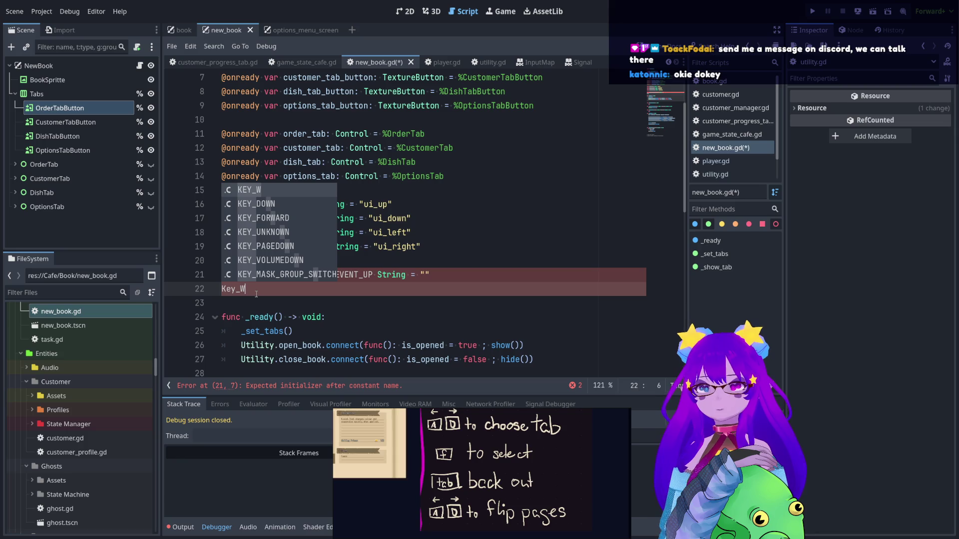
pyautogui.press('Escape')
pyautogui.hotkey('shift', 'Home')
pyautogui.press('BackSpace')
pyautogui.hotkey('shift', 'Up')
pyautogui.hotkey('shift', 'Up')
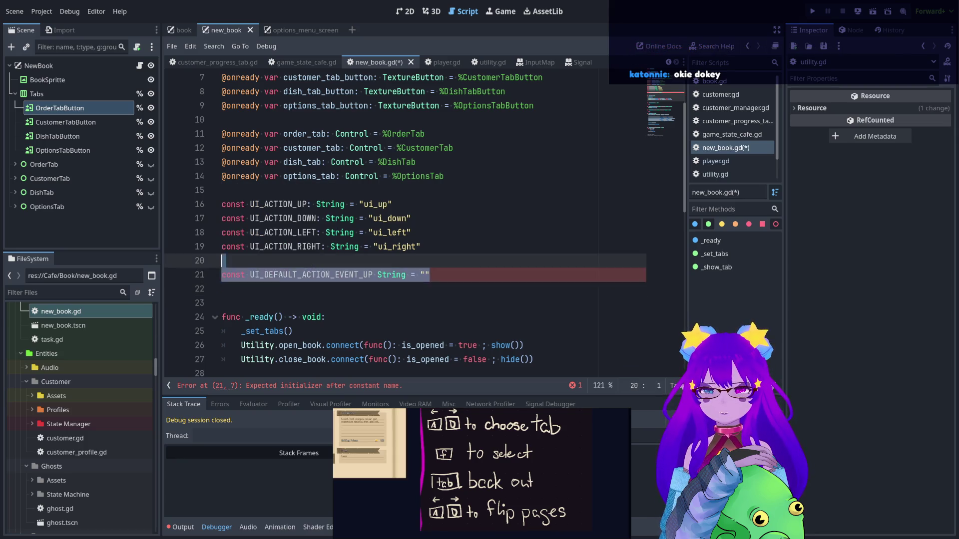
pyautogui.hotkey('shift', 'Down')
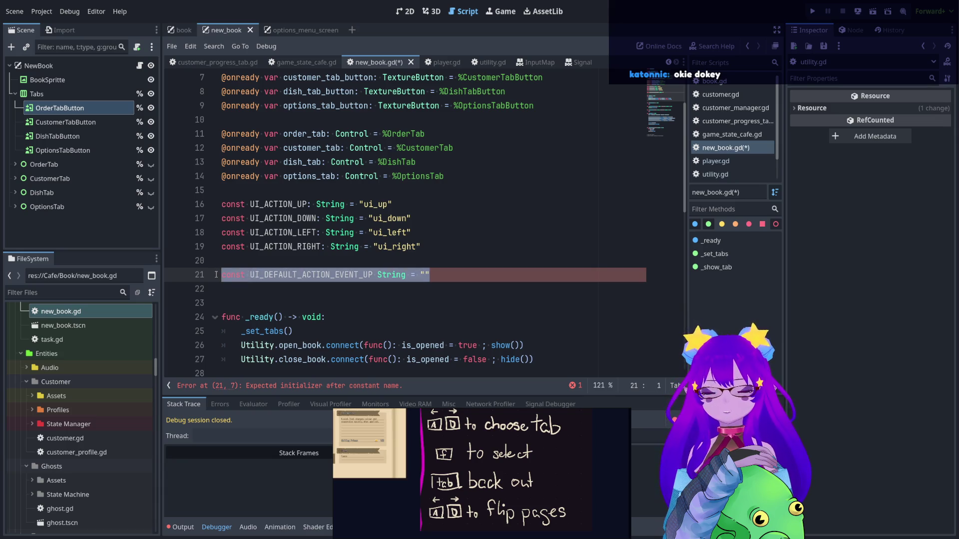
pyautogui.press('BackSpace')
pyautogui.press('Delete')
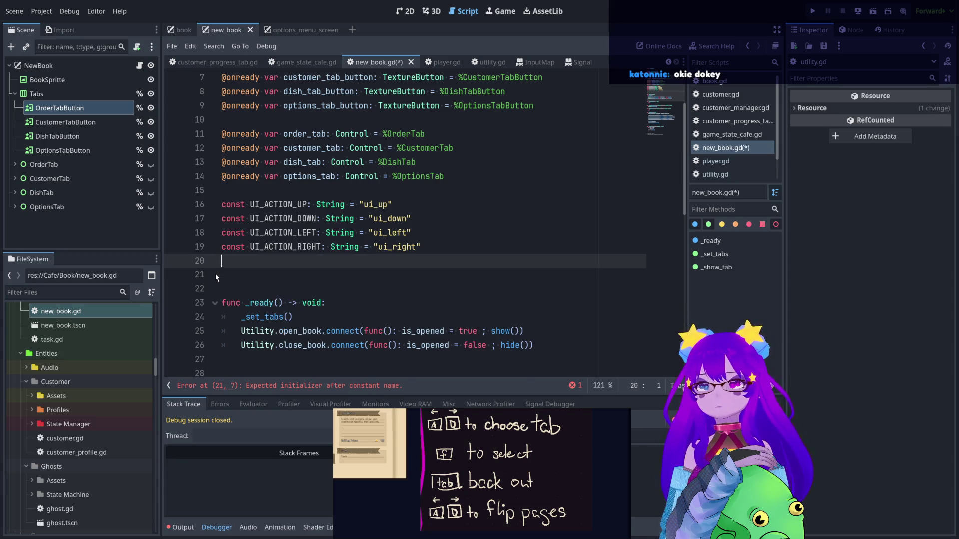
pyautogui.press('BackSpace')
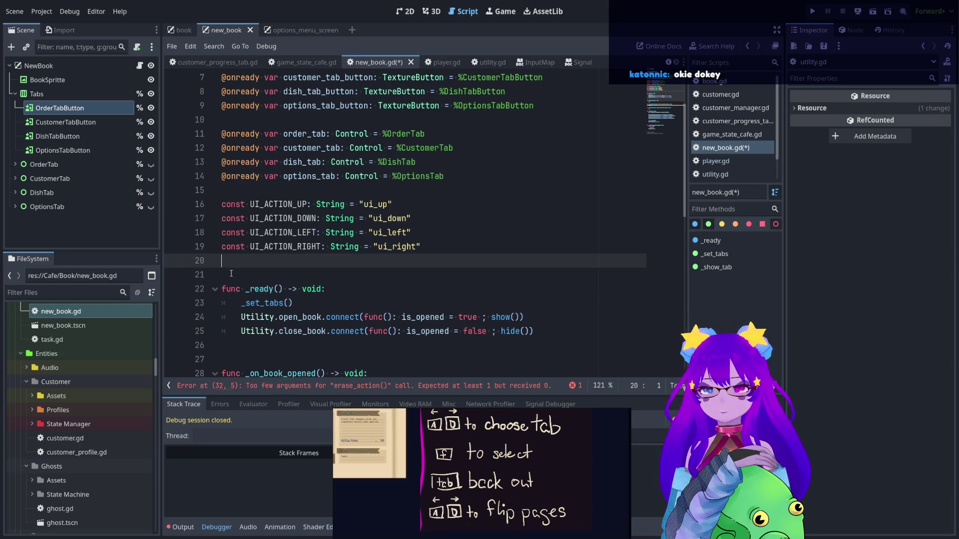
pyautogui.press('Return')
pyautogui.write('KEY_')
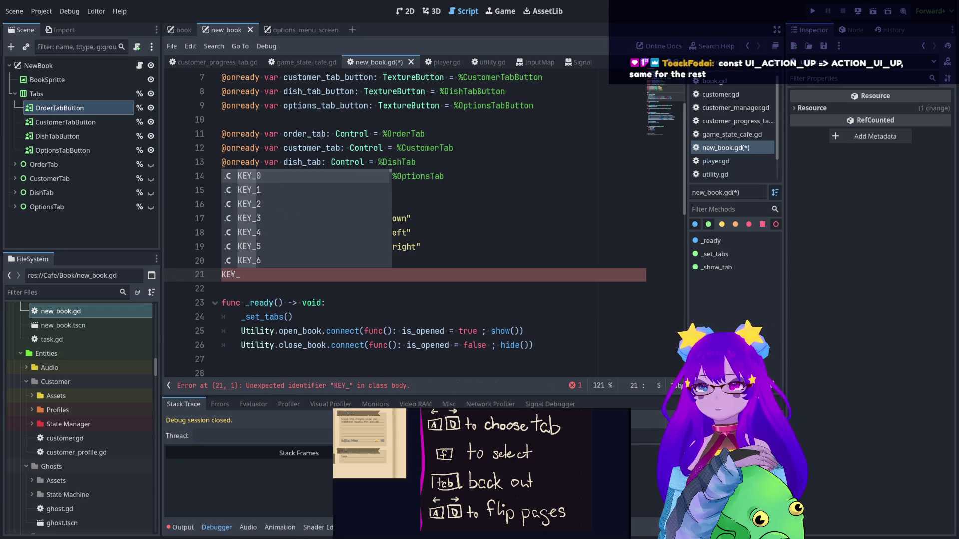
pyautogui.write('UP')
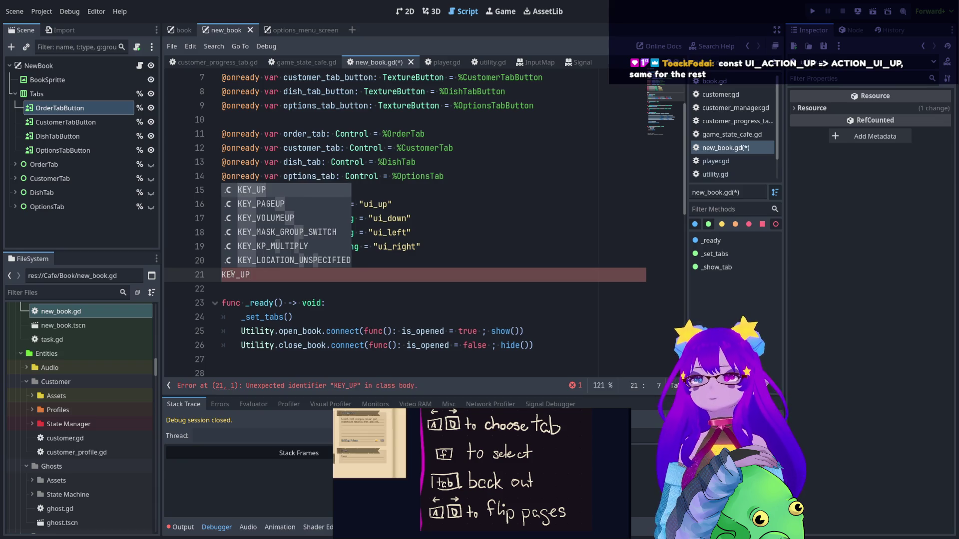
pyautogui.press('Escape')
pyautogui.hotkey('shift', 'Home')
pyautogui.press('BackSpace')
pyautogui.press('BackSpace')
pyautogui.press('BackSpace')
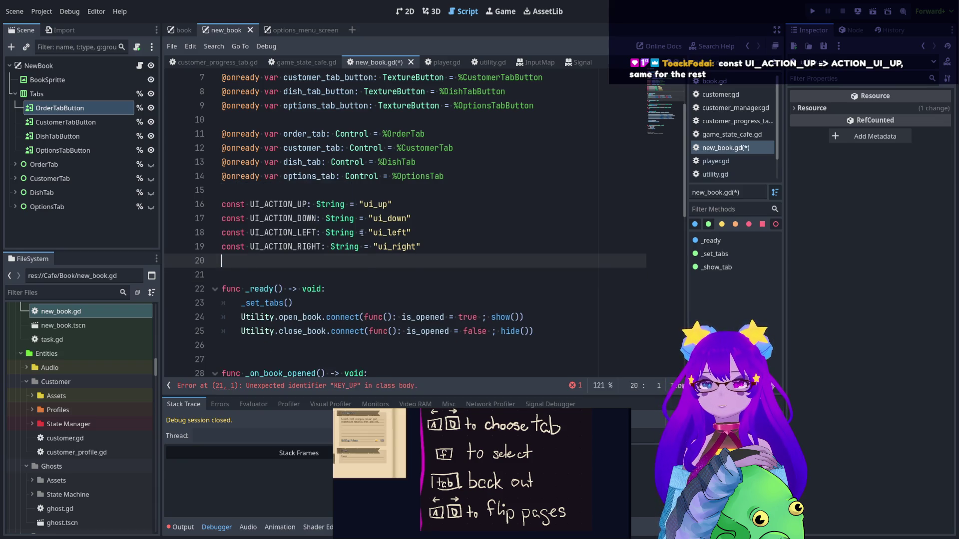
pyautogui.scroll(-4, 383, 209)
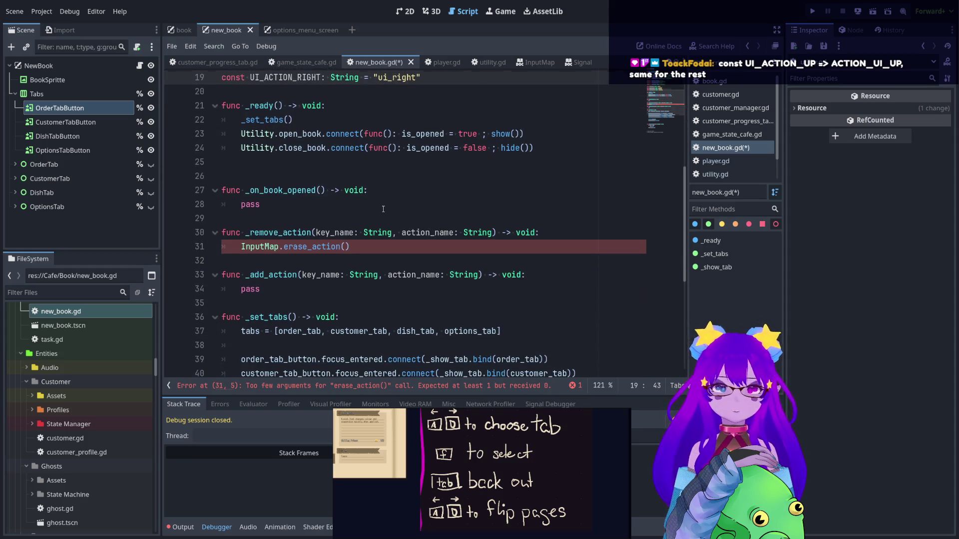
pyautogui.hotkey('ctrl', 's')
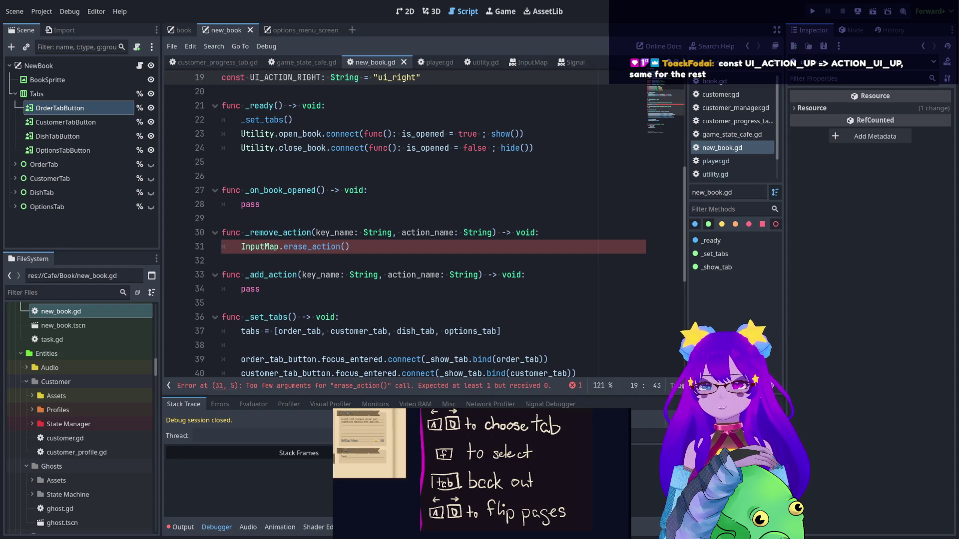
pyautogui.scroll(6, 243, 256)
pyautogui.scroll(-2, 244, 257)
pyautogui.click(244, 256)
pyautogui.write('const UI_ACTION_UP => ACTION_UI_UP, same for the rest')
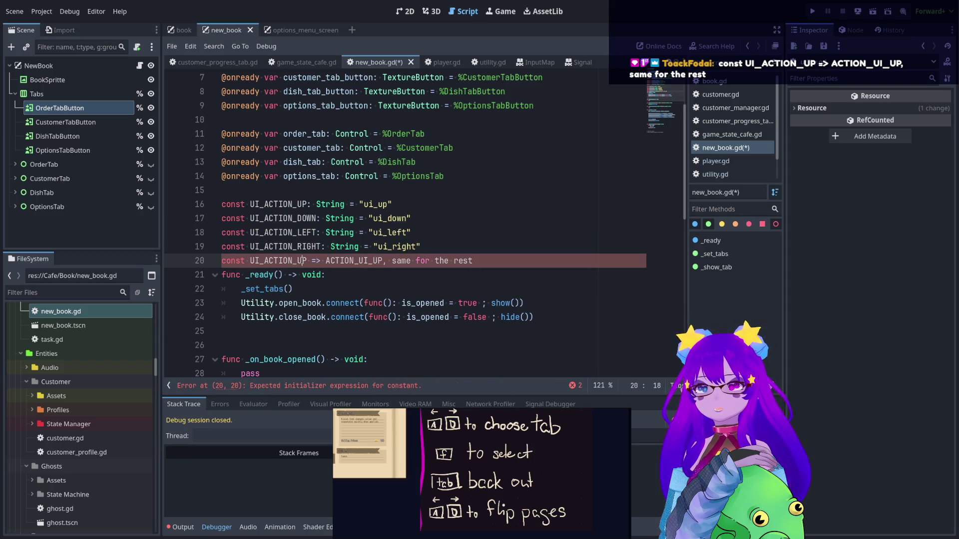
pyautogui.moveTo(333, 260); pyautogui.dragTo(360, 260)
pyautogui.click(373, 260)
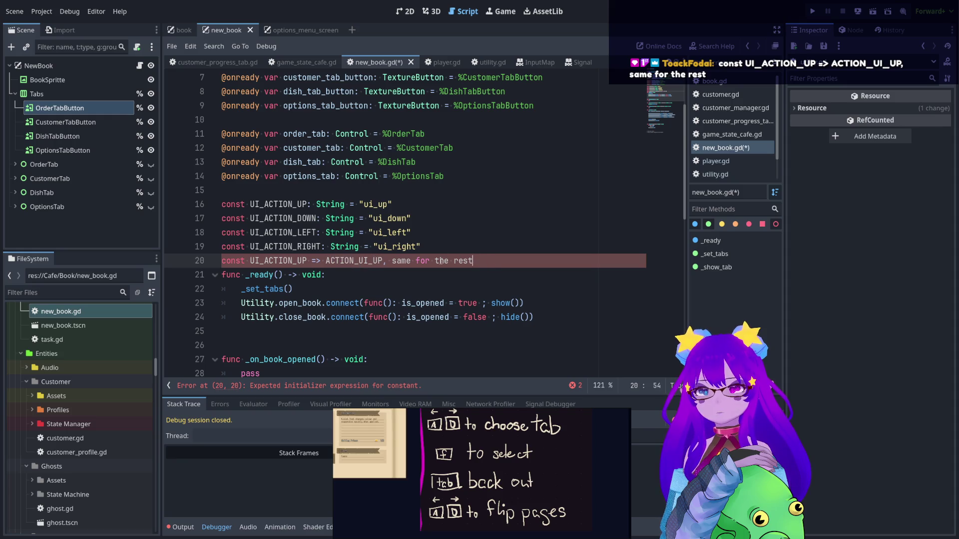
pyautogui.moveTo(473, 260); pyautogui.dragTo(221, 260)
pyautogui.press('BackSpace')
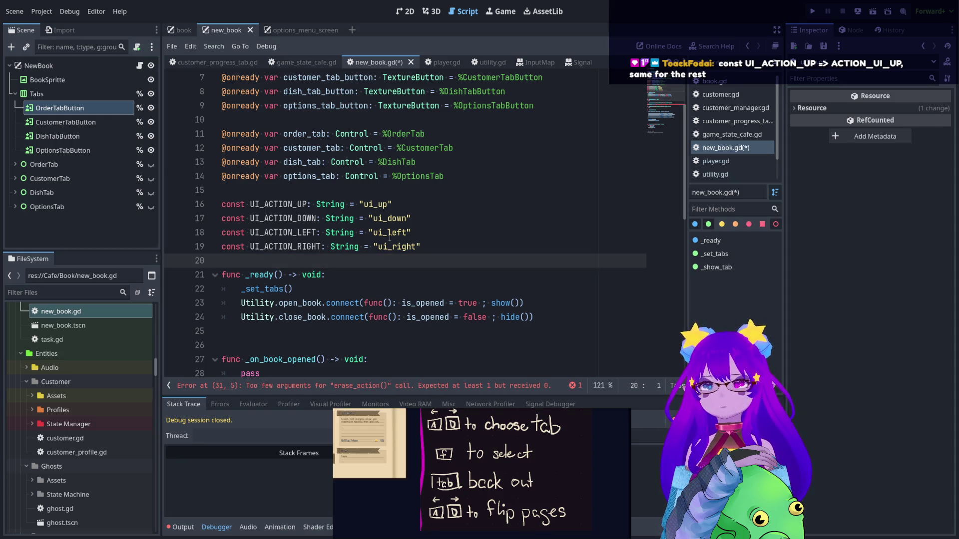
pyautogui.scroll(-5, 390, 239)
pyautogui.scroll(1, 357, 207)
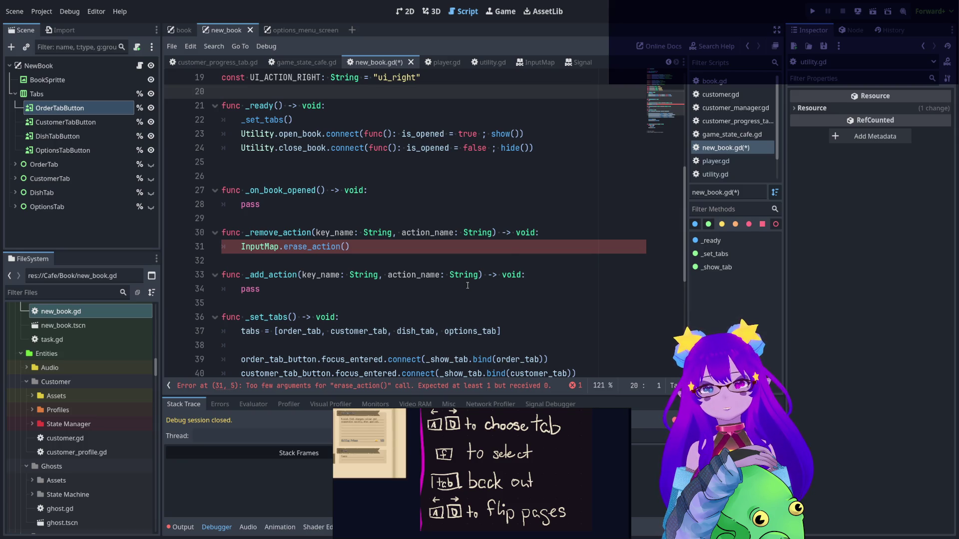
pyautogui.click(549, 233)
# Start _remove_action with var events: Array = InputMap.action_get_events(action_name)
pyautogui.press('Return')
pyautogui.write('for')
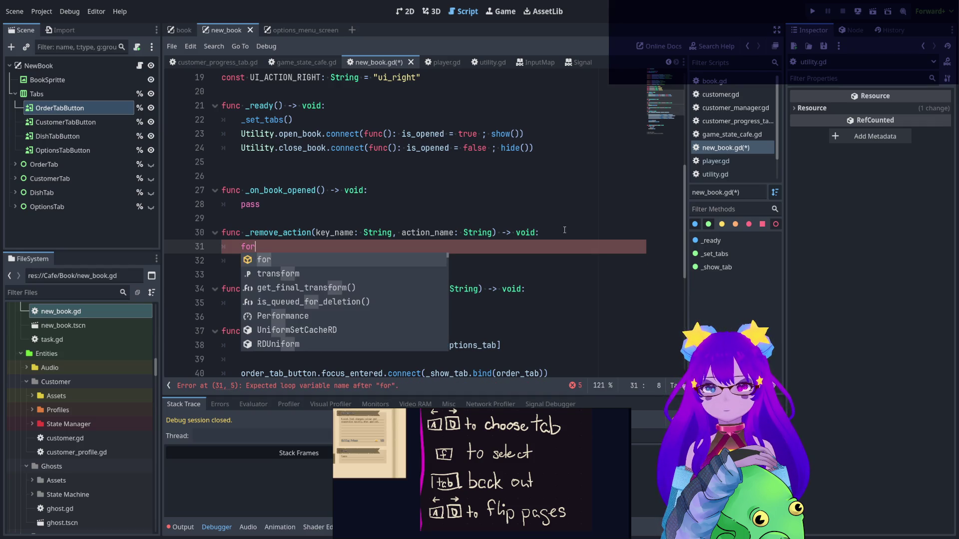
pyautogui.write(' events')
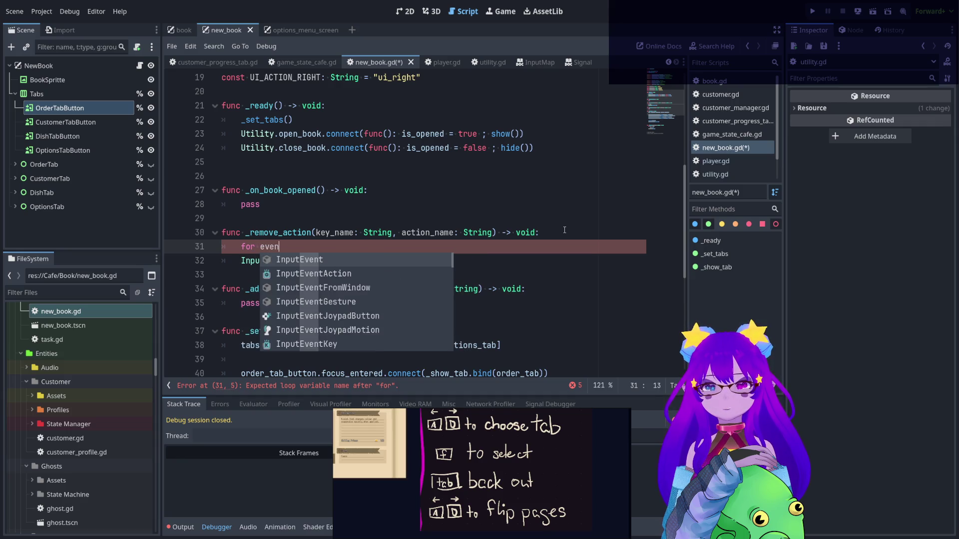
pyautogui.press('BackSpace')
pyautogui.press('BackSpace')
pyautogui.press('BackSpace')
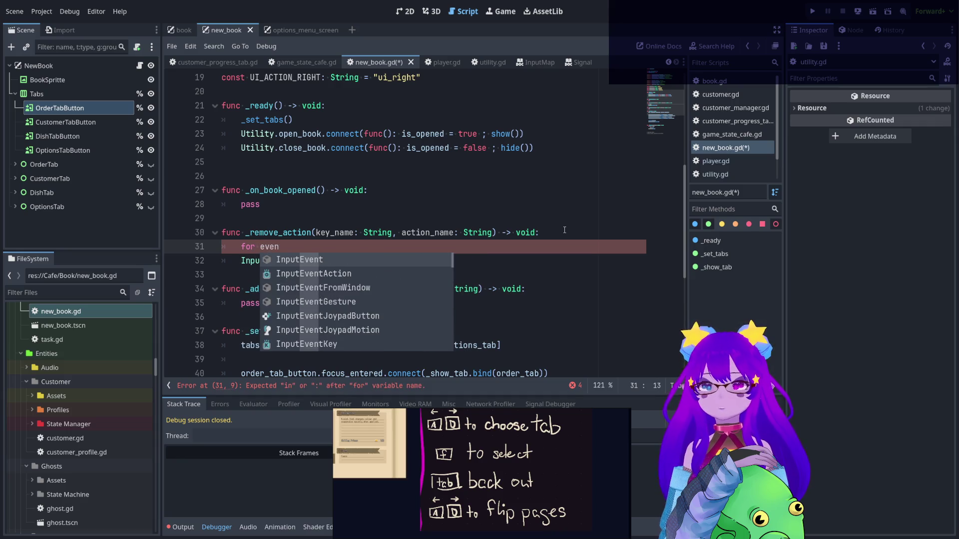
pyautogui.write('var e')
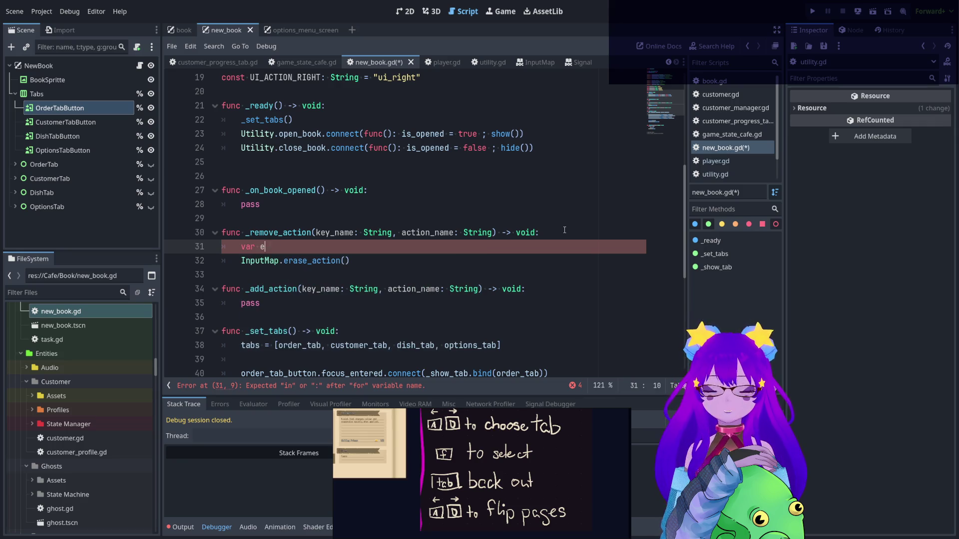
pyautogui.write('vents: Array ')
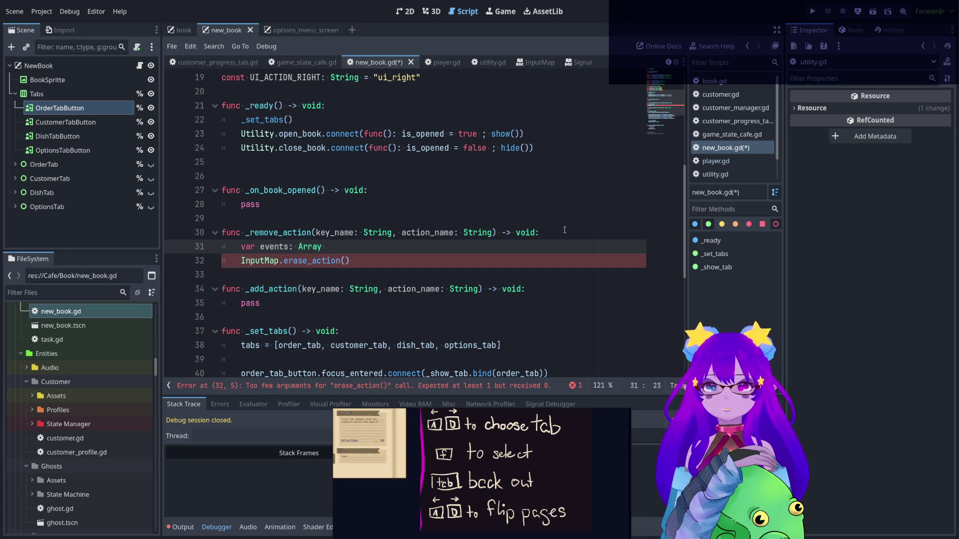
pyautogui.write('=')
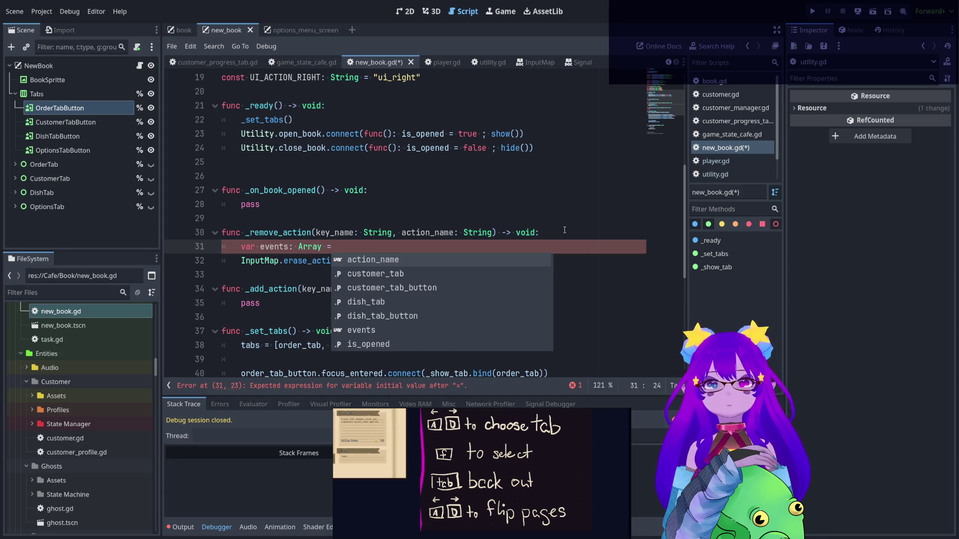
pyautogui.write(' Inpu')
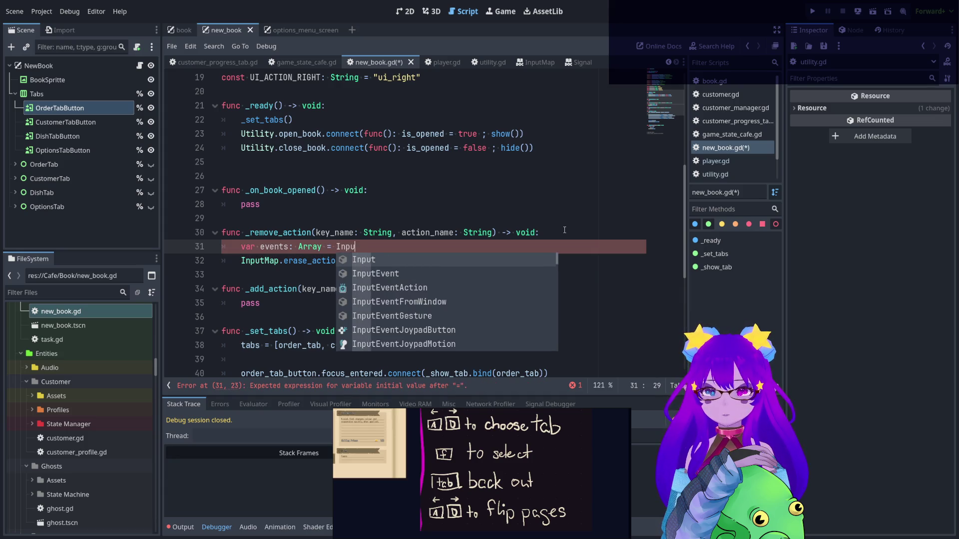
pyautogui.write('tMa')
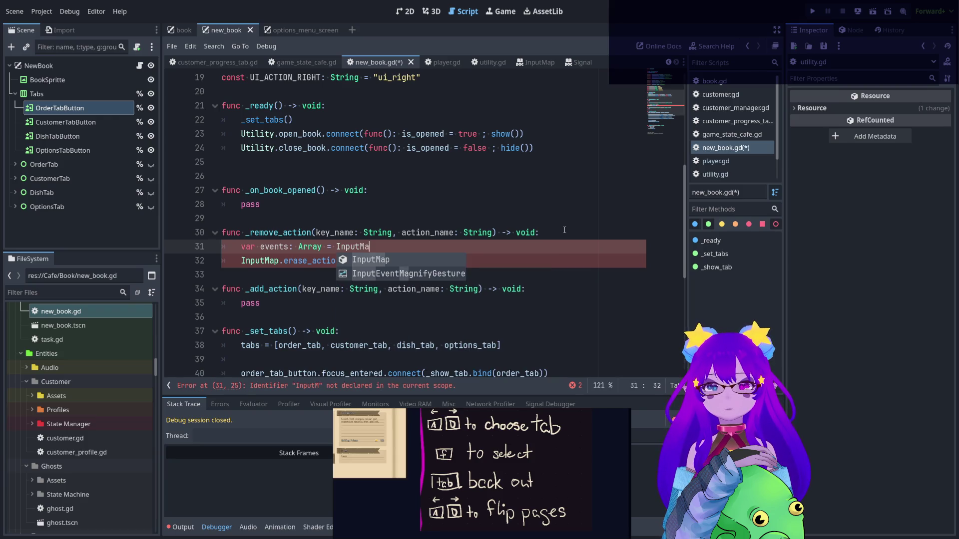
pyautogui.write('p.action')
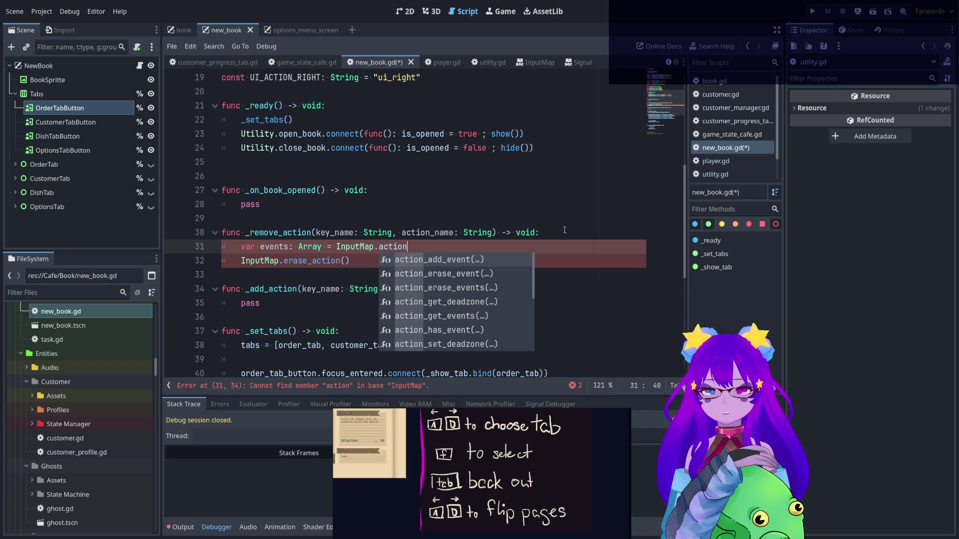
pyautogui.write('_get')
pyautogui.press('Down')
pyautogui.press('Return')
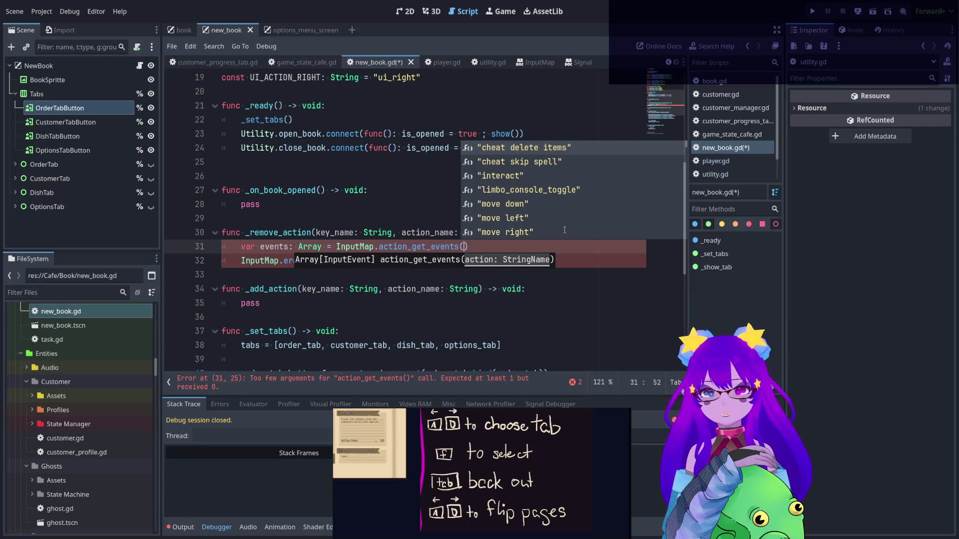
pyautogui.write('act')
pyautogui.press('Return')
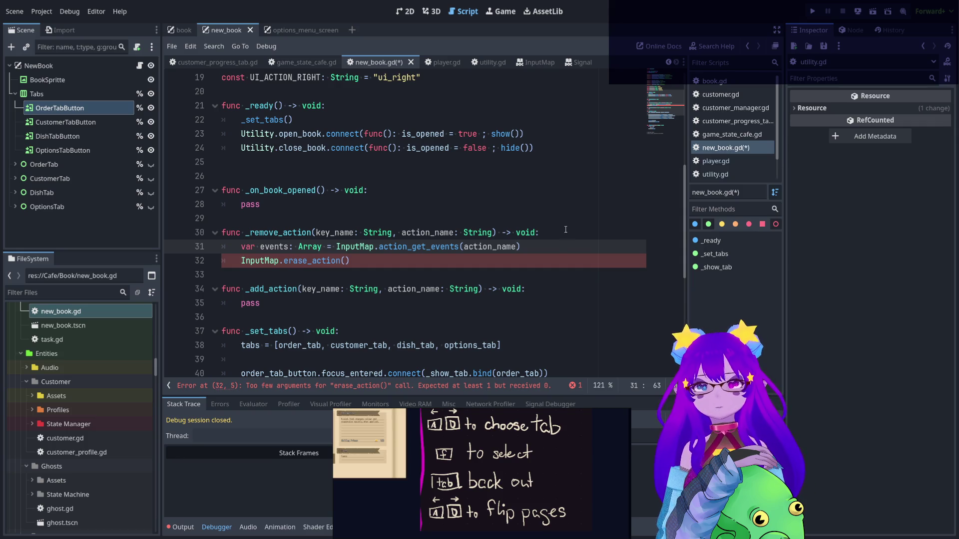
# Add a KEY_W line below the erase_action call and look up KEY_W's documentation
pyautogui.click(543, 262)
pyautogui.press('Return')
pyautogui.write('UI_A')
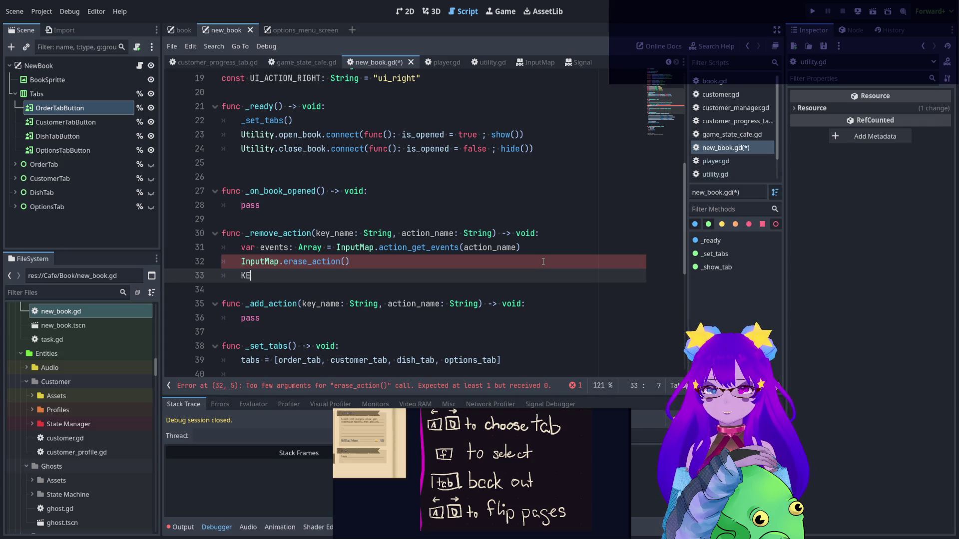
pyautogui.press('BackSpace')
pyautogui.press('BackSpace')
pyautogui.press('BackSpace')
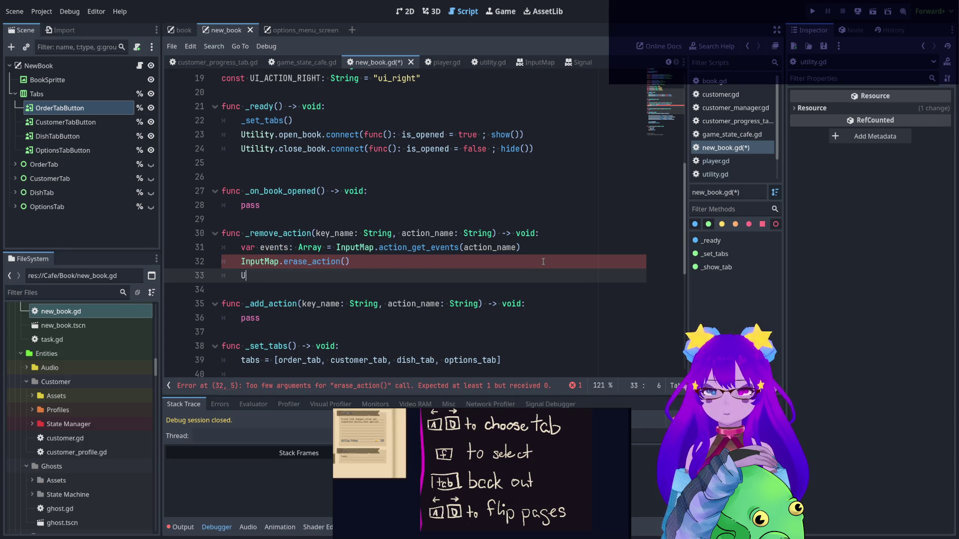
pyautogui.write('UP')
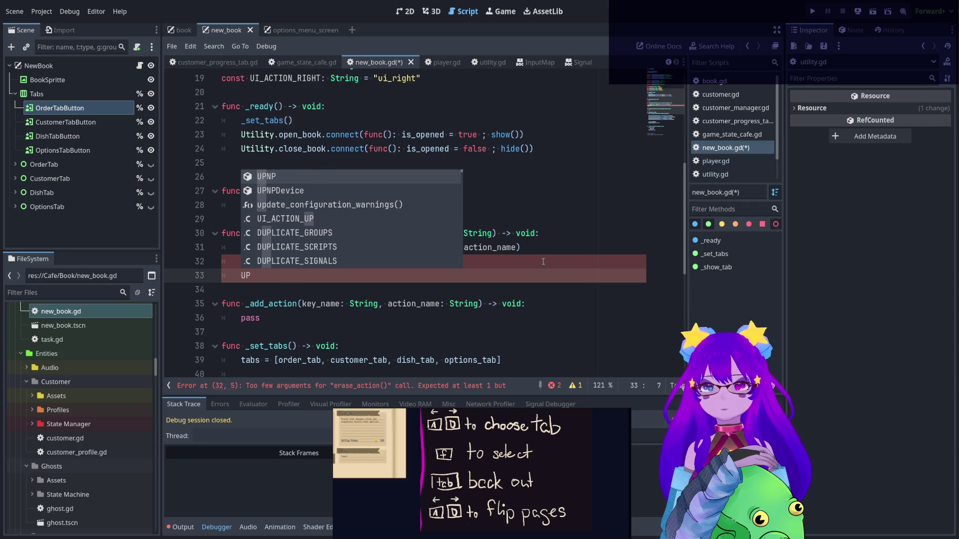
pyautogui.press('BackSpace')
pyautogui.press('BackSpace')
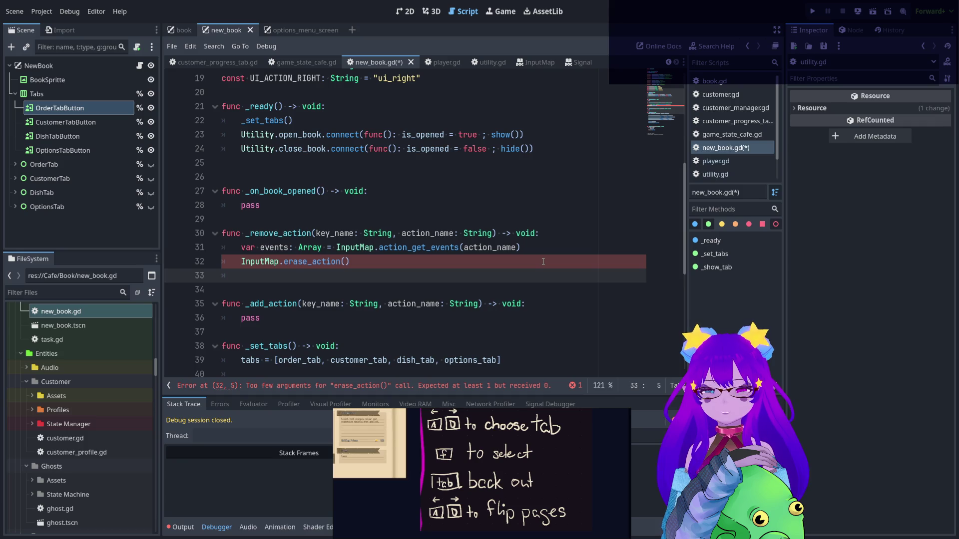
pyautogui.write('event')
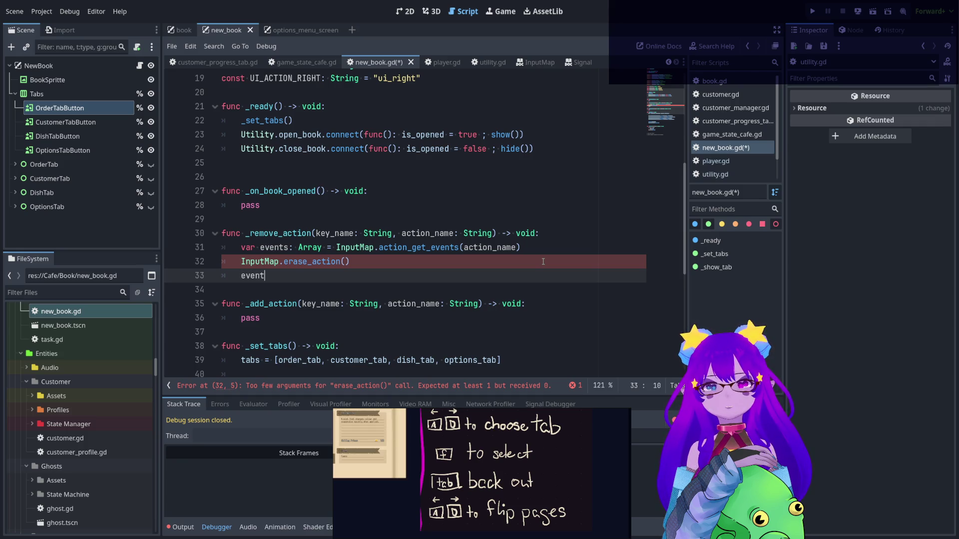
pyautogui.press('BackSpace')
pyautogui.press('BackSpace')
pyautogui.press('BackSpace')
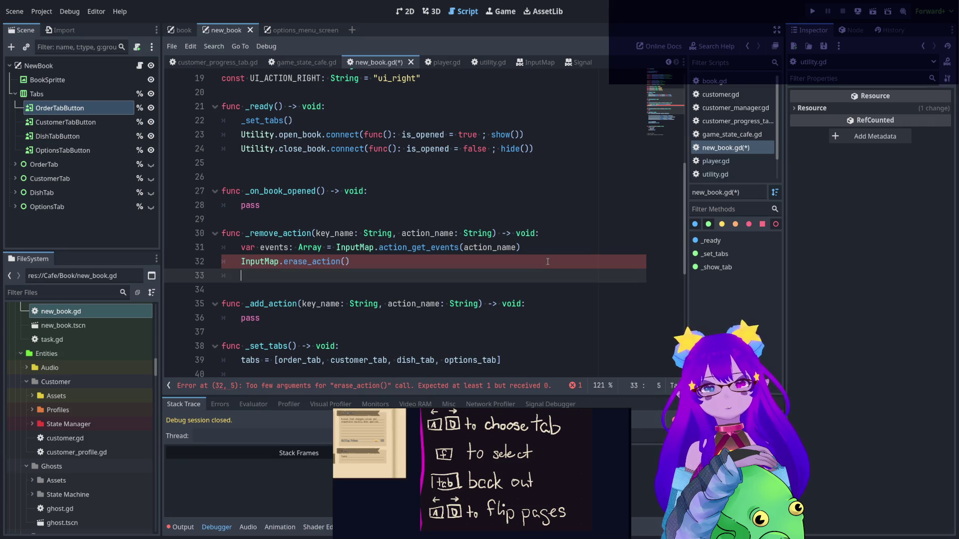
pyautogui.write('KEY')
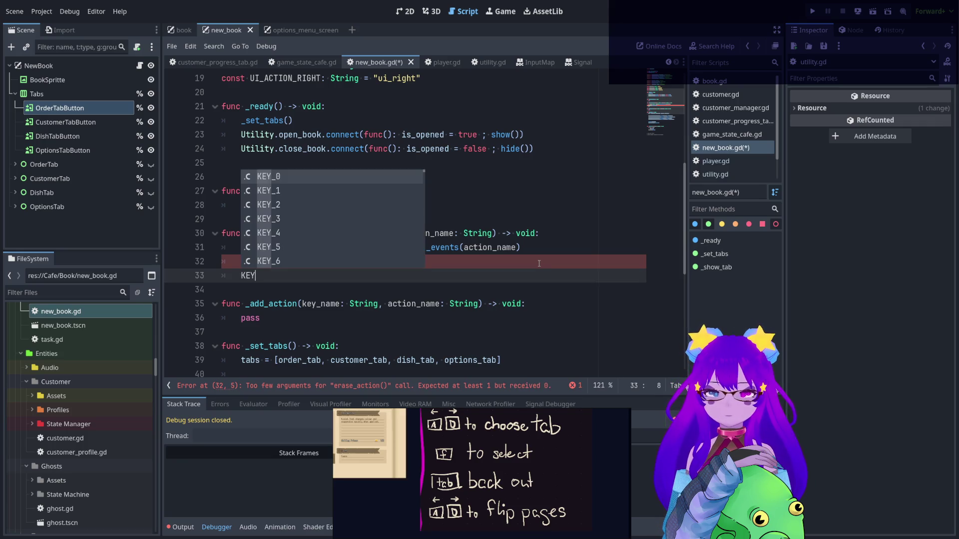
pyautogui.write('_W')
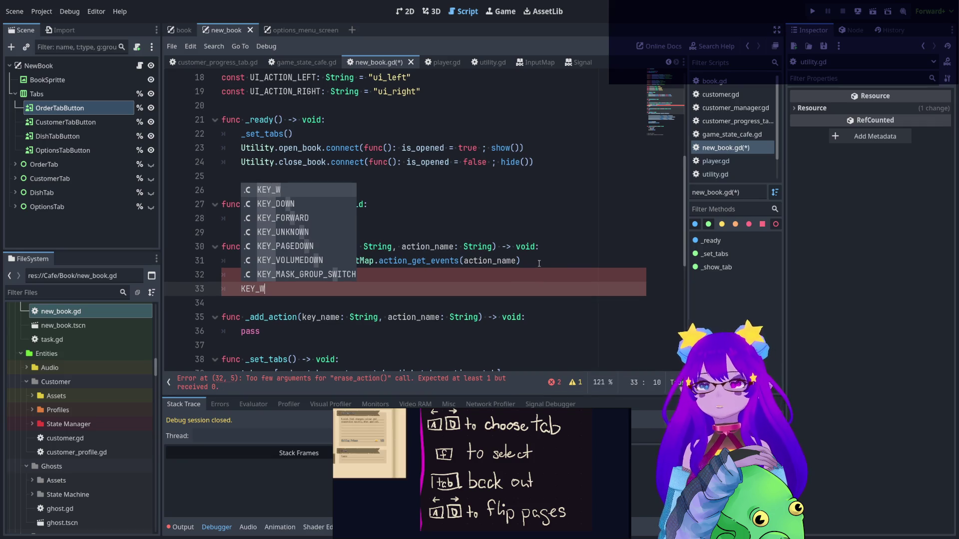
pyautogui.press('Escape')
pyautogui.click(245, 289)
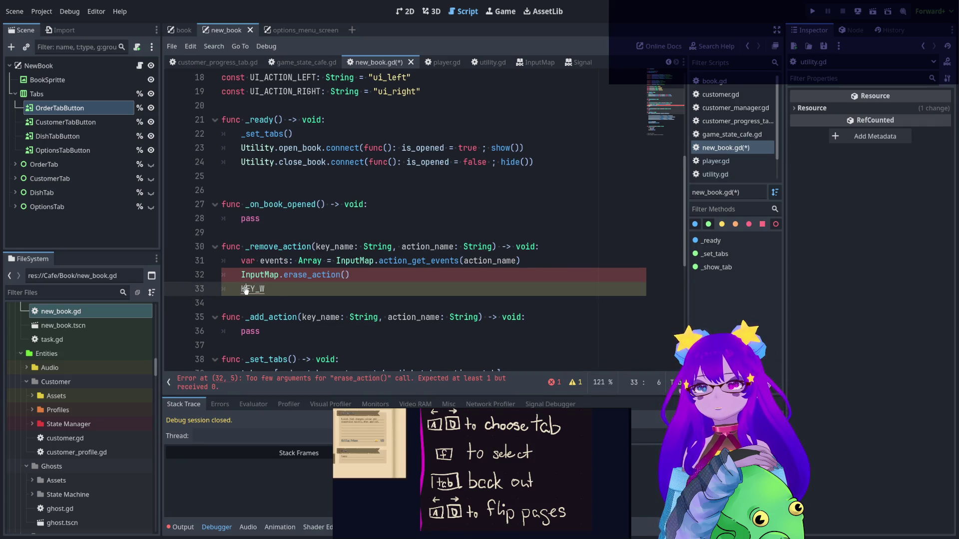
pyautogui.hotkey('alt', 'F1')
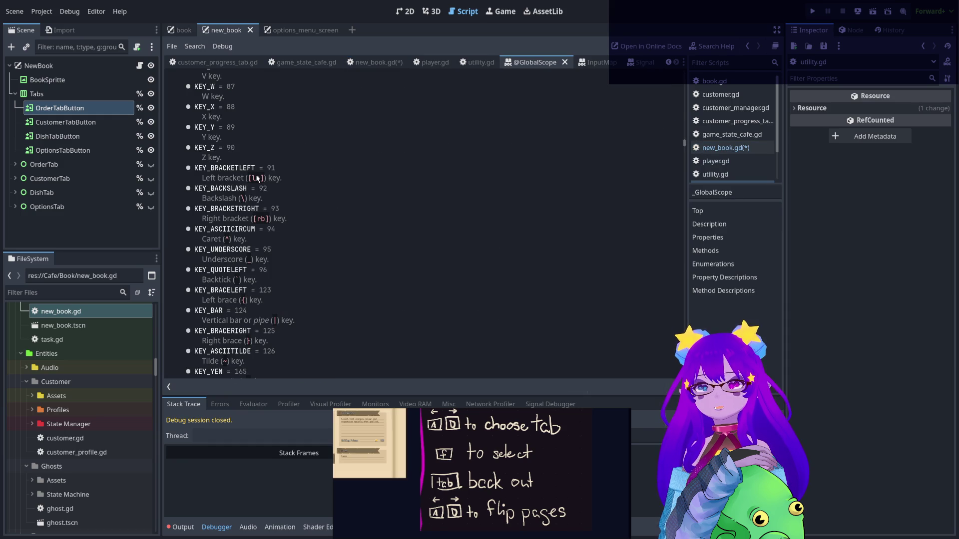
# Find the Key enum in the KEY_W global scope docs, then close the documentation
pyautogui.scroll(10, 256, 170)
pyautogui.scroll(20, 259, 165)
pyautogui.scroll(20, 268, 172)
pyautogui.scroll(15, 266, 172)
pyautogui.doubleClick(195, 260)
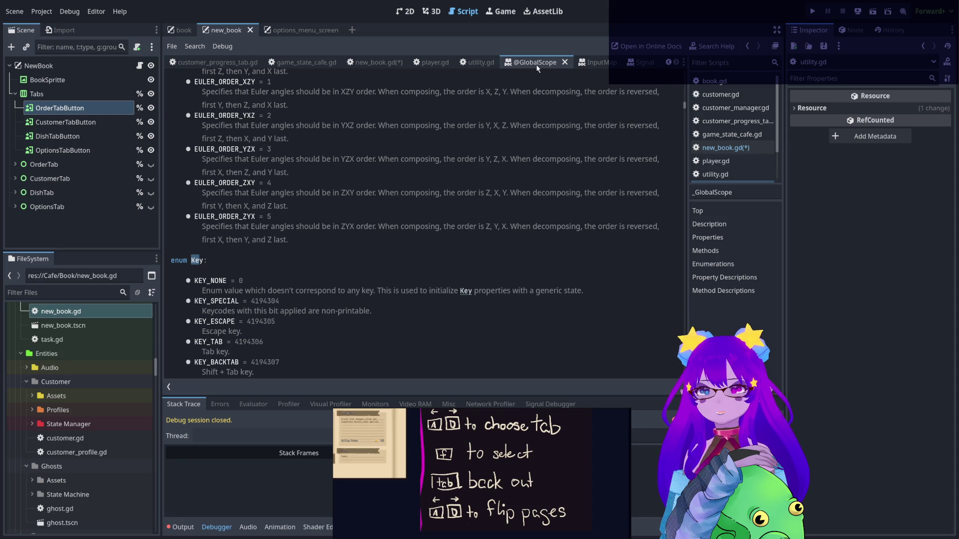
pyautogui.click(564, 62)
# Change the first parameter on line 30 from key_name: String to key: Key
pyautogui.moveTo(392, 247)
pyautogui.mouseDown()
pyautogui.moveTo(315, 247)
pyautogui.moveTo(392, 247)
pyautogui.mouseUp()
pyautogui.write(': Key')
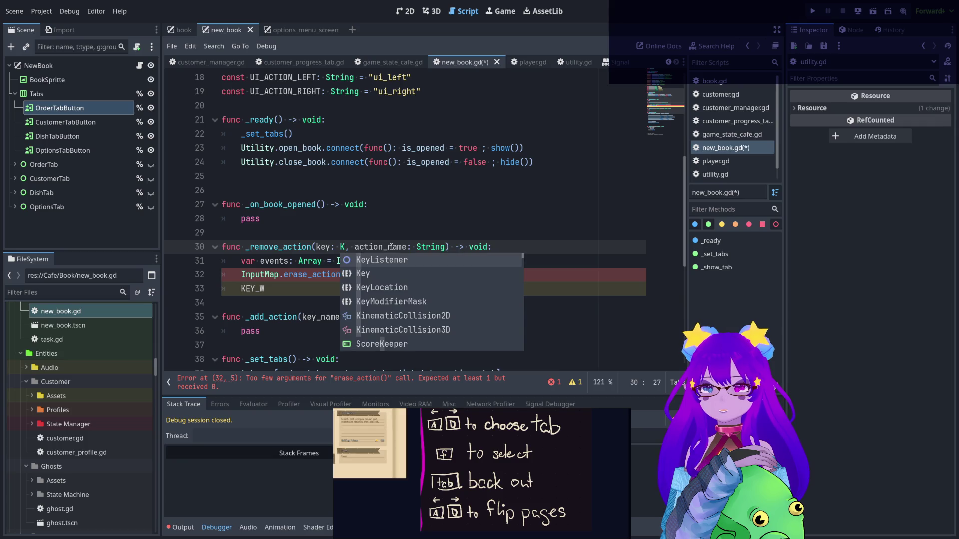
pyautogui.click(316, 295)
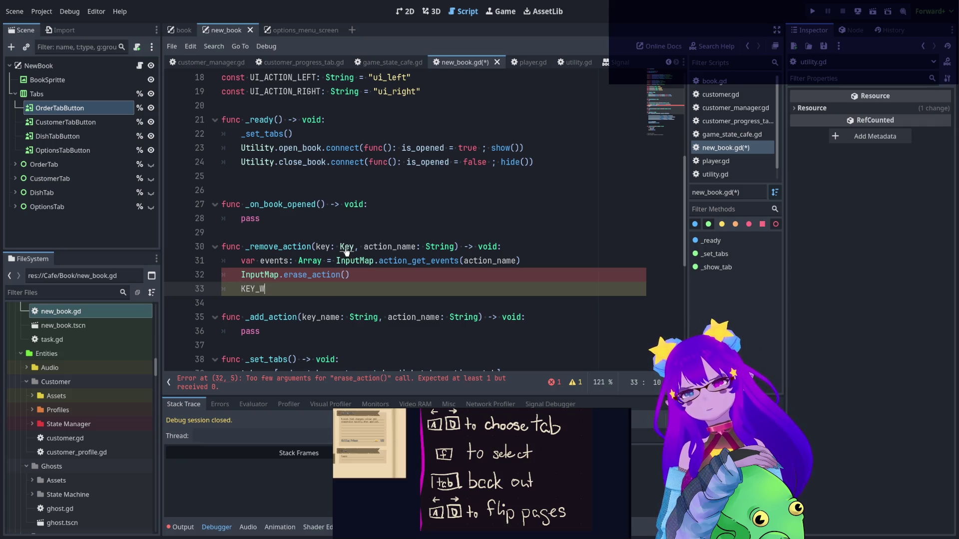
# Look over key.gd, which declares class_name Key, then return to new_book.gd
pyautogui.hotkey('alt', 'Left')
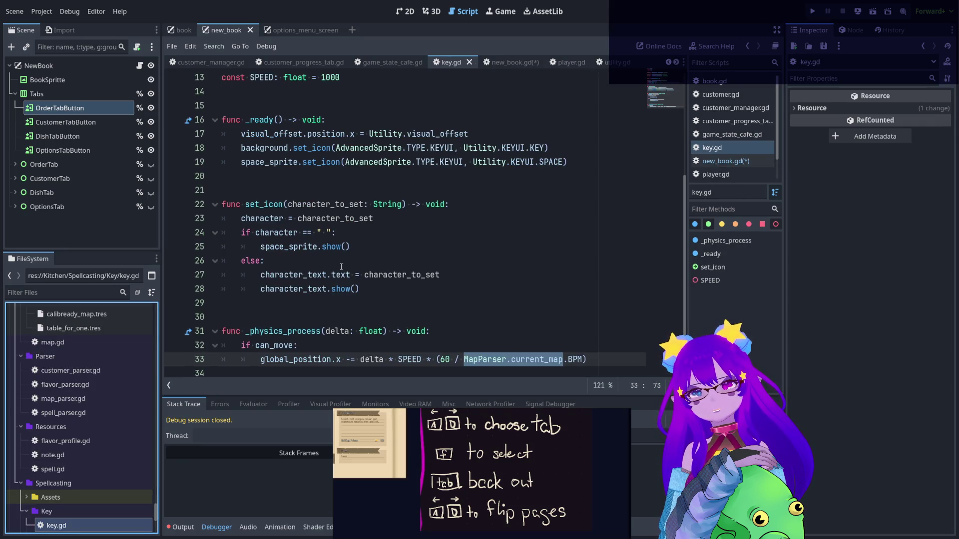
pyautogui.click(345, 262)
pyautogui.scroll(-1, 352, 256)
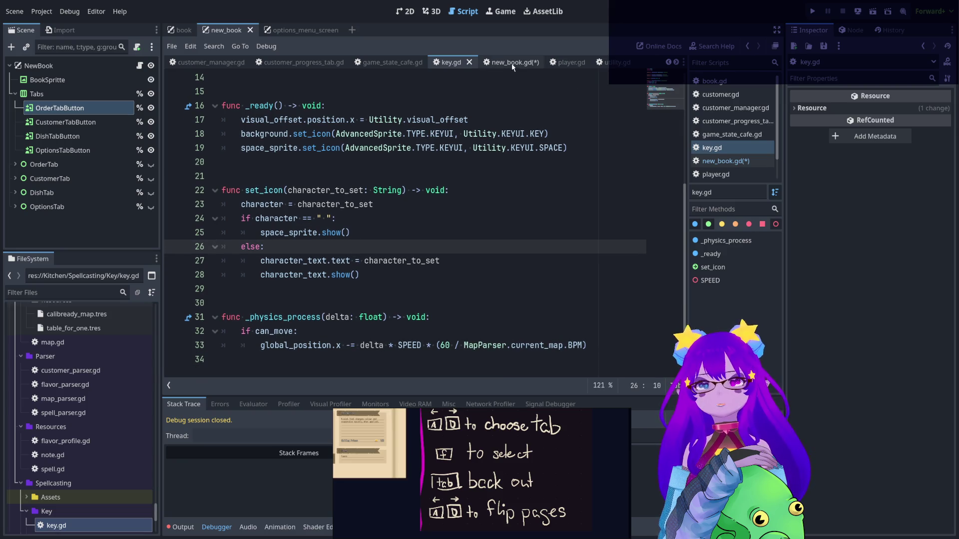
pyautogui.scroll(5, 477, 193)
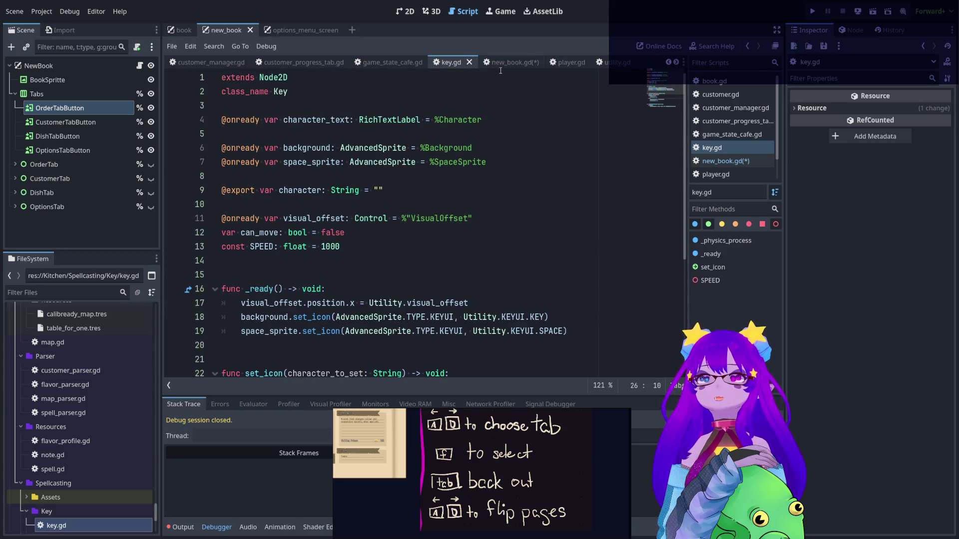
pyautogui.click(500, 65)
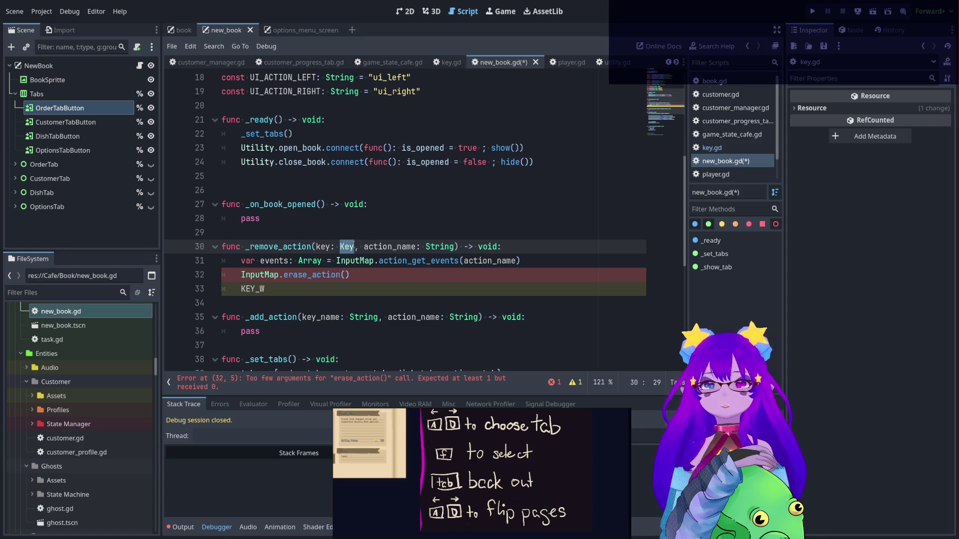